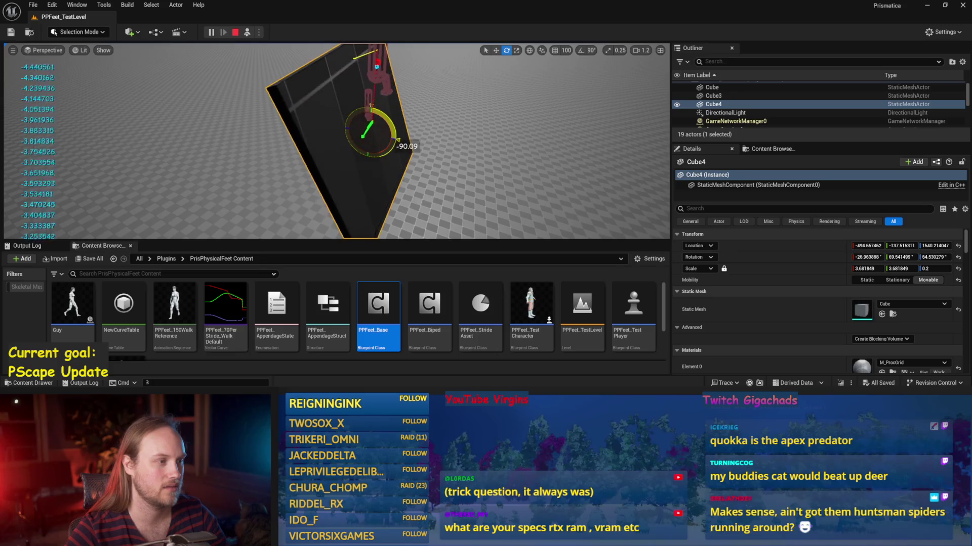
# Step: Tilt the Cube4 slab steeply under the leg during play, then stop and open PPFeet_Base
pyautogui.moveTo(334, 141)
pyautogui.mouseDown()
pyautogui.moveTo(273, 151)
pyautogui.moveTo(385, 117)
pyautogui.mouseUp()
pyautogui.moveTo(349, 170); pyautogui.dragTo(324, 161)
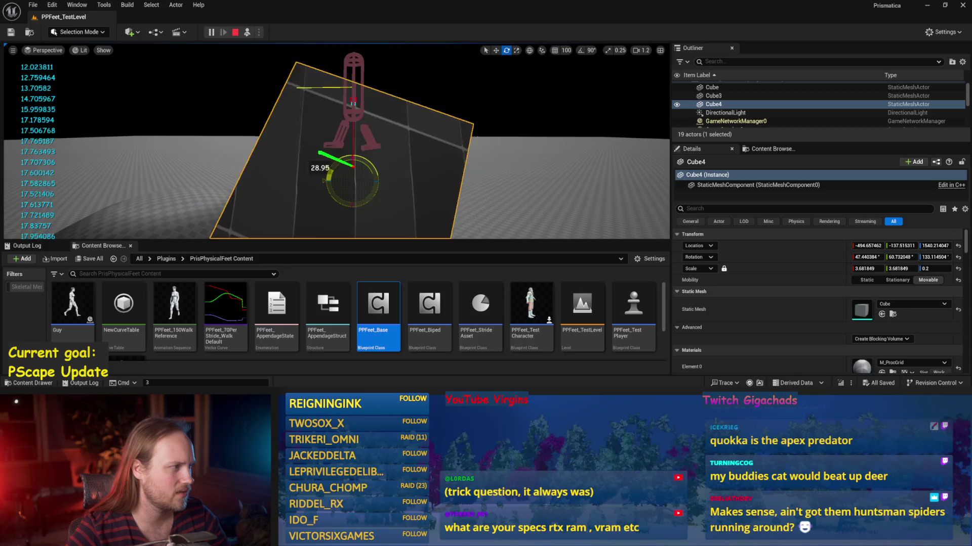
pyautogui.press('Escape')
pyautogui.doubleClick(378, 314)
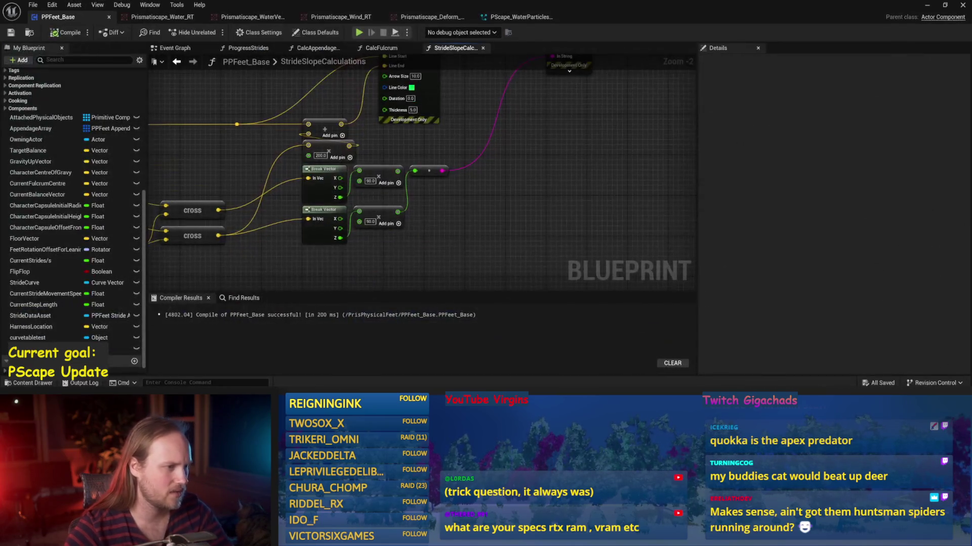
# Step: Tidy the cross, Break Vector and Normalize nodes in StrideSlopeCalculations and save
pyautogui.moveTo(198, 161); pyautogui.dragTo(376, 151)
pyautogui.moveTo(298, 227)
pyautogui.mouseDown()
pyautogui.moveTo(299, 244)
pyautogui.moveTo(299, 229)
pyautogui.mouseUp()
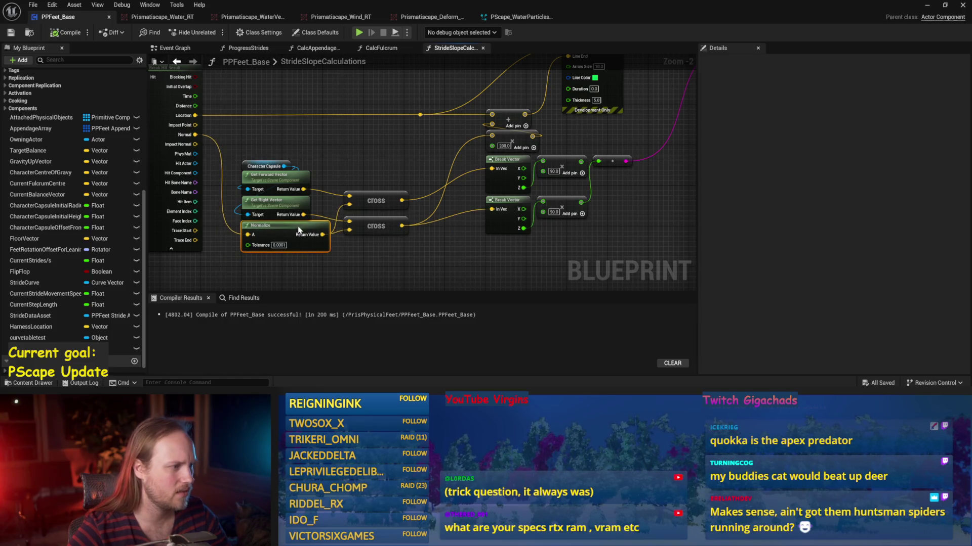
pyautogui.moveTo(465, 258)
pyautogui.mouseDown()
pyautogui.moveTo(430, 273)
pyautogui.moveTo(375, 158)
pyautogui.moveTo(381, 194)
pyautogui.moveTo(366, 185)
pyautogui.moveTo(419, 158)
pyautogui.mouseUp()
pyautogui.hotkey('ctrl', 's')
pyautogui.moveTo(394, 206)
pyautogui.mouseDown()
pyautogui.moveTo(394, 172)
pyautogui.moveTo(389, 219)
pyautogui.mouseUp()
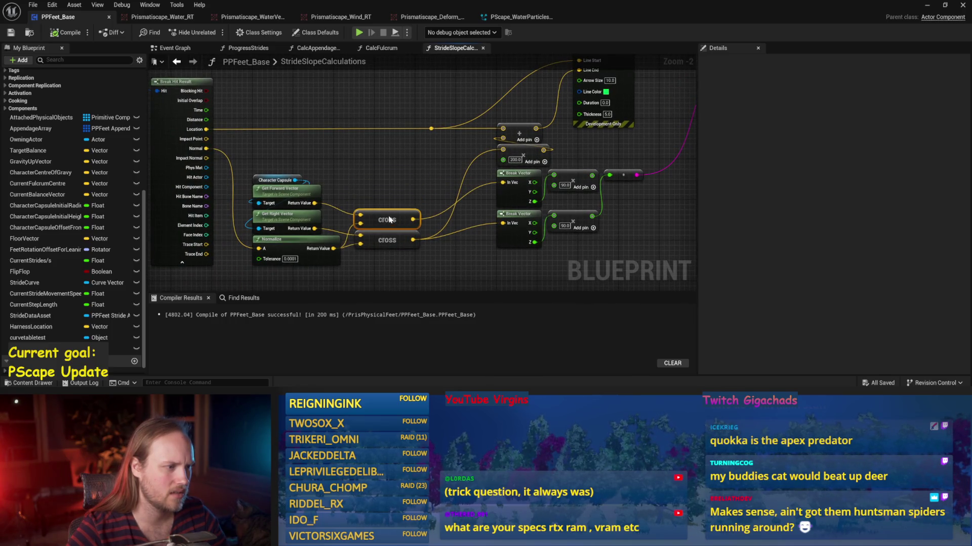
pyautogui.hotkey('ctrl', 's')
# Step: Wire the lower cross product output into Print String's In String, then compile and save
pyautogui.moveTo(385, 152)
pyautogui.mouseDown()
pyautogui.moveTo(289, 179)
pyautogui.moveTo(301, 201)
pyautogui.moveTo(319, 192)
pyautogui.mouseUp()
pyautogui.scroll(1, 319, 192)
pyautogui.click(319, 192)
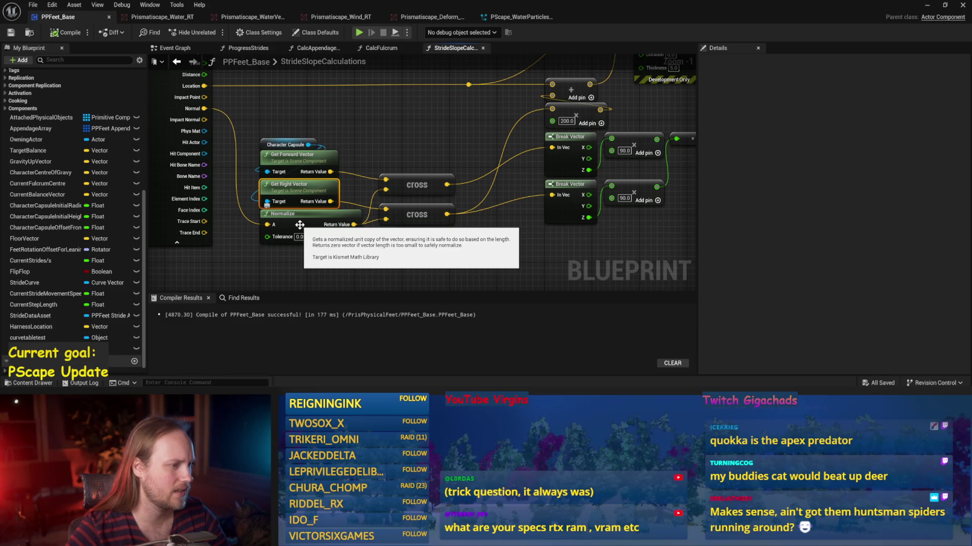
pyautogui.scroll(-1, 348, 249)
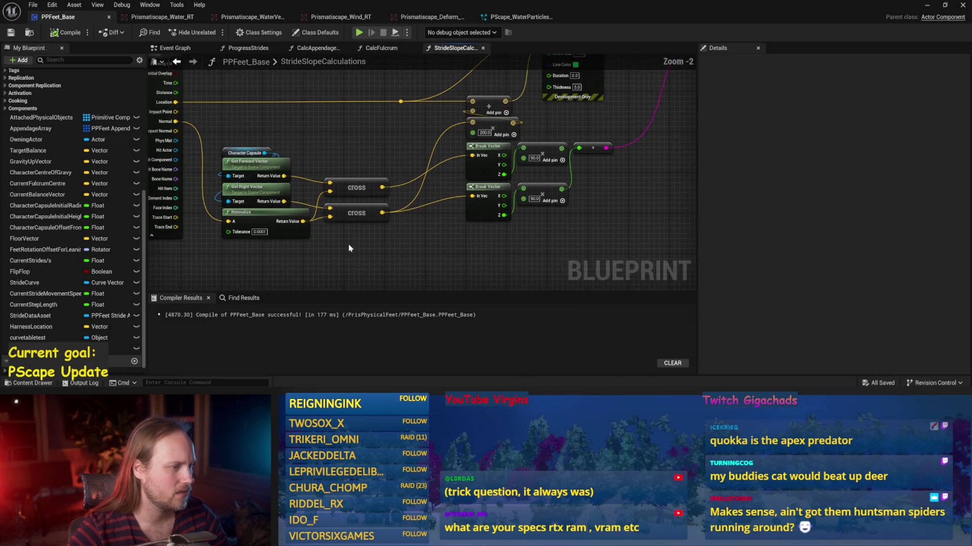
pyautogui.moveTo(445, 254); pyautogui.dragTo(363, 241)
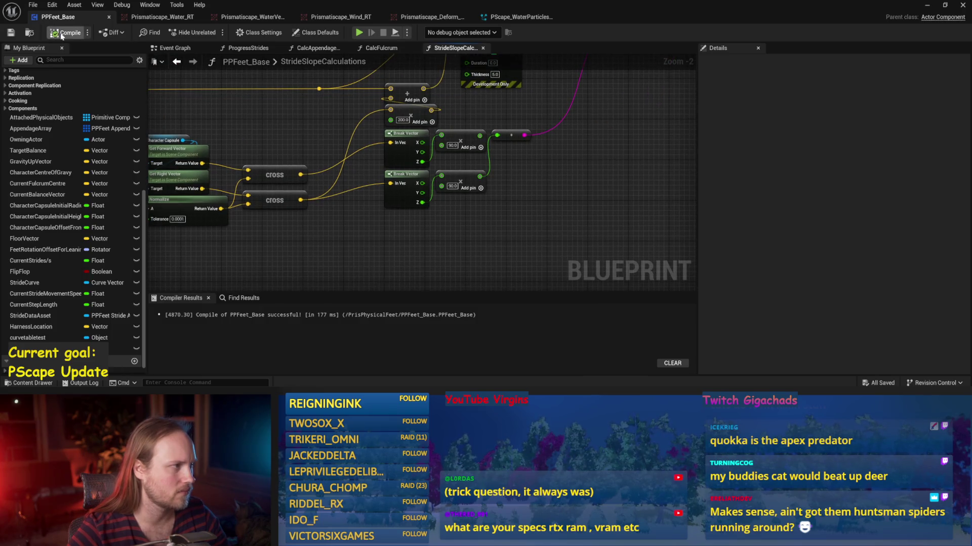
pyautogui.moveTo(515, 157)
pyautogui.mouseDown()
pyautogui.moveTo(505, 258)
pyautogui.moveTo(560, 204)
pyautogui.mouseUp()
pyautogui.moveTo(489, 215); pyautogui.dragTo(475, 189)
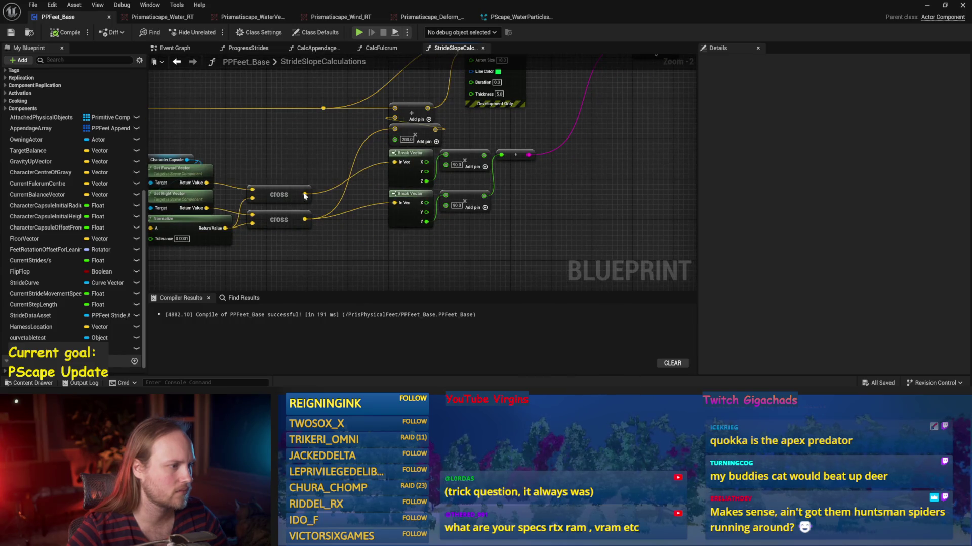
pyautogui.moveTo(304, 220)
pyautogui.mouseDown()
pyautogui.moveTo(643, 180)
pyautogui.moveTo(588, 124)
pyautogui.mouseUp()
pyautogui.hotkey('ctrl', 's')
# Step: Play the test level and tilt Cube4 around its Y axis, then spin it vertically
pyautogui.click(929, 5)
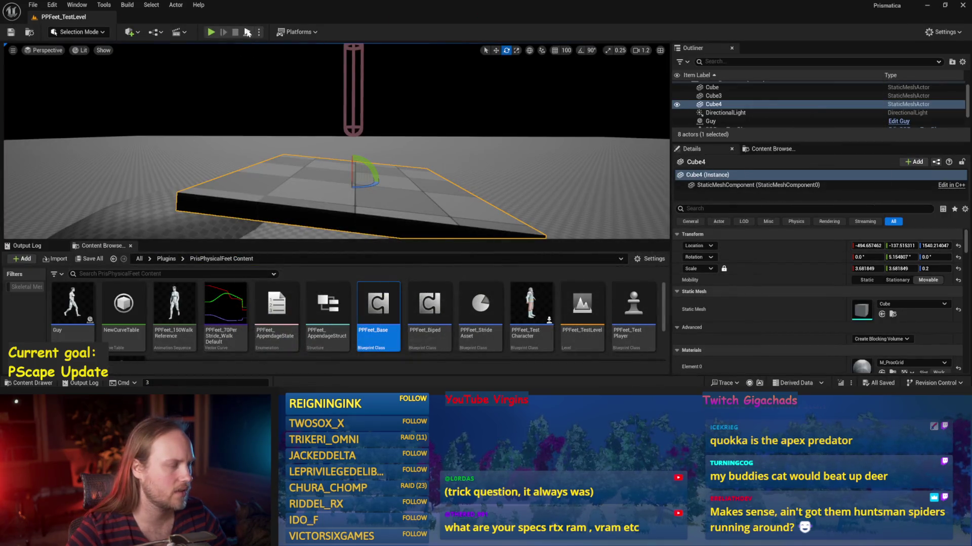
pyautogui.click(211, 32)
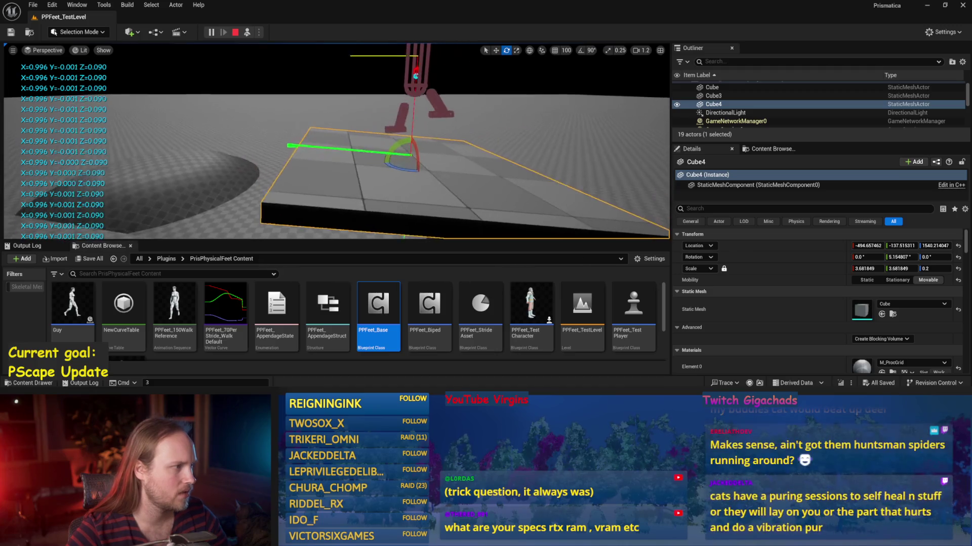
pyautogui.moveTo(403, 145)
pyautogui.mouseDown()
pyautogui.moveTo(380, 168)
pyautogui.moveTo(406, 152)
pyautogui.moveTo(408, 177)
pyautogui.mouseUp()
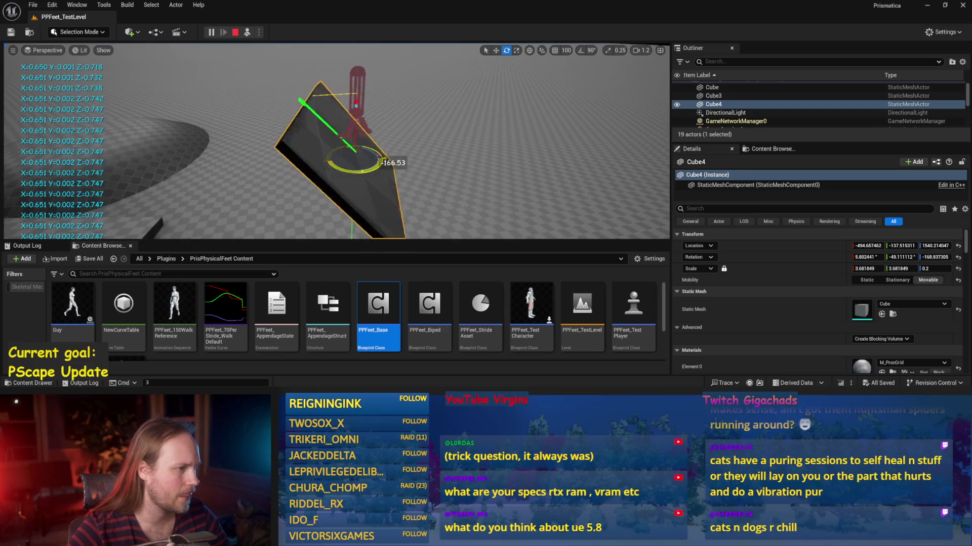
pyautogui.moveTo(380, 170); pyautogui.dragTo(369, 174)
pyautogui.rightClick(356, 97)
pyautogui.press('Escape')
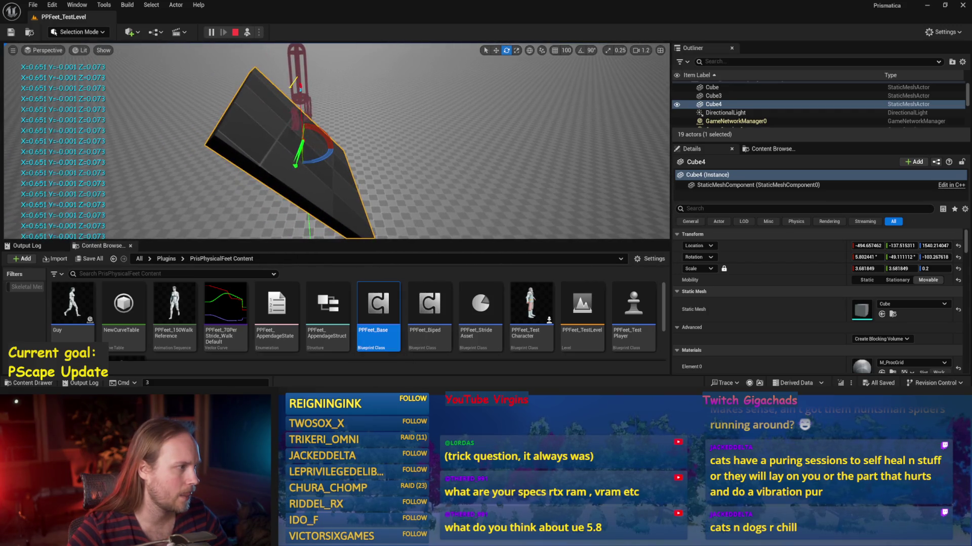
# Step: Rock Cube4 through several tilts, ending nearly flat, then return to StrideSlopeCalculations
pyautogui.moveTo(338, 143)
pyautogui.mouseDown()
pyautogui.moveTo(327, 138)
pyautogui.moveTo(334, 130)
pyautogui.moveTo(293, 150)
pyautogui.mouseUp()
pyautogui.scroll(2, 290, 140)
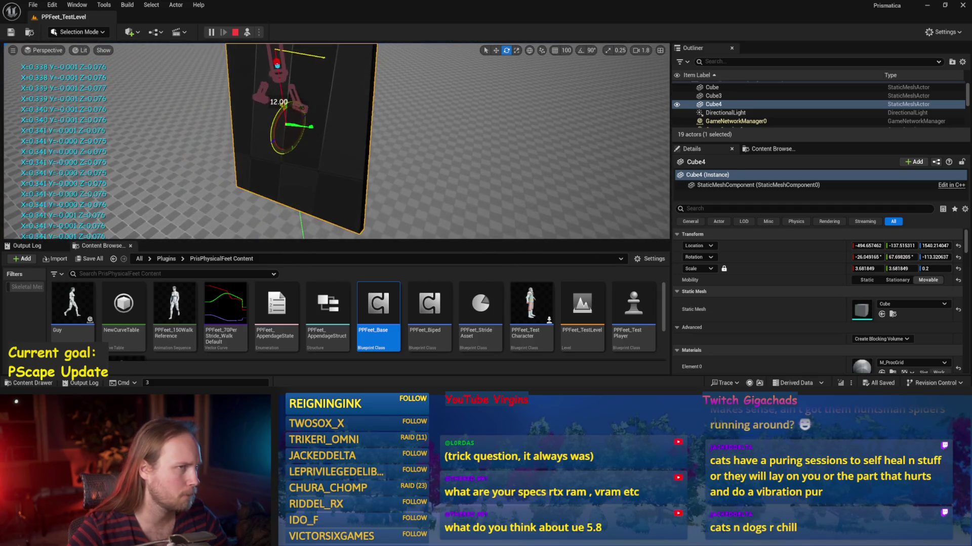
pyautogui.moveTo(325, 132)
pyautogui.mouseDown()
pyautogui.moveTo(354, 142)
pyautogui.moveTo(324, 157)
pyautogui.moveTo(332, 199)
pyautogui.moveTo(332, 56)
pyautogui.mouseUp()
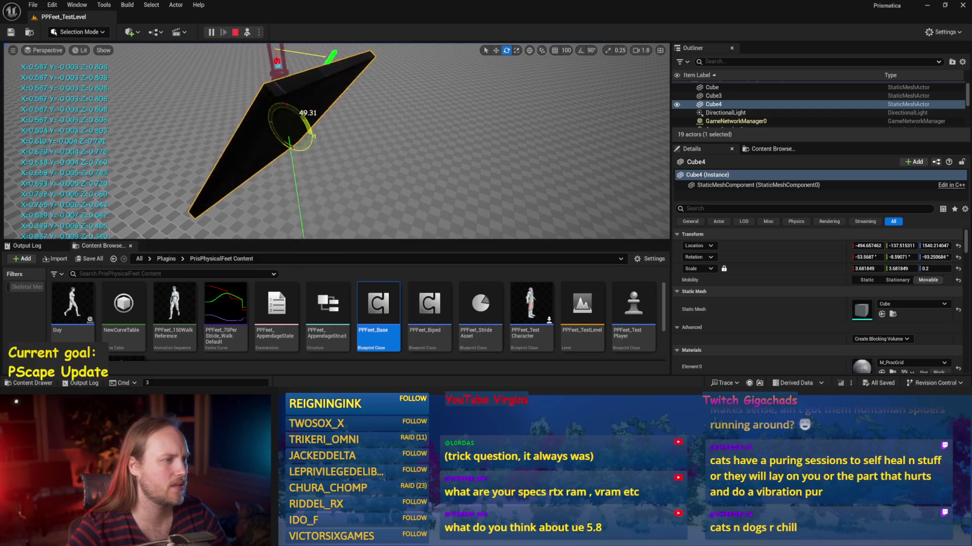
pyautogui.moveTo(375, 142)
pyautogui.mouseDown()
pyautogui.moveTo(332, 196)
pyautogui.moveTo(363, 98)
pyautogui.mouseUp()
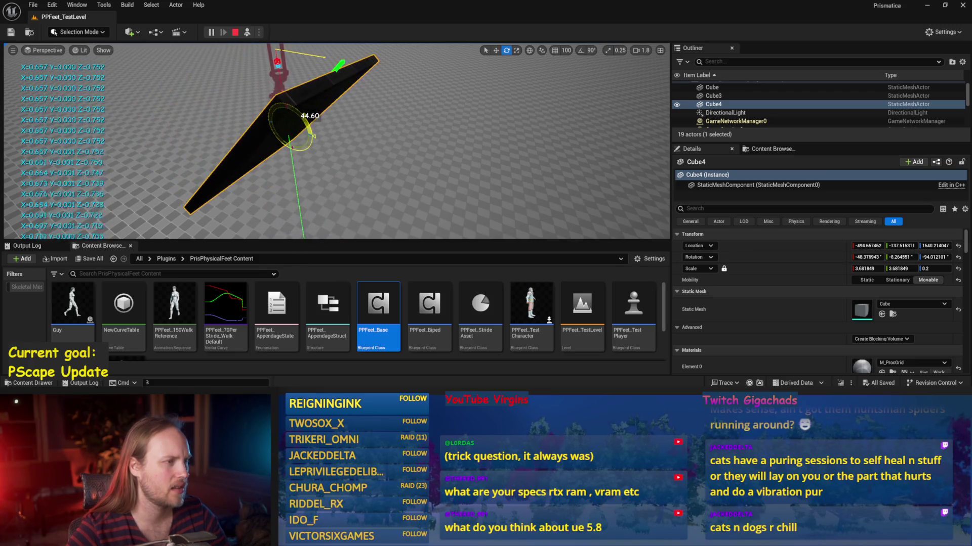
pyautogui.press('f')
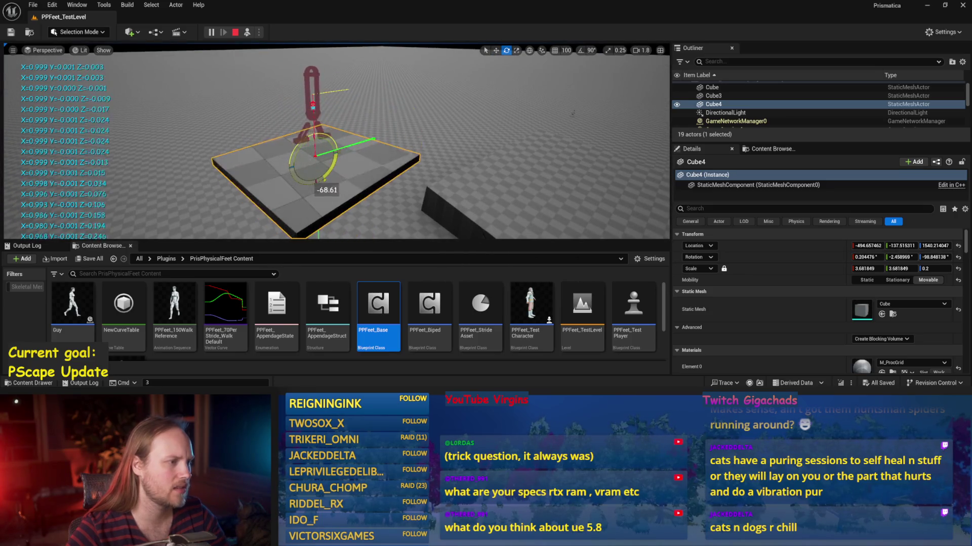
pyautogui.moveTo(291, 147); pyautogui.dragTo(368, 131)
pyautogui.press('f')
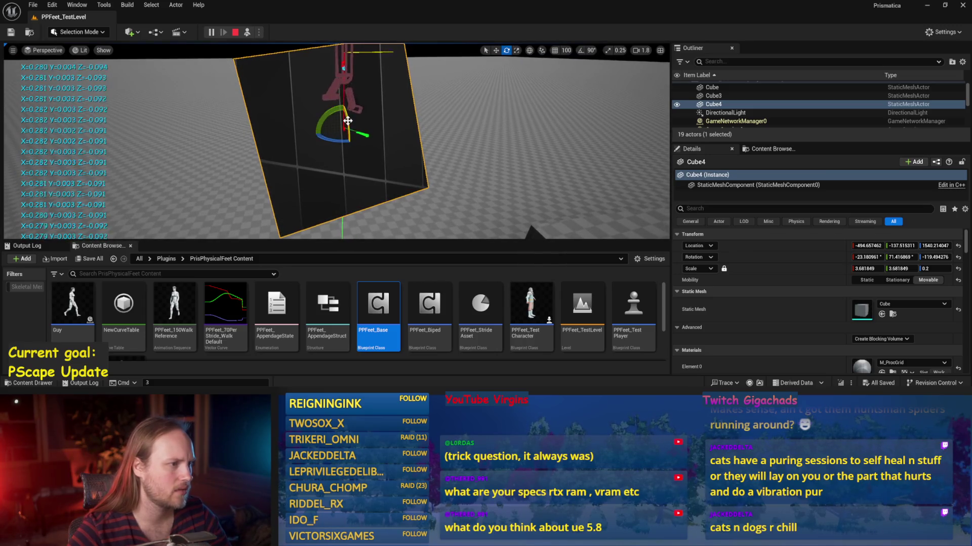
pyautogui.moveTo(347, 121); pyautogui.dragTo(358, 138)
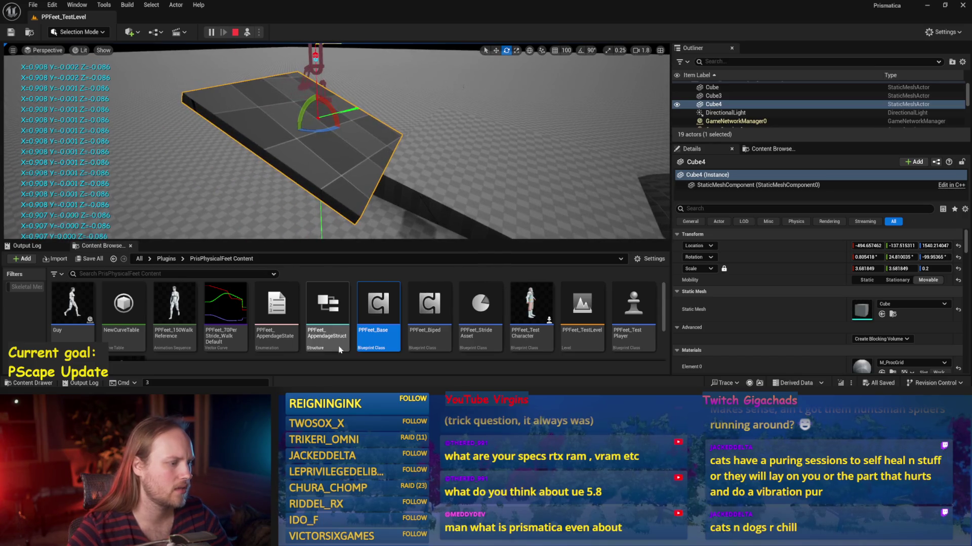
pyautogui.doubleClick(379, 306)
# Step: Add a Normalize vector node near the hit result pins, rearrange nearby nodes, and save
pyautogui.moveTo(458, 210)
pyautogui.mouseDown()
pyautogui.moveTo(527, 167)
pyautogui.moveTo(553, 202)
pyautogui.moveTo(426, 150)
pyautogui.mouseUp()
pyautogui.rightClick(383, 148)
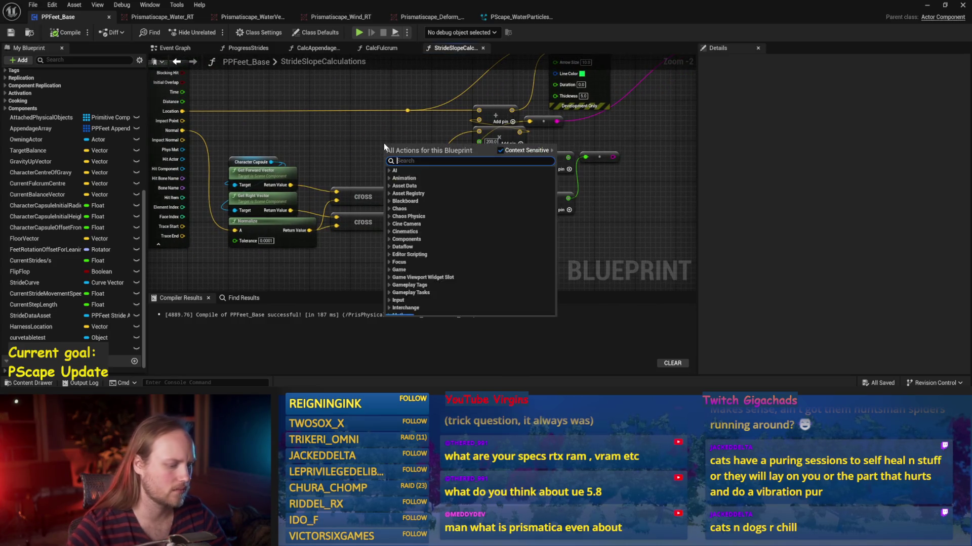
pyautogui.write('normali')
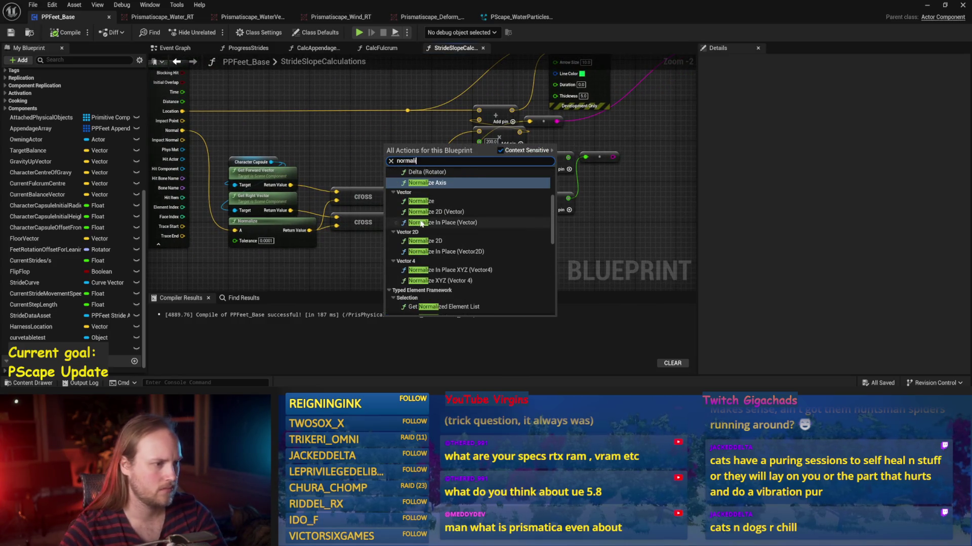
pyautogui.click(416, 201)
pyautogui.moveTo(330, 168); pyautogui.dragTo(225, 250)
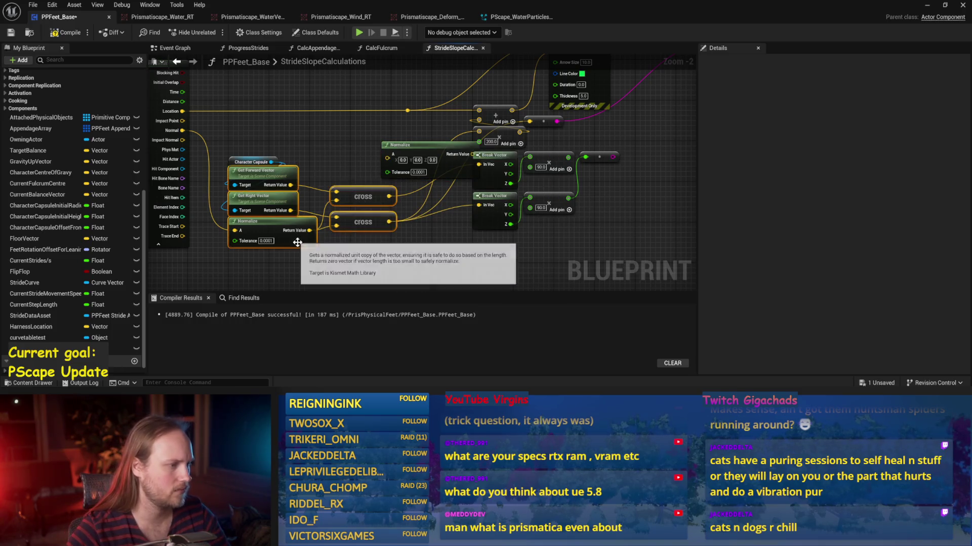
pyautogui.moveTo(301, 243); pyautogui.dragTo(286, 268)
pyautogui.moveTo(233, 161); pyautogui.dragTo(216, 190)
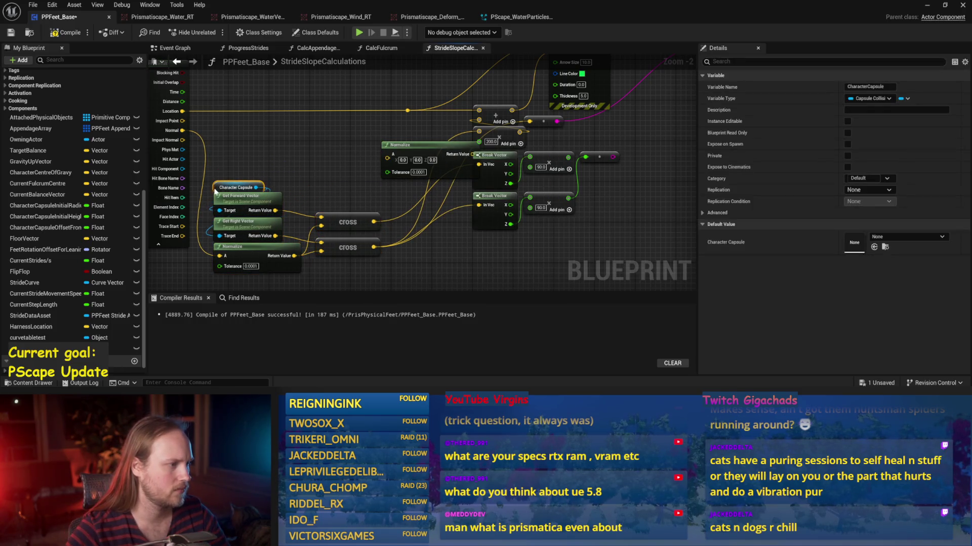
pyautogui.click(330, 155)
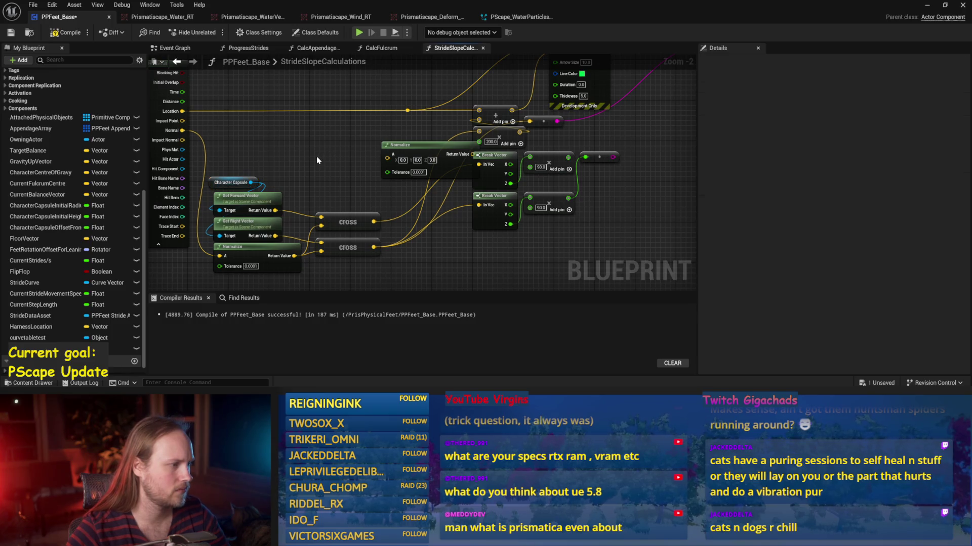
pyautogui.hotkey('ctrl', 's')
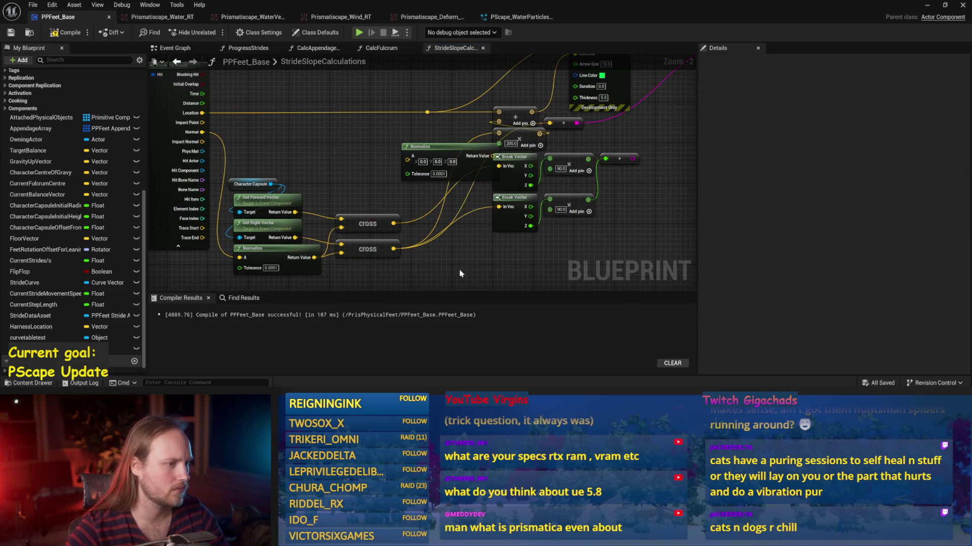
# Step: Move the Normalize node left and delete the Break Vector and Add nodes
pyautogui.moveTo(395, 151); pyautogui.dragTo(324, 137)
pyautogui.moveTo(526, 239); pyautogui.dragTo(362, 185)
pyautogui.press('Delete')
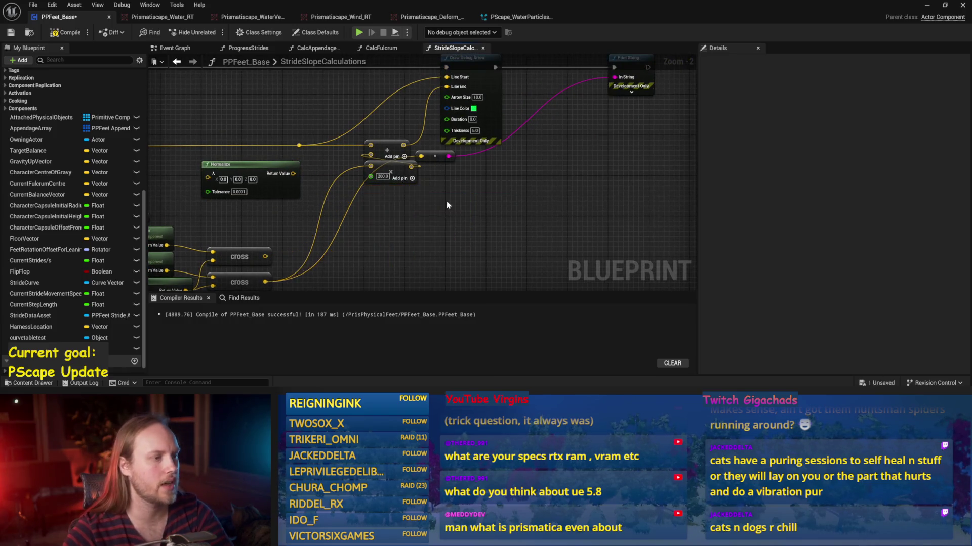
pyautogui.moveTo(448, 208); pyautogui.dragTo(411, 203)
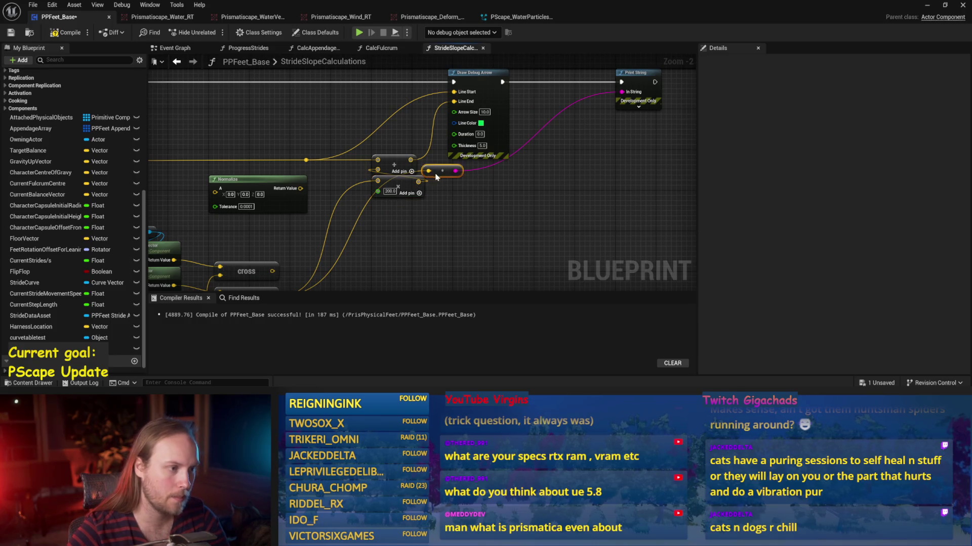
pyautogui.scroll(1, 434, 118)
pyautogui.hotkey('ctrl', 's')
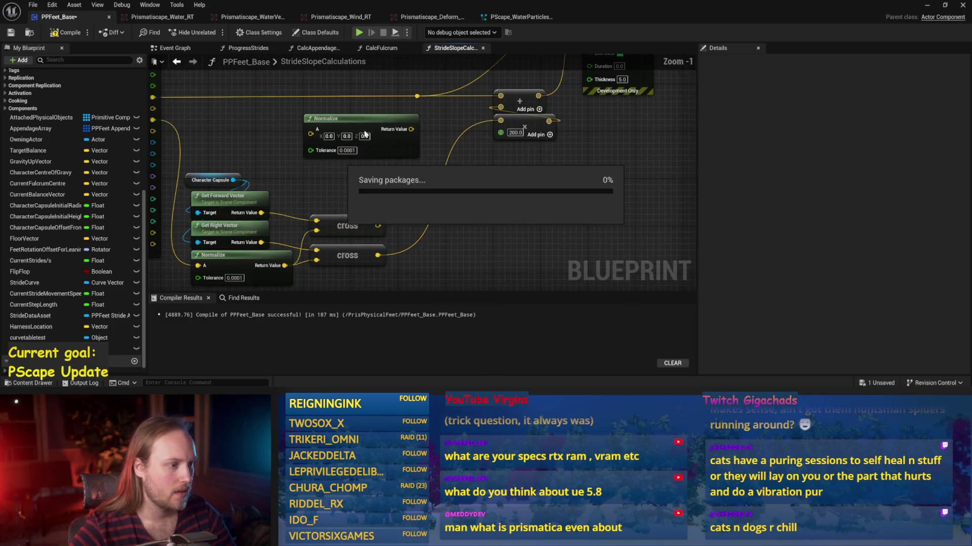
pyautogui.scroll(-2, 434, 119)
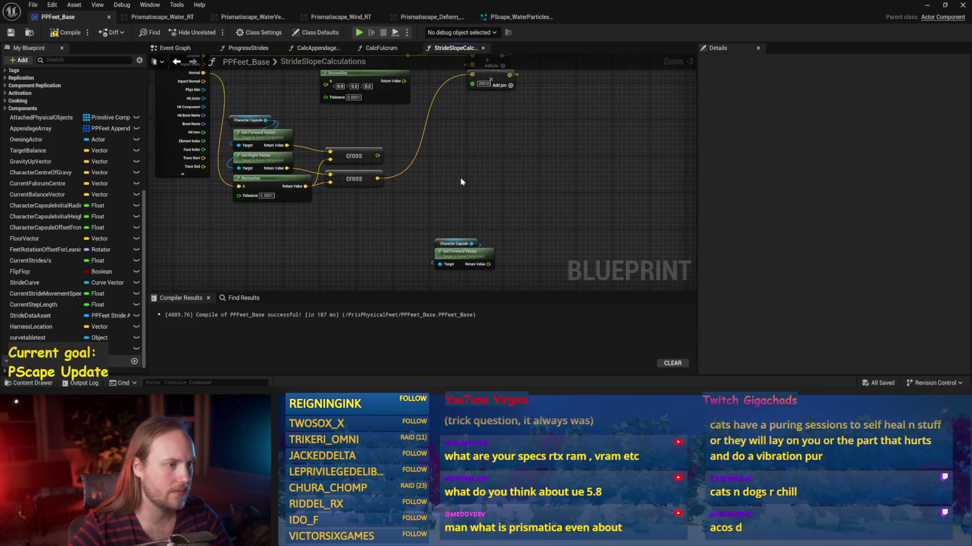
# Step: Restore the Break Vector nodes, remove Print String and the Add feeding Line End, then compile
pyautogui.hotkey('ctrl', 'z')
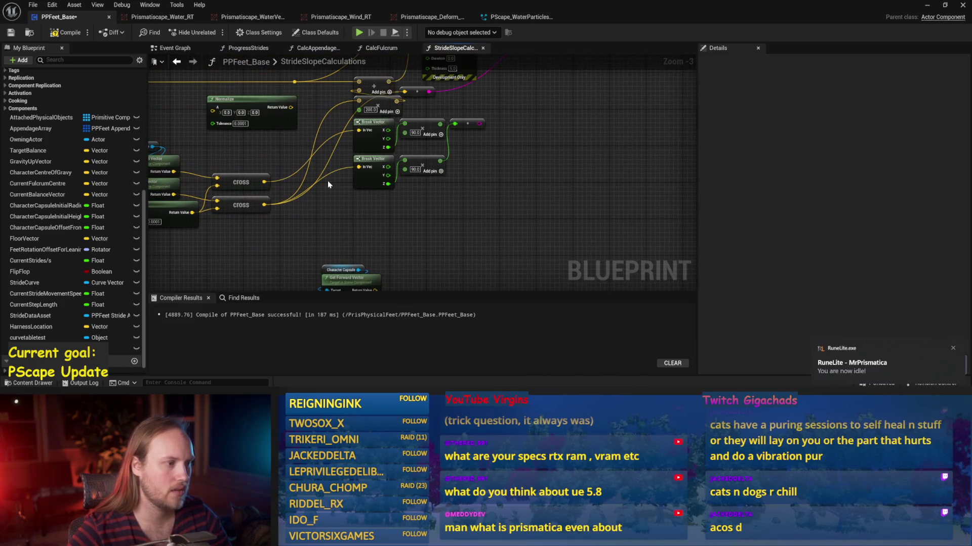
pyautogui.hotkey('ctrl', 'z')
pyautogui.hotkey('ctrl', 'z')
pyautogui.hotkey('ctrl', 'z')
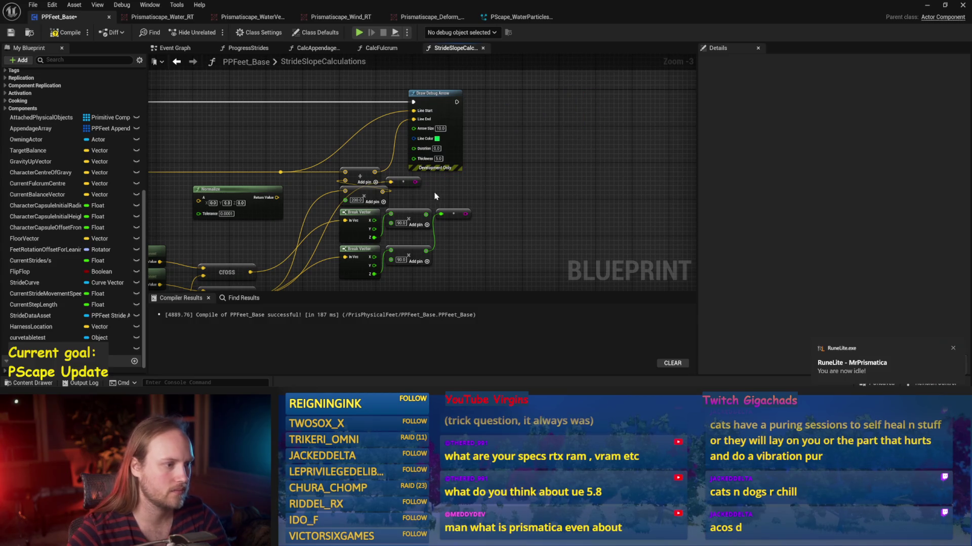
pyautogui.moveTo(369, 194); pyautogui.dragTo(402, 172)
pyautogui.hotkey('ctrl', 'z')
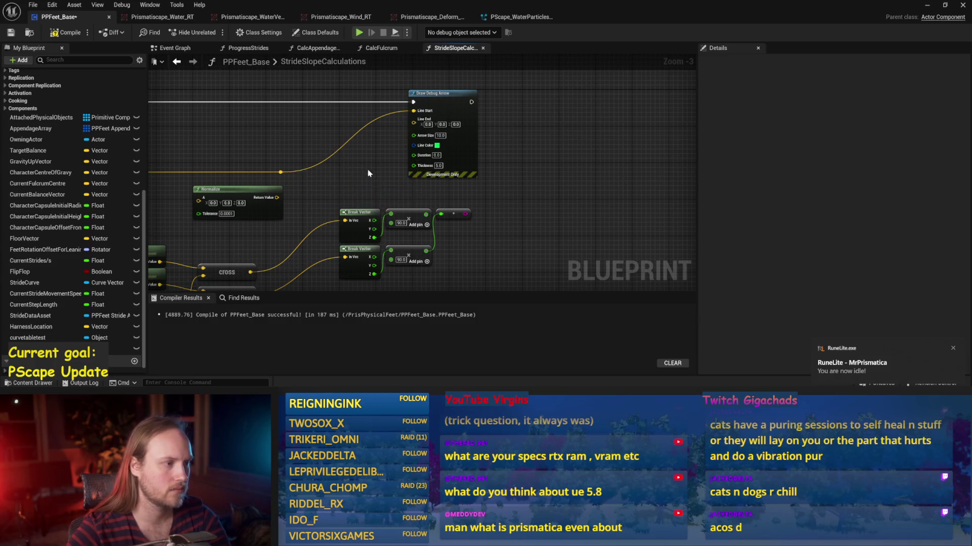
pyautogui.hotkey('ctrl', 'z')
pyautogui.hotkey('ctrl', 's')
pyautogui.click(8, 35)
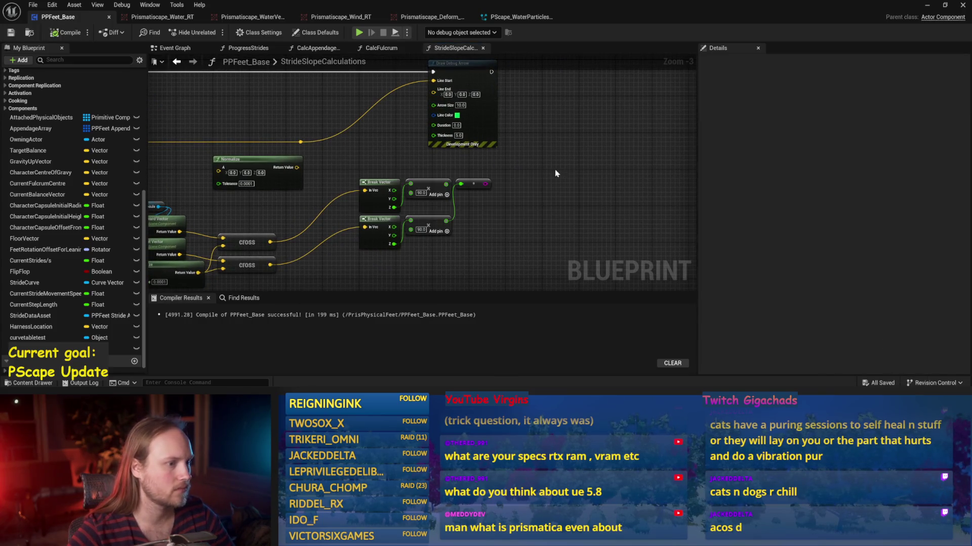
# Step: Promote the upper and lower Add outputs to SlopeForwardBack and SlopeRightLeft variables, then compile
pyautogui.rightClick(445, 182)
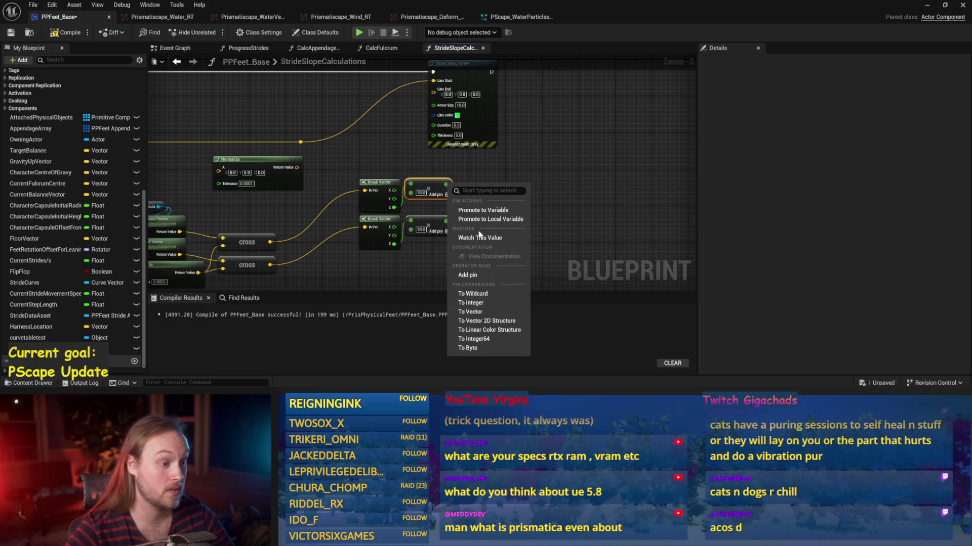
pyautogui.click(488, 210)
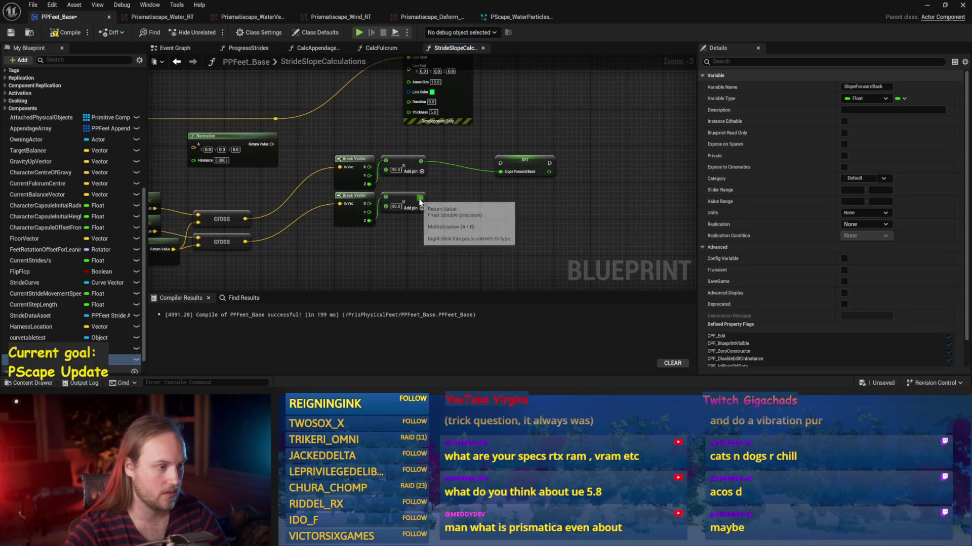
pyautogui.rightClick(420, 197)
pyautogui.click(440, 225)
pyautogui.write('SlopeRightLeft')
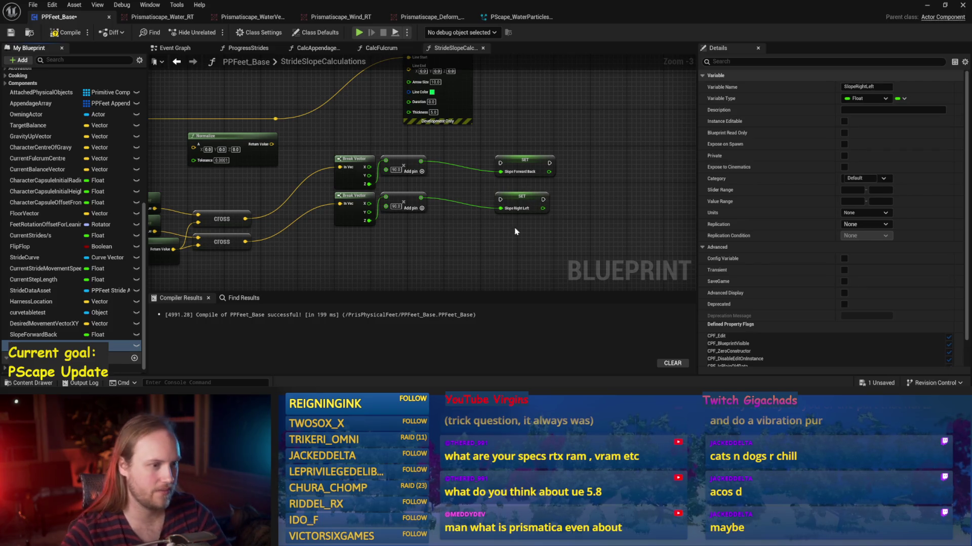
pyautogui.click(11, 33)
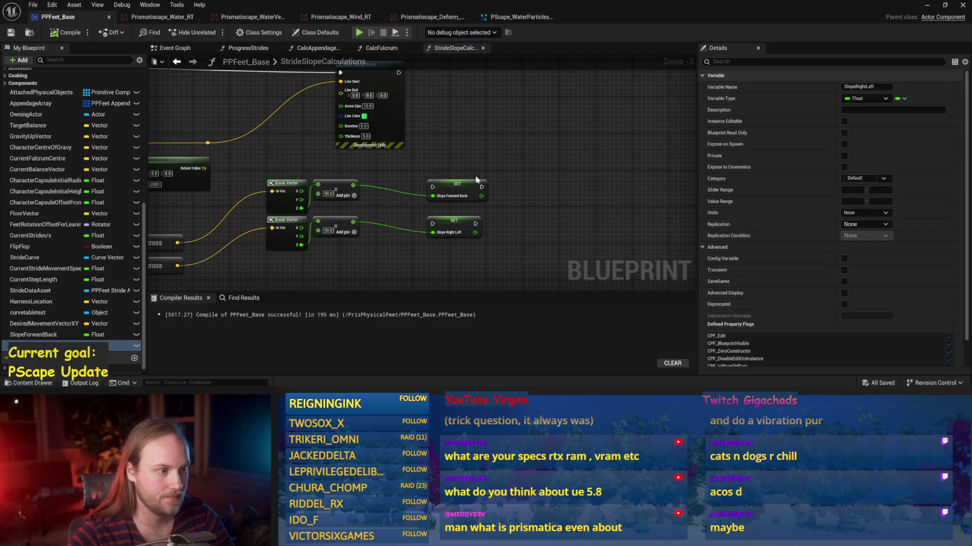
# Step: Align the SET Slope Right Left node under SET Slope Forward Back and save
pyautogui.moveTo(479, 184); pyautogui.dragTo(473, 174)
pyautogui.moveTo(469, 220); pyautogui.dragTo(464, 221)
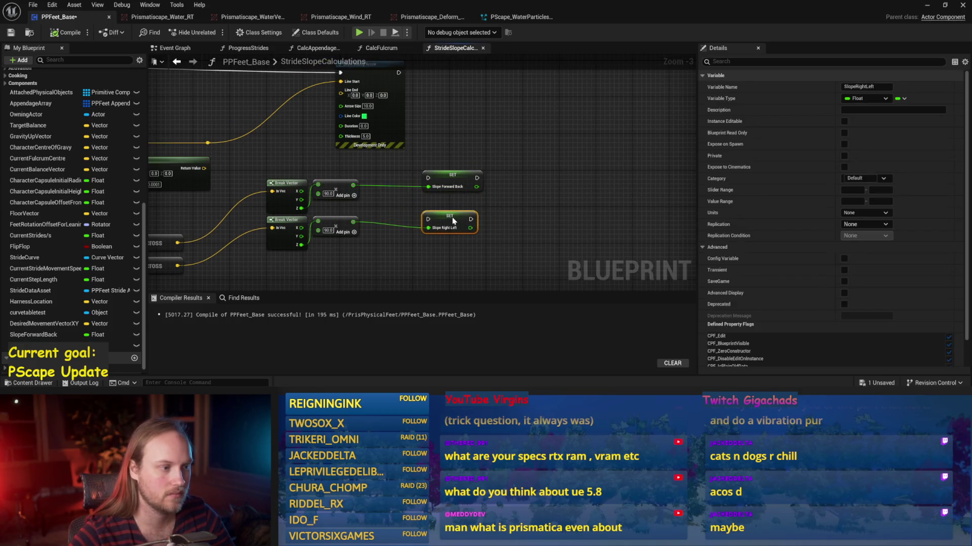
pyautogui.scroll(2, 537, 165)
pyautogui.hotkey('ctrl', 's')
pyautogui.scroll(-2, 548, 182)
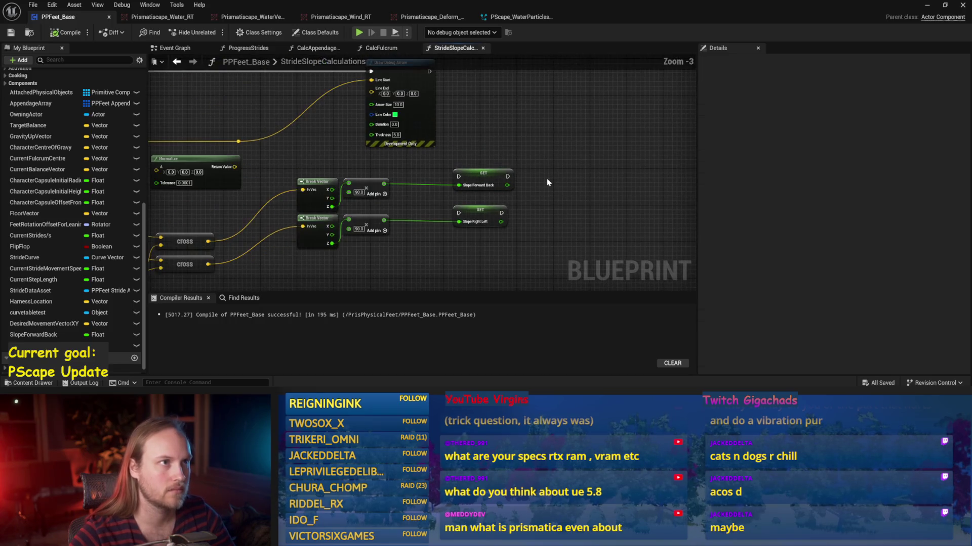
pyautogui.scroll(1, 543, 180)
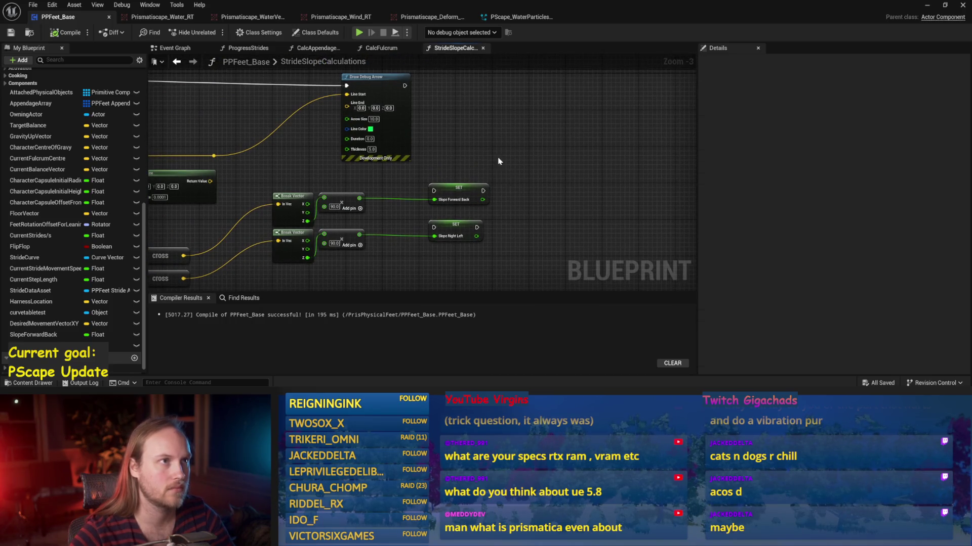
pyautogui.scroll(-1, 495, 159)
# Step: Delete the unused Normalize node and recompile the blueprint
pyautogui.moveTo(406, 250)
pyautogui.mouseDown()
pyautogui.moveTo(463, 214)
pyautogui.moveTo(470, 225)
pyautogui.moveTo(453, 247)
pyautogui.moveTo(452, 233)
pyautogui.mouseUp()
pyautogui.press('Delete')
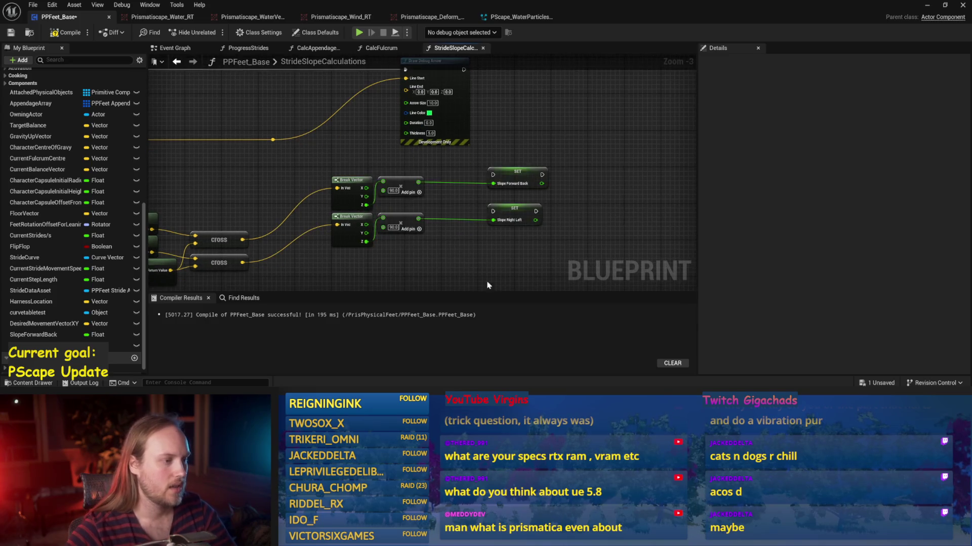
pyautogui.click(45, 35)
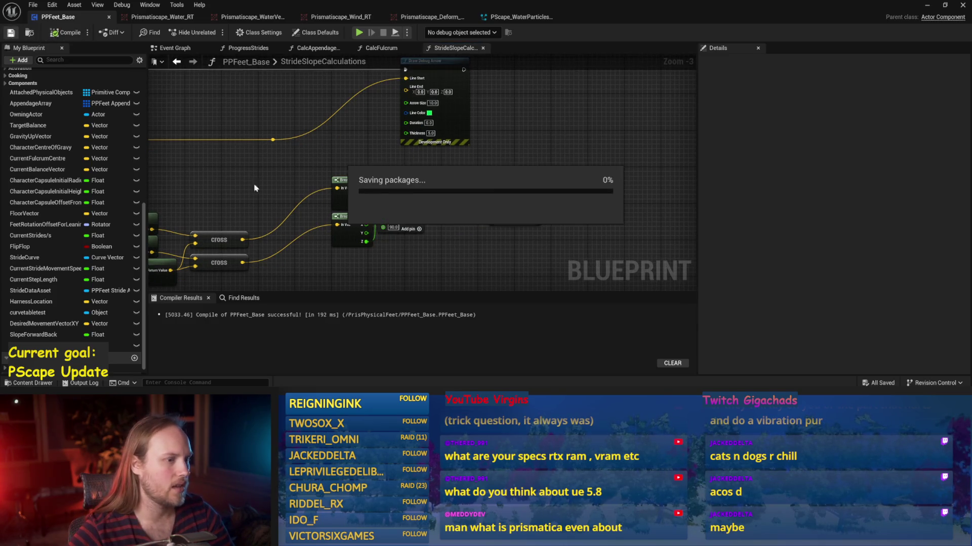
pyautogui.moveTo(506, 215); pyautogui.dragTo(497, 178)
pyautogui.moveTo(546, 126); pyautogui.dragTo(497, 180)
pyautogui.click(241, 161)
pyautogui.moveTo(241, 161); pyautogui.dragTo(419, 163)
# Step: Compile, tilt Cube4 steeply in PPFeet_TestLevel, ease it to a gentler slope, then reopen PPFeet_Base
pyautogui.scroll(1, 399, 158)
pyautogui.click(65, 32)
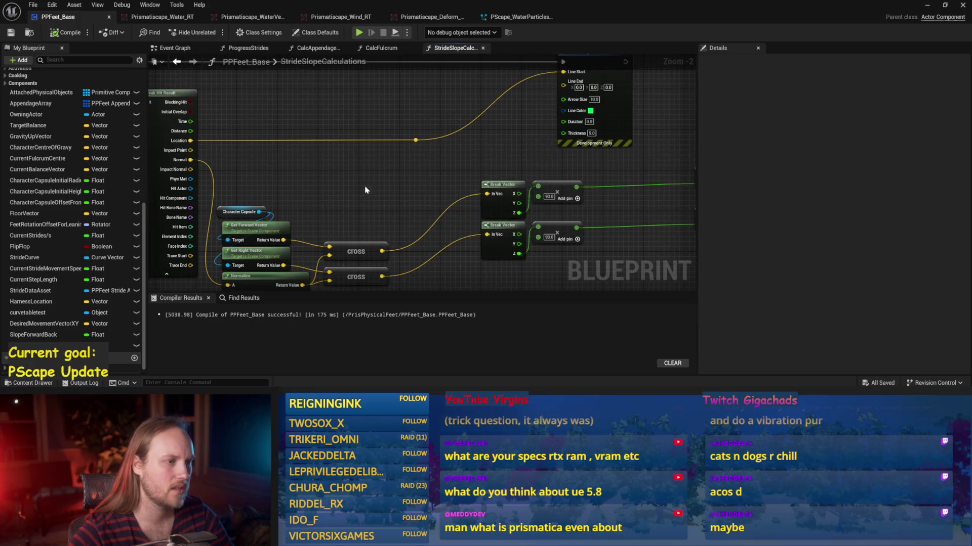
pyautogui.click(927, 5)
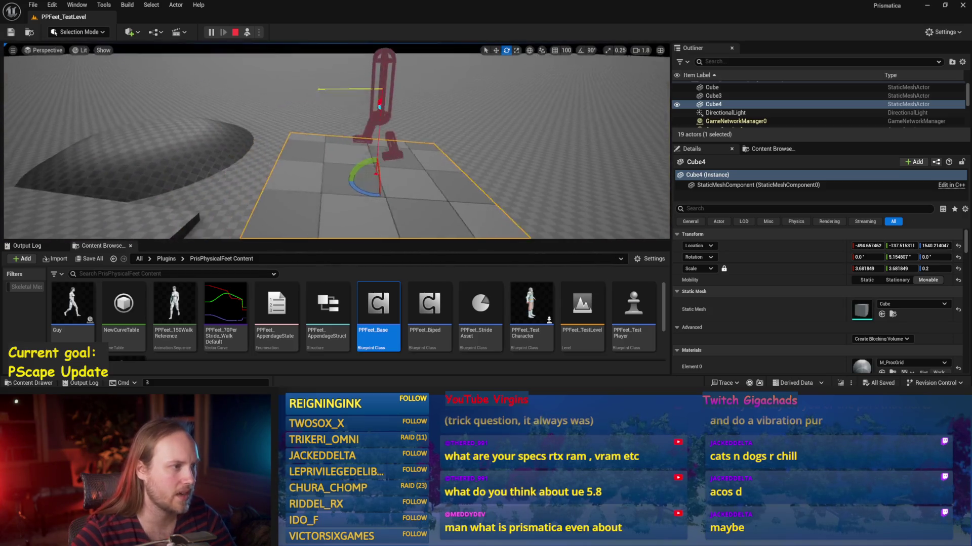
pyautogui.moveTo(344, 227); pyautogui.dragTo(375, 207)
pyautogui.moveTo(361, 167); pyautogui.dragTo(342, 191)
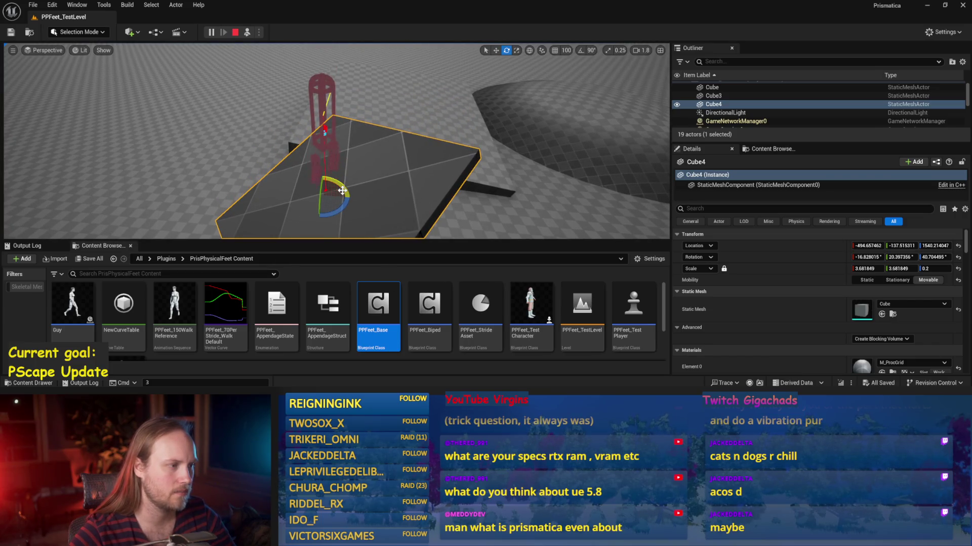
pyautogui.moveTo(330, 170); pyautogui.dragTo(329, 184)
pyautogui.doubleClick(395, 317)
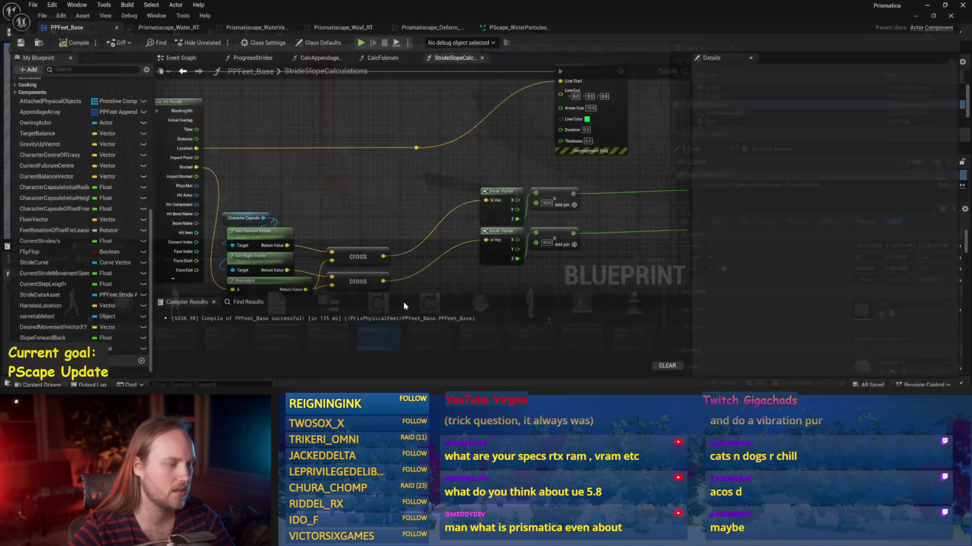
# Step: Move the Break Vector, Add and slope SET nodes left toward the exec line and save
pyautogui.moveTo(694, 152)
pyautogui.mouseDown()
pyautogui.moveTo(280, 273)
pyautogui.moveTo(334, 222)
pyautogui.mouseUp()
pyautogui.click(427, 256)
pyautogui.moveTo(428, 255)
pyautogui.mouseDown()
pyautogui.moveTo(483, 247)
pyautogui.moveTo(470, 268)
pyautogui.mouseUp()
pyautogui.hotkey('ctrl', 's')
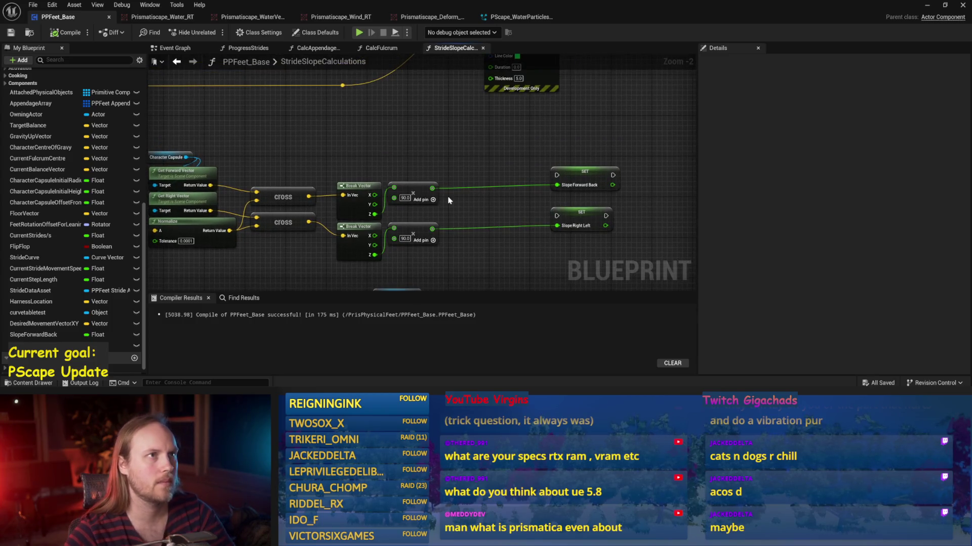
pyautogui.moveTo(411, 138); pyautogui.dragTo(393, 158)
pyautogui.moveTo(585, 163); pyautogui.dragTo(545, 248)
pyautogui.moveTo(561, 195); pyautogui.dragTo(563, 198)
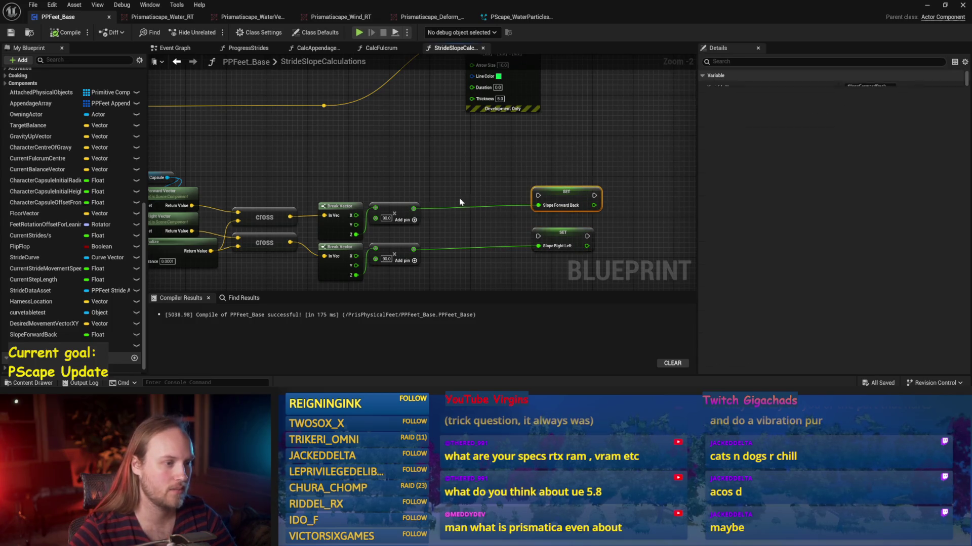
pyautogui.click(528, 182)
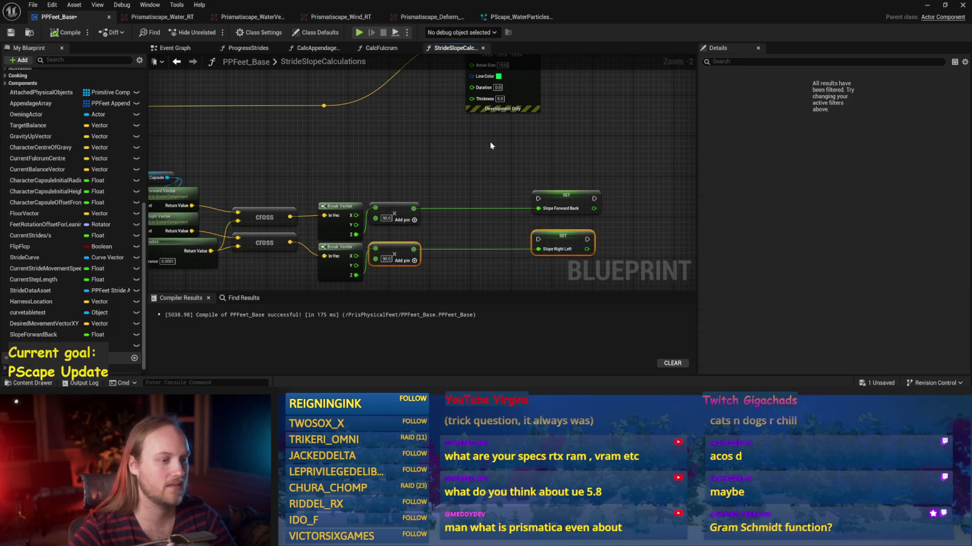
pyautogui.moveTo(489, 141); pyautogui.dragTo(461, 186)
pyautogui.hotkey('ctrl', 's')
# Step: Chain SET Slope Forward Back's exec into SET Slope Right Left and save
pyautogui.scroll(-5, 473, 152)
pyautogui.scroll(4, 473, 152)
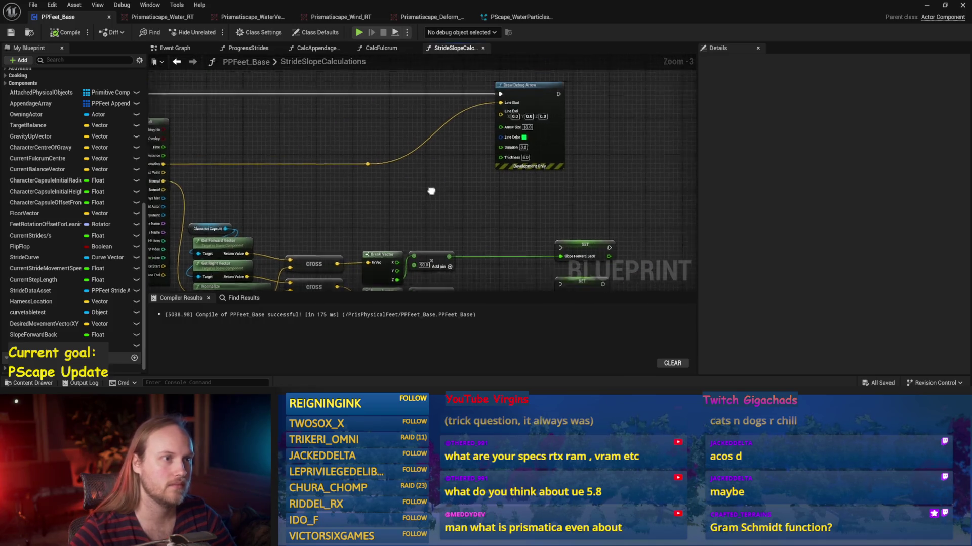
pyautogui.click(465, 97)
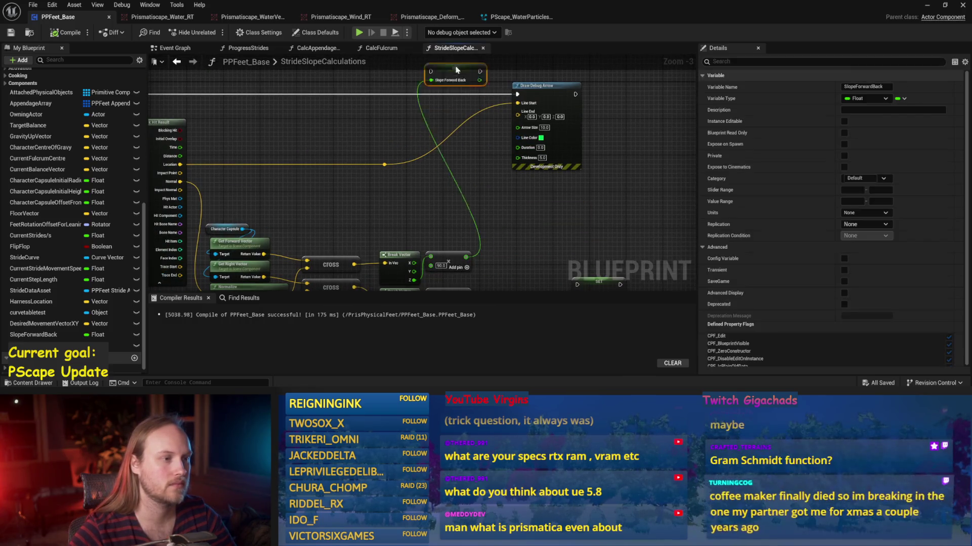
pyautogui.hotkey('ctrl', 'v')
pyautogui.moveTo(535, 140)
pyautogui.mouseDown()
pyautogui.moveTo(514, 93)
pyautogui.moveTo(631, 108)
pyautogui.mouseUp()
pyautogui.hotkey('ctrl', 'z')
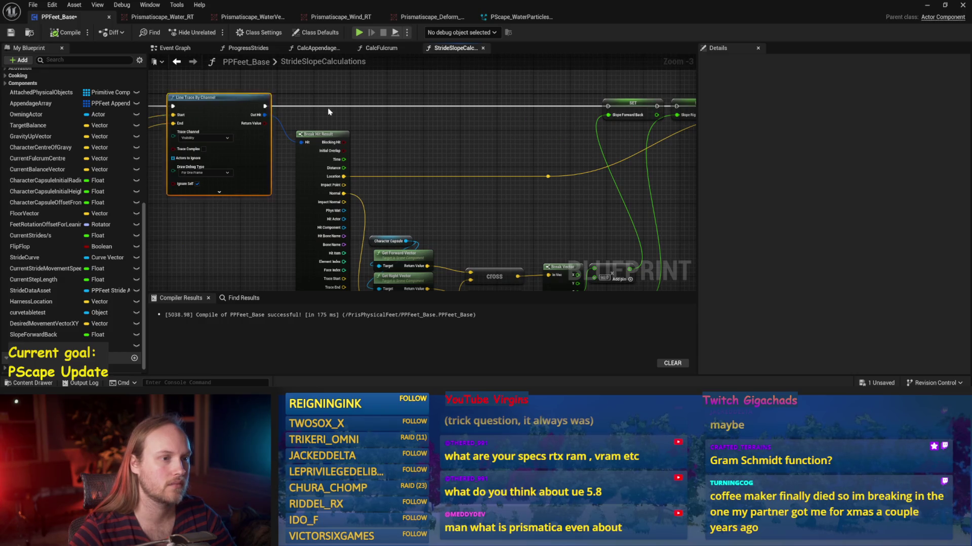
pyautogui.hotkey('ctrl', 'z')
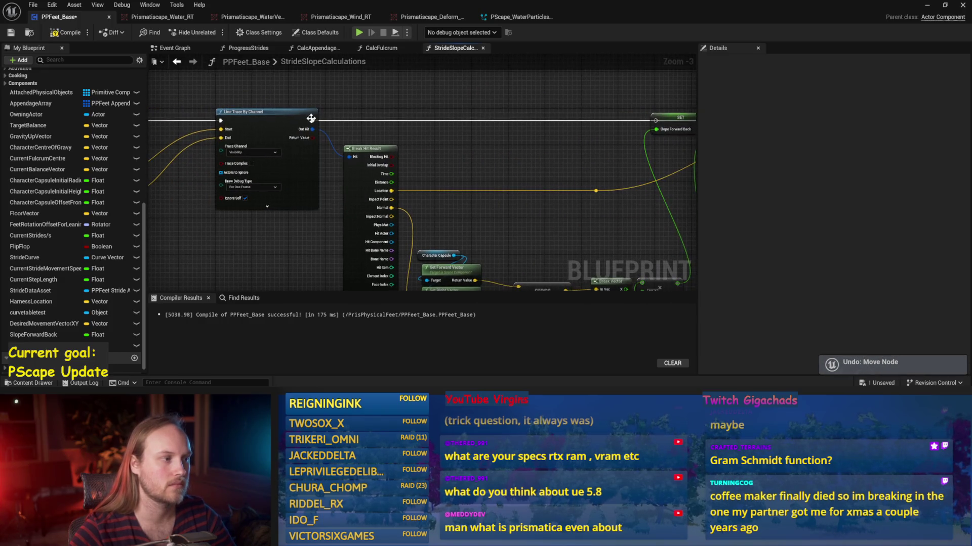
pyautogui.moveTo(488, 140); pyautogui.dragTo(341, 140)
pyautogui.moveTo(557, 121); pyautogui.dragTo(577, 120)
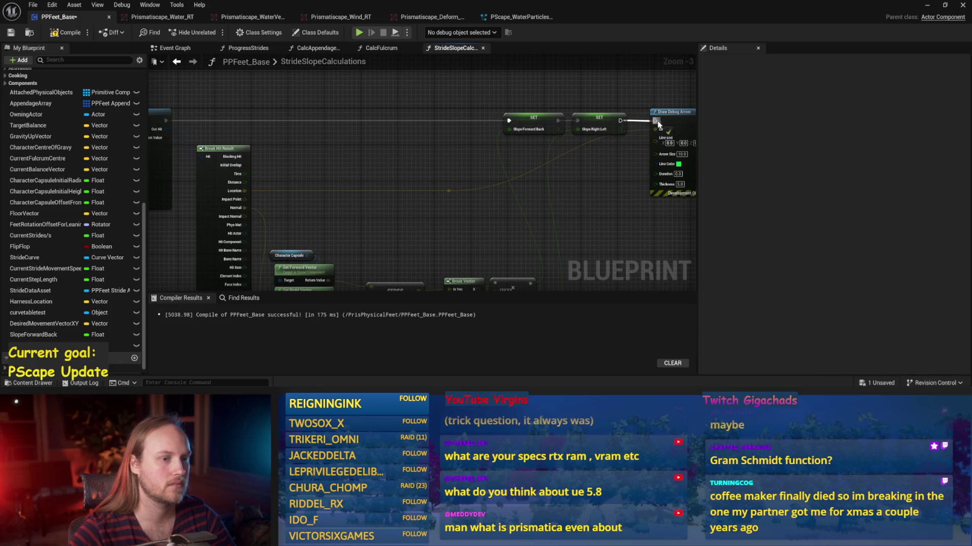
pyautogui.scroll(-1, 556, 141)
pyautogui.hotkey('ctrl', 's')
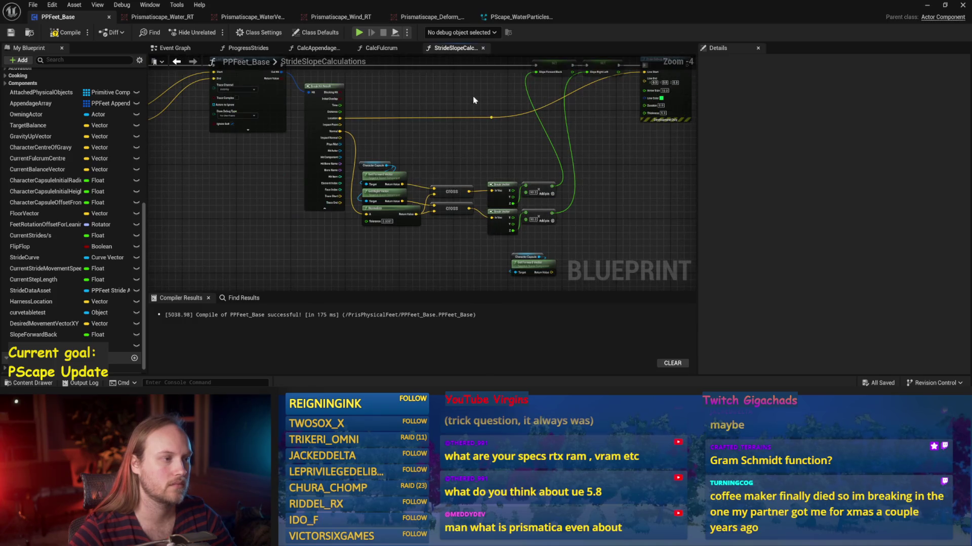
# Step: Shift the SET nodes with Draw Debug Arrow, move the reroute knot right, then compile and save
pyautogui.moveTo(473, 98); pyautogui.dragTo(490, 133)
pyautogui.moveTo(576, 90)
pyautogui.mouseDown()
pyautogui.moveTo(468, 129)
pyautogui.moveTo(490, 127)
pyautogui.mouseUp()
pyautogui.moveTo(357, 133); pyautogui.dragTo(443, 149)
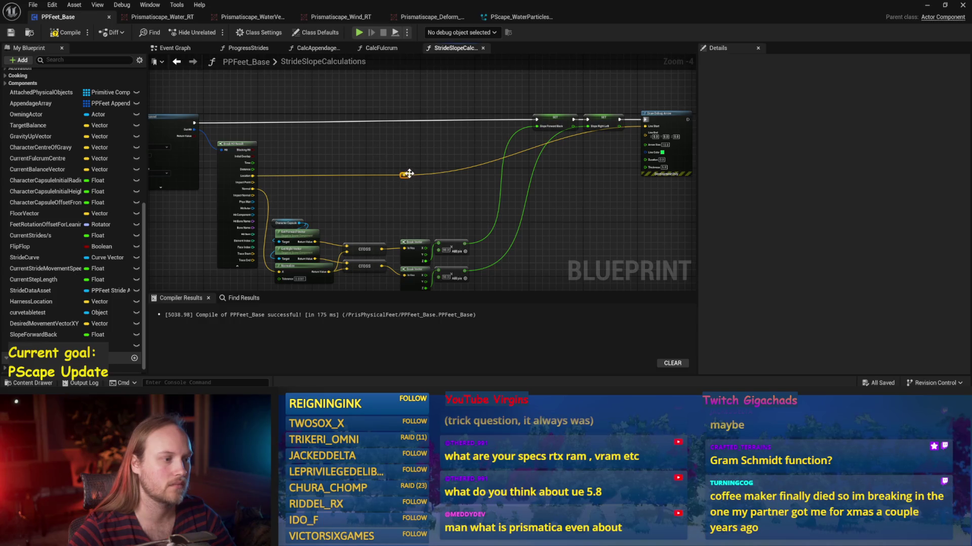
pyautogui.moveTo(408, 175); pyautogui.dragTo(607, 176)
pyautogui.click(615, 196)
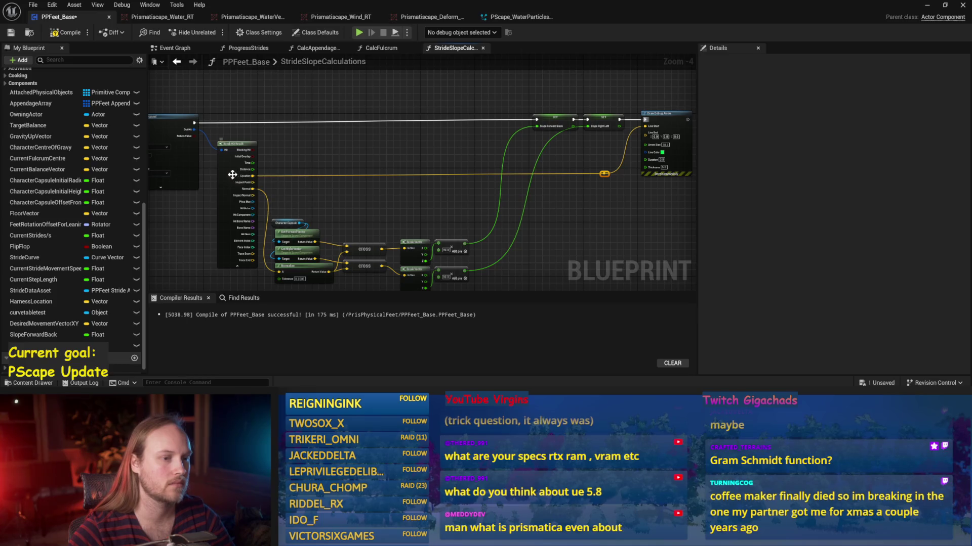
pyautogui.moveTo(562, 221); pyautogui.dragTo(512, 217)
pyautogui.click(61, 33)
pyautogui.click(10, 32)
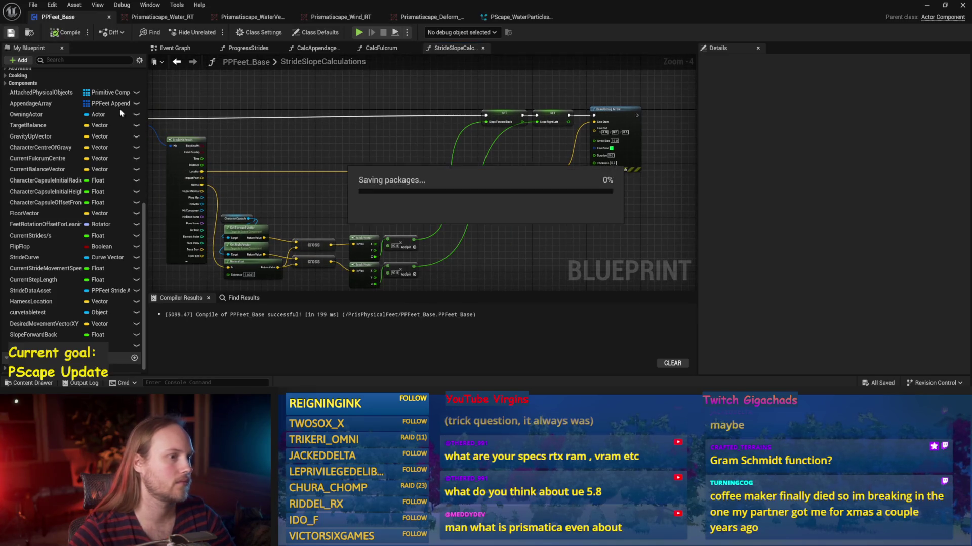
pyautogui.scroll(2, 538, 142)
# Step: Check the Slope Forward Back SET node and save PPFeet_Base twice
pyautogui.moveTo(514, 174); pyautogui.dragTo(406, 211)
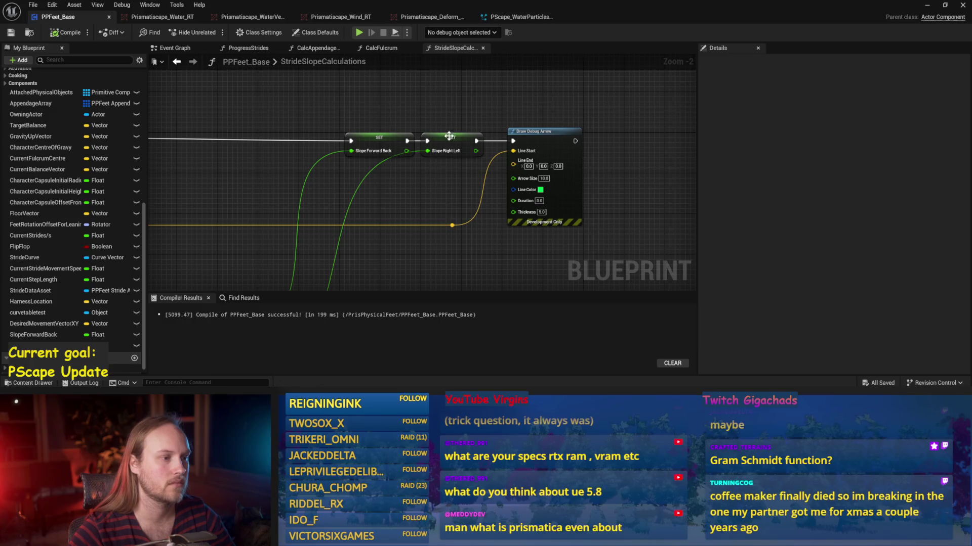
pyautogui.click(365, 143)
pyautogui.scroll(-2, 303, 127)
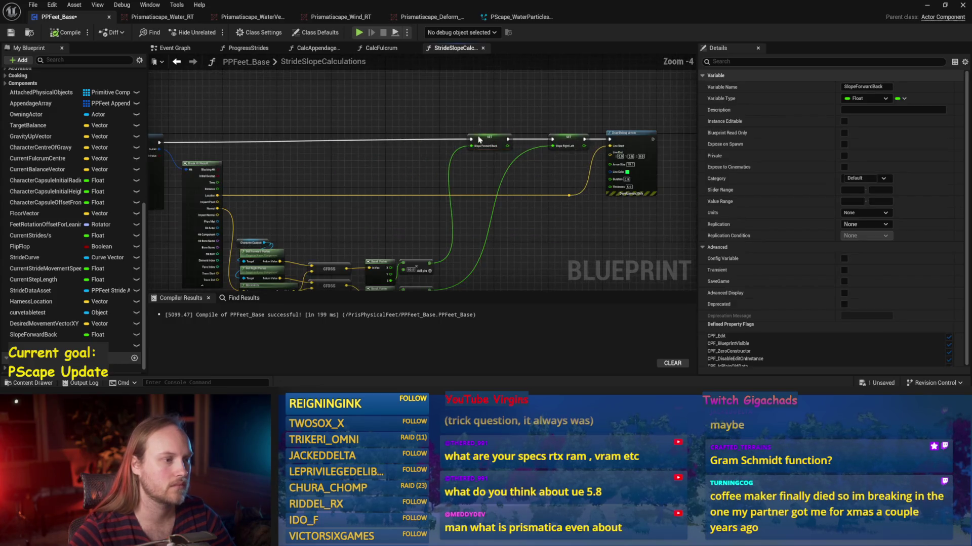
pyautogui.click(425, 134)
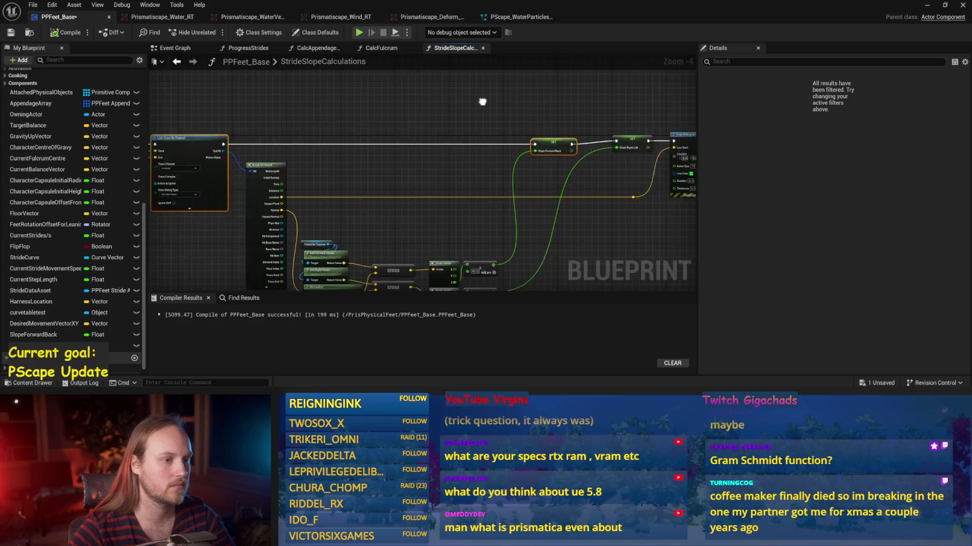
pyautogui.hotkey('ctrl', 's')
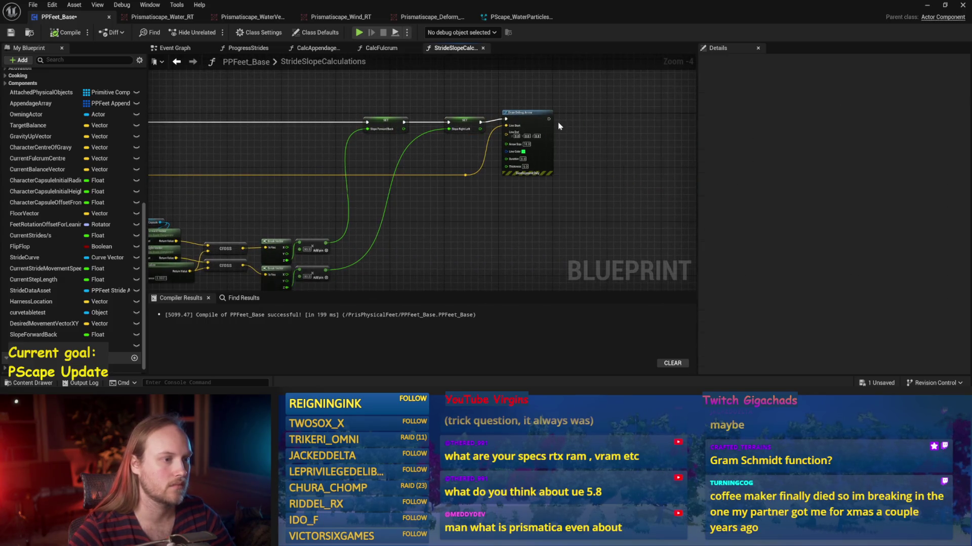
pyautogui.hotkey('ctrl', 's')
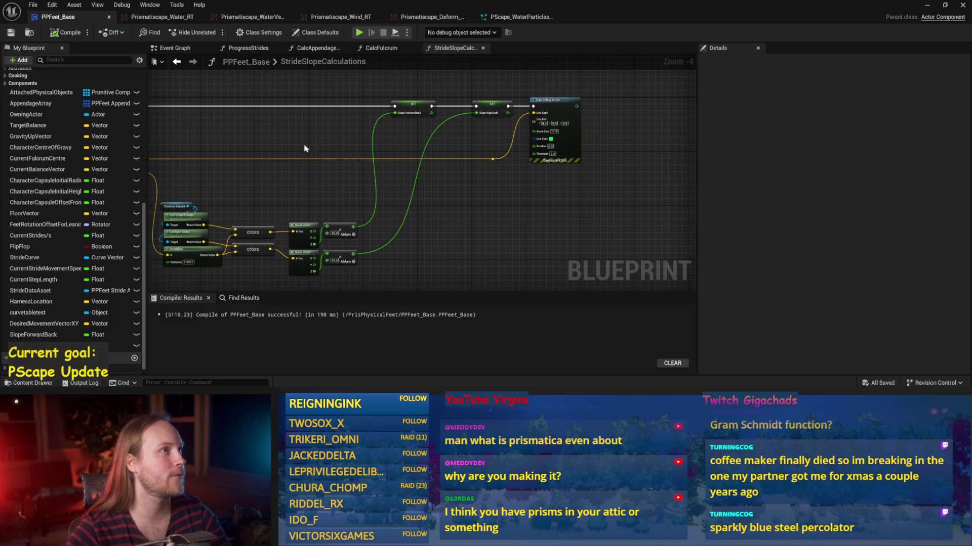
# Step: Paste a copy of the capsule Get Forward Vector nodes, reposition it, and save
pyautogui.hotkey('ctrl', 'v')
pyautogui.scroll(1, 506, 134)
pyautogui.click(405, 210)
pyautogui.moveTo(416, 210)
pyautogui.mouseDown()
pyautogui.moveTo(347, 119)
pyautogui.moveTo(344, 152)
pyautogui.moveTo(284, 212)
pyautogui.moveTo(158, 212)
pyautogui.moveTo(192, 209)
pyautogui.moveTo(202, 246)
pyautogui.mouseUp()
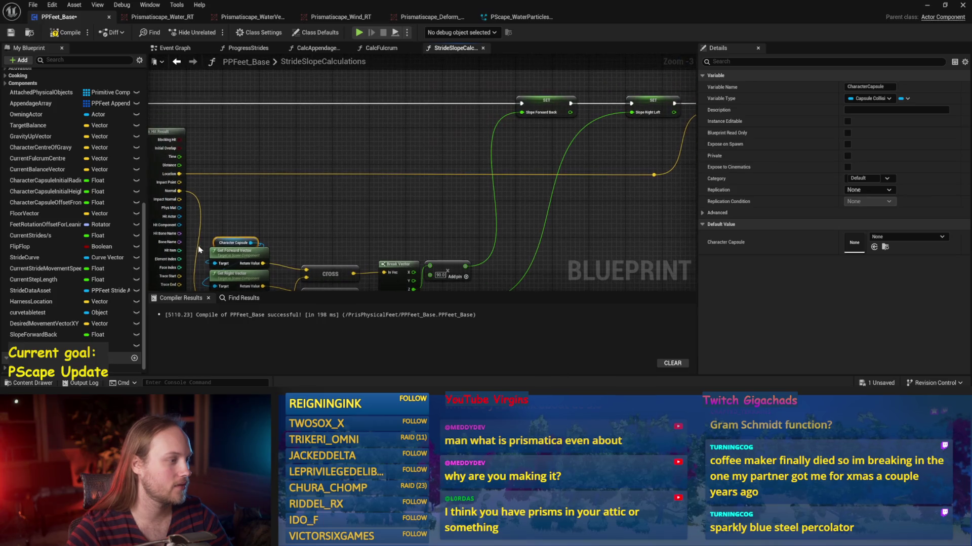
pyautogui.moveTo(272, 226); pyautogui.dragTo(138, 230)
pyautogui.hotkey('ctrl', 's')
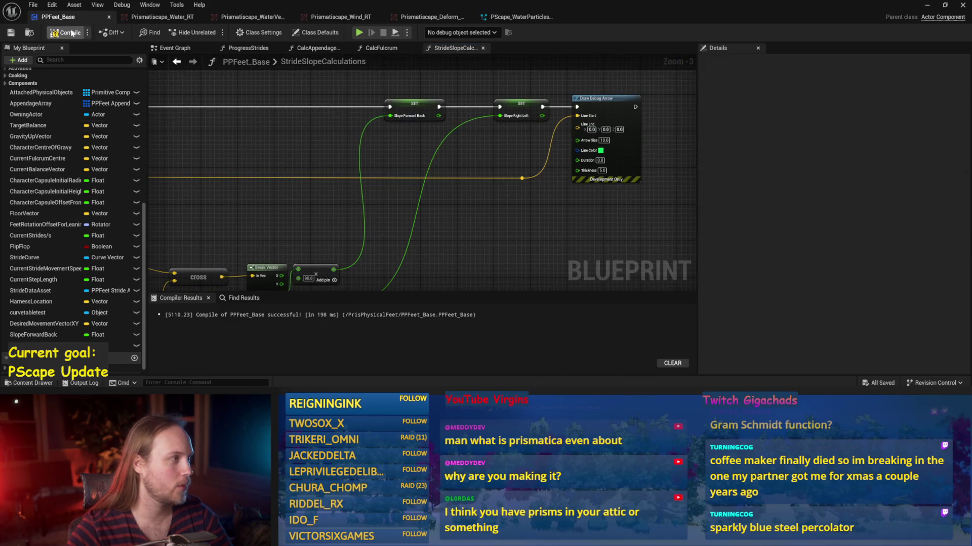
# Step: Nudge Draw Debug Arrow left next to the slope SET nodes and save
pyautogui.moveTo(479, 158)
pyautogui.mouseDown()
pyautogui.moveTo(462, 182)
pyautogui.moveTo(470, 182)
pyautogui.mouseUp()
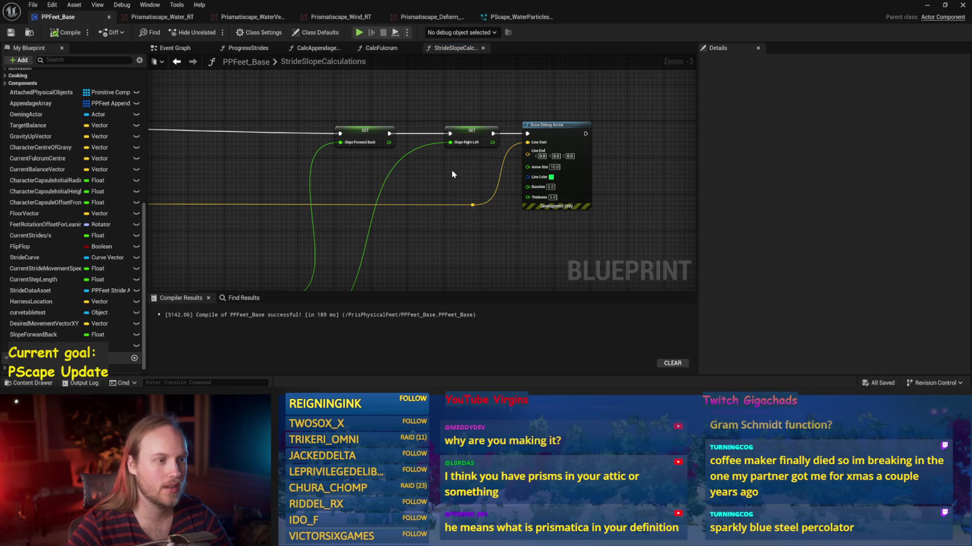
pyautogui.moveTo(561, 126); pyautogui.dragTo(553, 126)
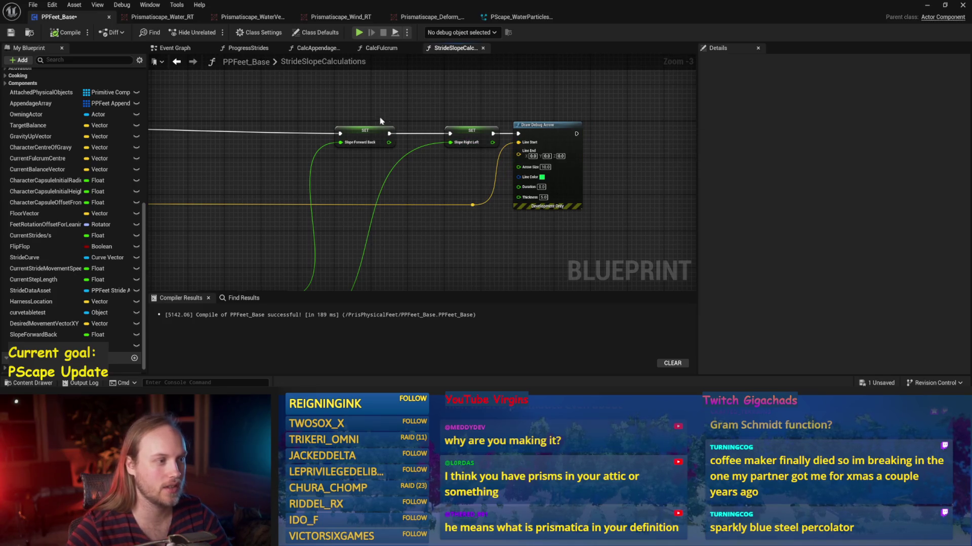
pyautogui.click(357, 130)
pyautogui.scroll(-1, 399, 121)
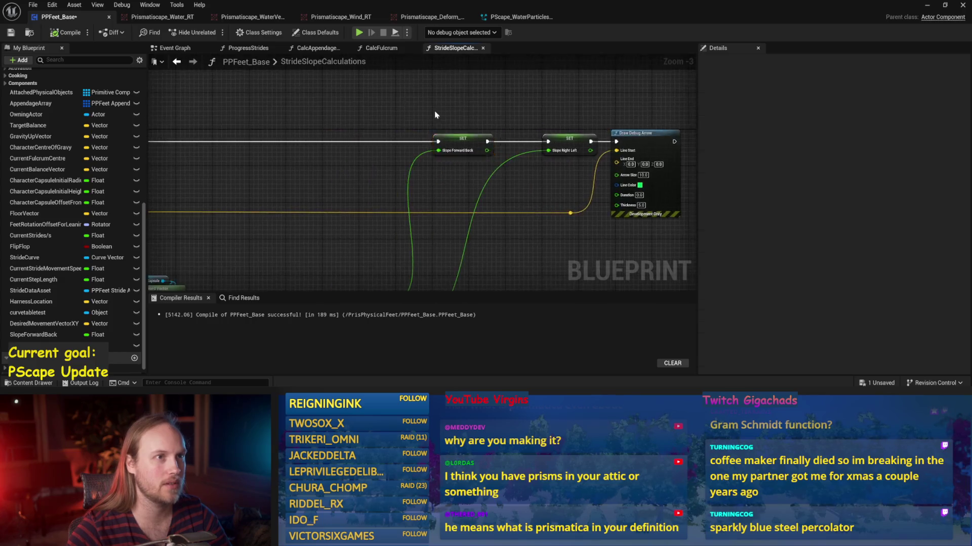
pyautogui.hotkey('ctrl', 's')
pyautogui.moveTo(396, 121)
pyautogui.mouseDown()
pyautogui.moveTo(379, 98)
pyautogui.moveTo(468, 100)
pyautogui.moveTo(575, 153)
pyautogui.mouseUp()
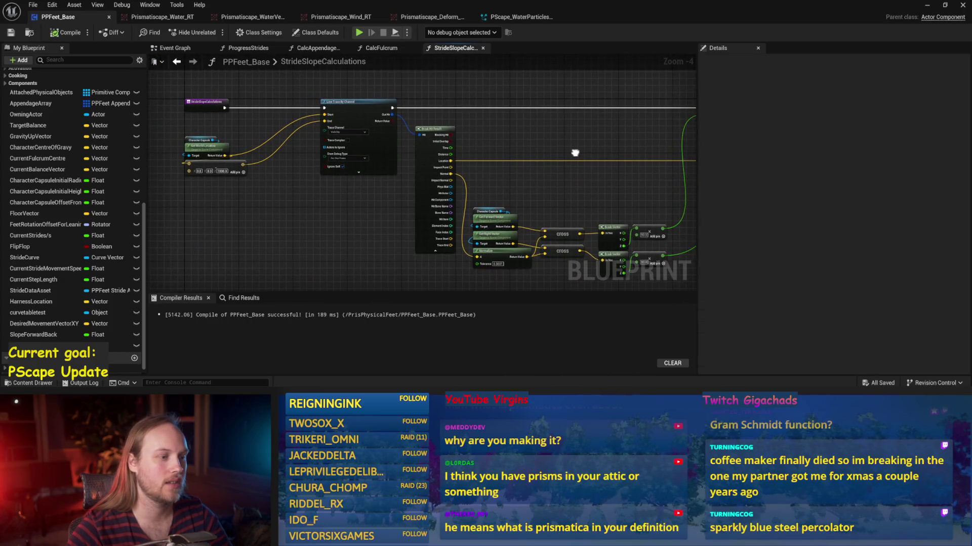
# Step: Hide Break Hit Result's unconnected pins, straighten its Location wire, then compile and save
pyautogui.click(435, 250)
pyautogui.moveTo(450, 159); pyautogui.dragTo(397, 146)
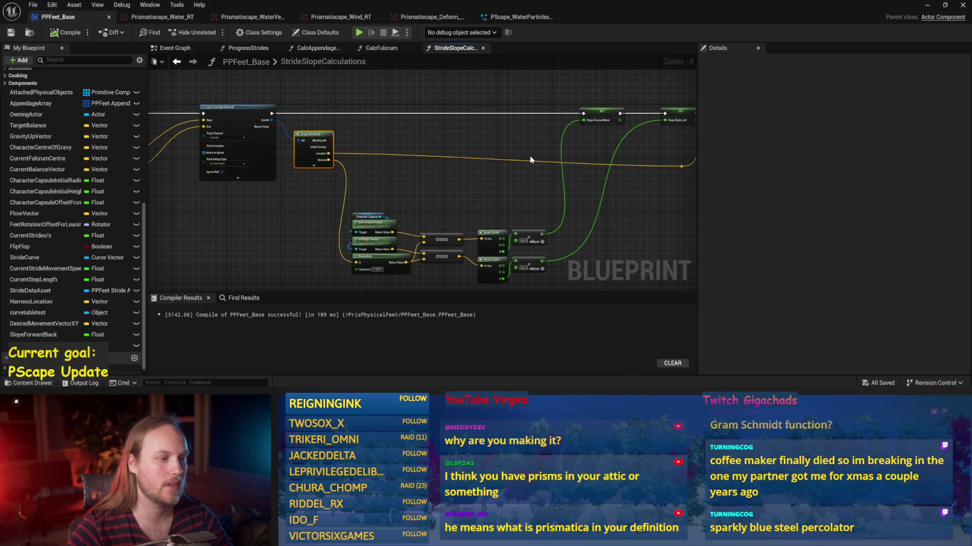
pyautogui.moveTo(527, 160); pyautogui.dragTo(481, 164)
pyautogui.press('q')
pyautogui.moveTo(410, 140)
pyautogui.mouseDown()
pyautogui.moveTo(414, 110)
pyautogui.moveTo(446, 170)
pyautogui.mouseUp()
pyautogui.press('F7')
pyautogui.hotkey('ctrl', 's')
# Step: Raise the capsule location and vector nodes slightly, then compile and save the blueprint
pyautogui.moveTo(519, 173)
pyautogui.mouseDown()
pyautogui.moveTo(606, 133)
pyautogui.moveTo(591, 179)
pyautogui.mouseUp()
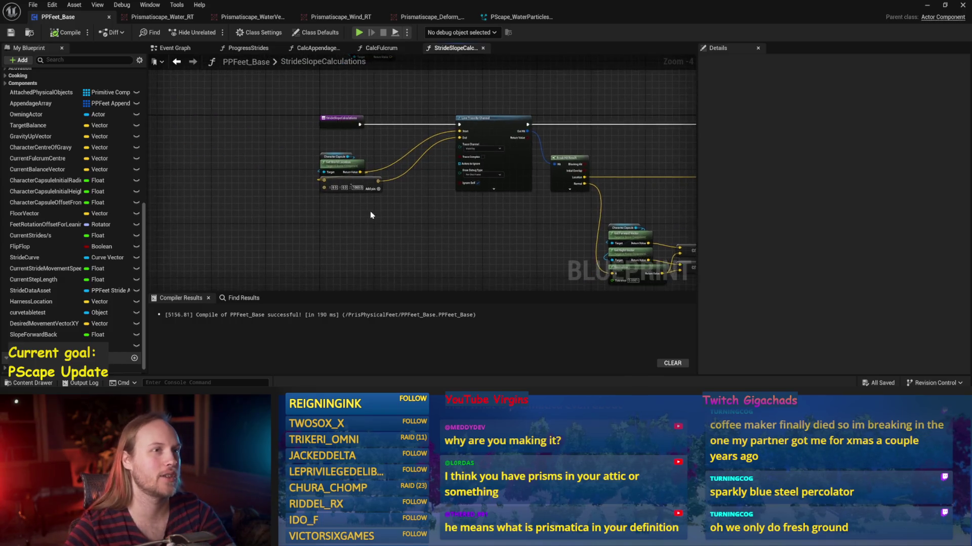
pyautogui.scroll(1, 327, 240)
pyautogui.moveTo(337, 223); pyautogui.dragTo(300, 122)
pyautogui.moveTo(344, 178); pyautogui.dragTo(342, 140)
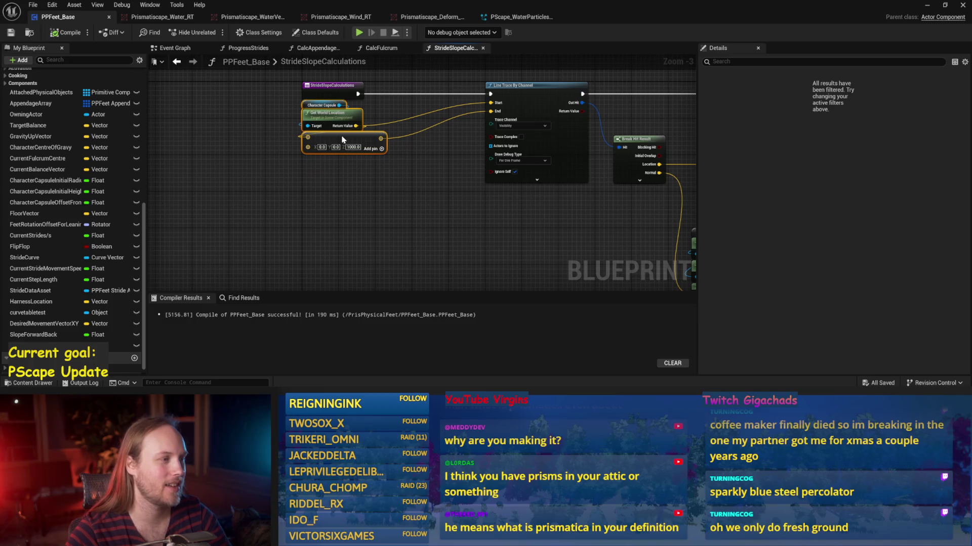
pyautogui.click(399, 155)
pyautogui.moveTo(440, 167); pyautogui.dragTo(369, 183)
pyautogui.click(65, 33)
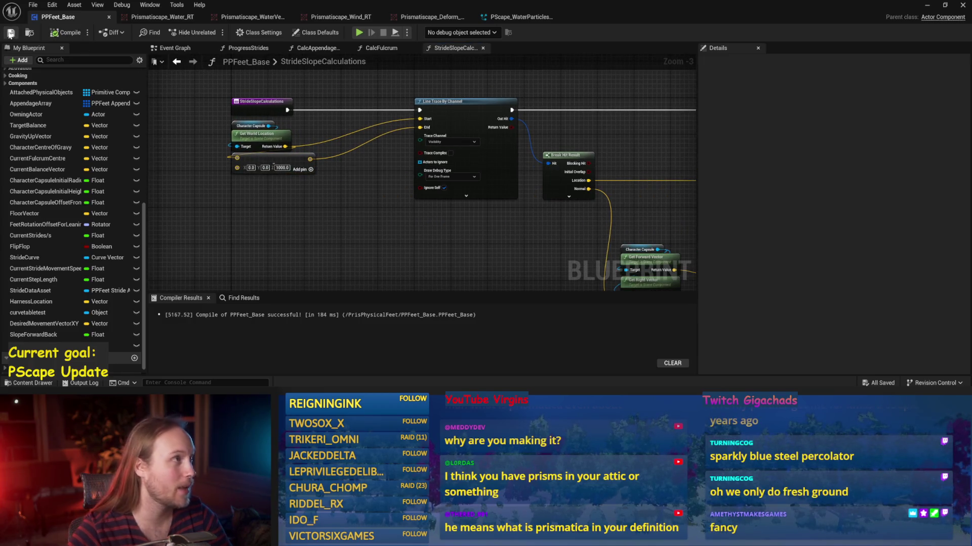
pyautogui.moveTo(526, 230); pyautogui.dragTo(175, 167)
pyautogui.hotkey('ctrl', 's')
# Step: Save once more, delete the Draw Debug Arrow node, and marquee-select all slope-calculation nodes
pyautogui.moveTo(537, 180); pyautogui.dragTo(454, 198)
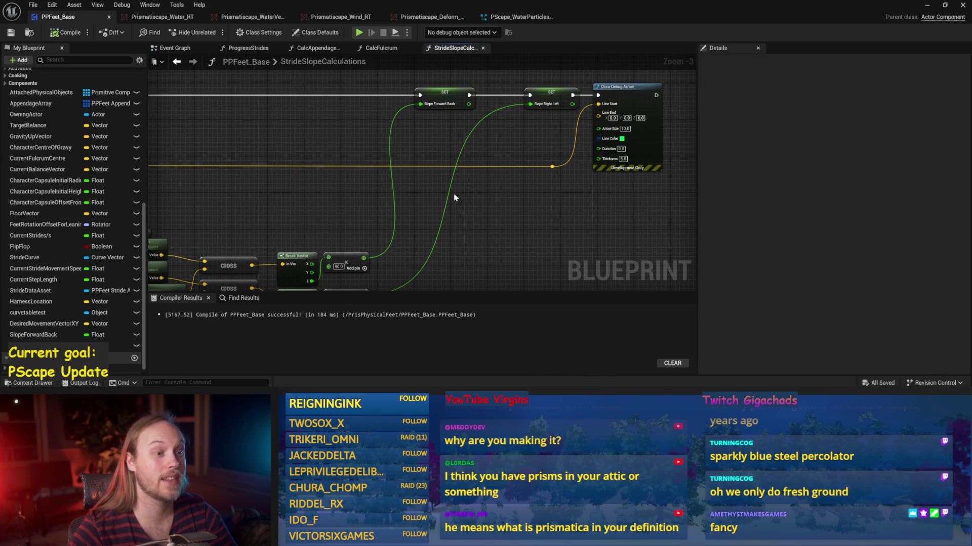
pyautogui.scroll(-1, 452, 190)
pyautogui.moveTo(452, 190)
pyautogui.mouseDown()
pyautogui.moveTo(473, 192)
pyautogui.moveTo(345, 221)
pyautogui.mouseUp()
pyautogui.scroll(1, 447, 228)
pyautogui.hotkey('ctrl', 's')
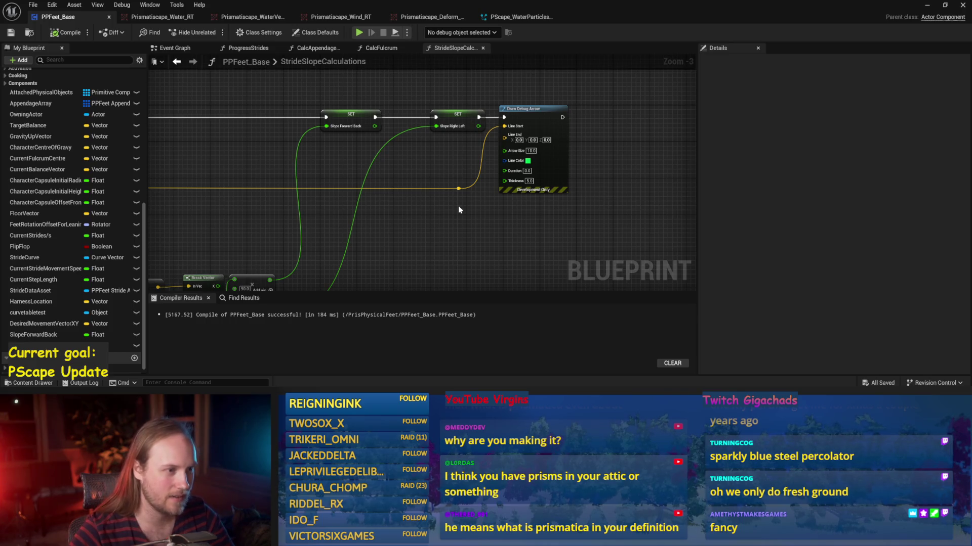
pyautogui.scroll(-1, 457, 207)
pyautogui.moveTo(624, 111)
pyautogui.mouseDown()
pyautogui.moveTo(486, 200)
pyautogui.moveTo(642, 184)
pyautogui.moveTo(473, 178)
pyautogui.mouseUp()
pyautogui.press('Delete')
pyautogui.moveTo(506, 77)
pyautogui.mouseDown()
pyautogui.moveTo(419, 156)
pyautogui.moveTo(227, 271)
pyautogui.mouseUp()
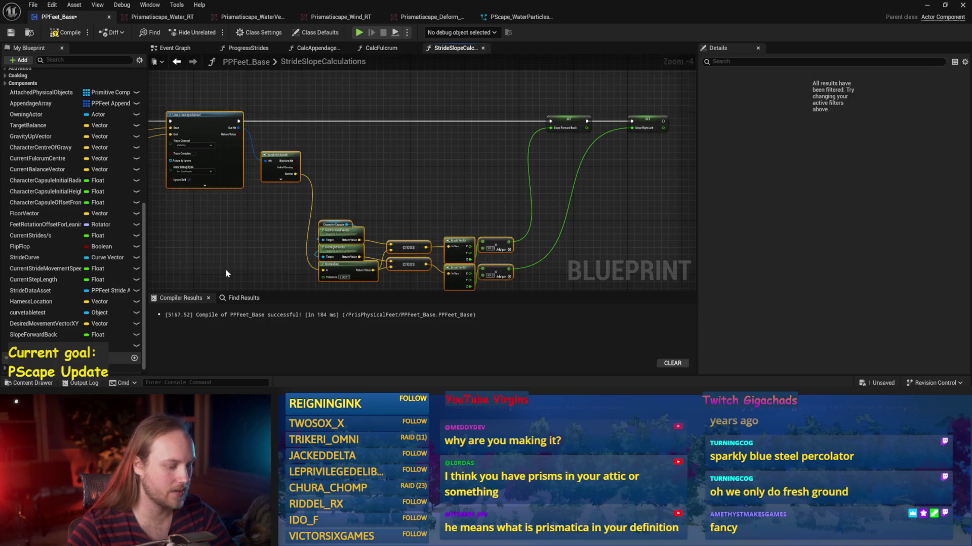
# Step: Wrap the selected nodes in a comment titled 'Replace with look-ahead stuff for feets' and save
pyautogui.write('Replac')
pyautogui.write('Replace wi')
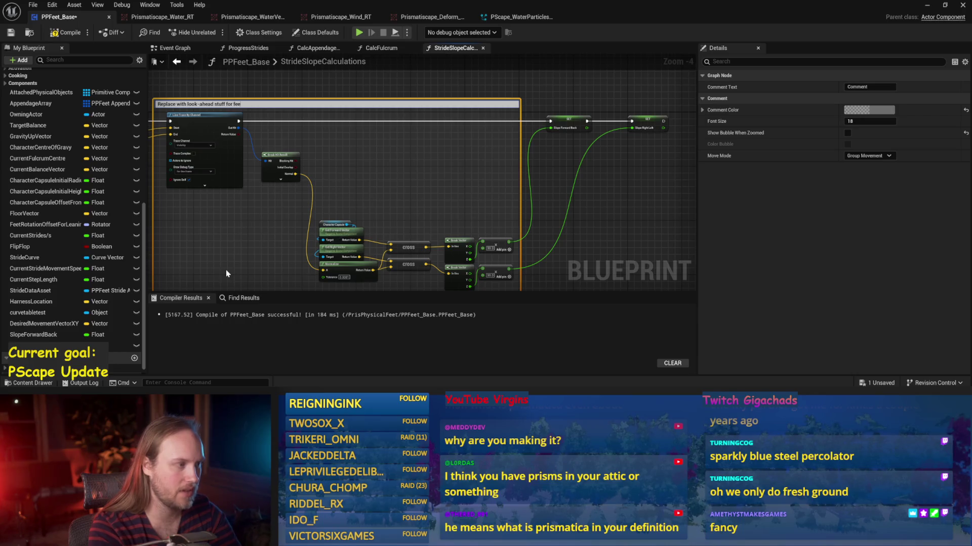
pyautogui.write('ts')
pyautogui.press('Return')
pyautogui.hotkey('ctrl', 's')
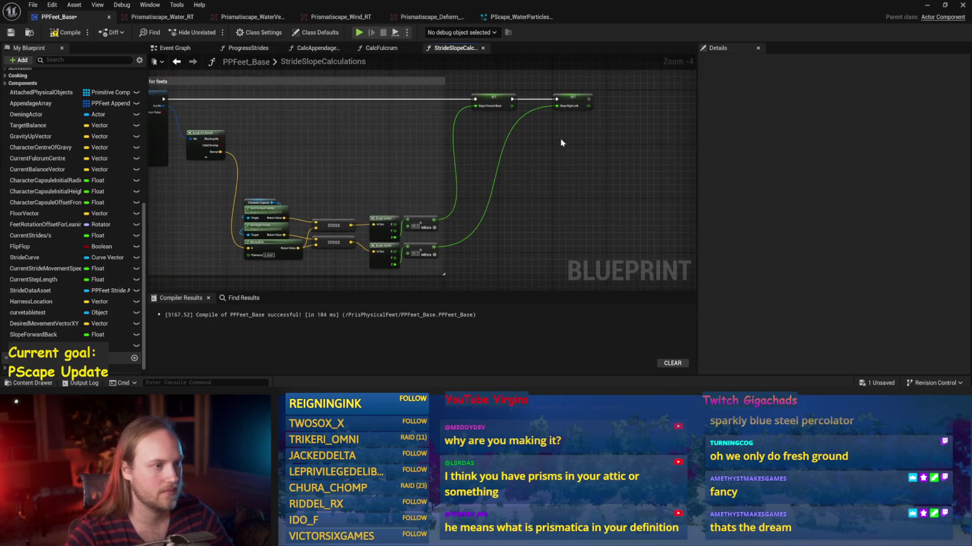
# Step: Nudge the Slope Forward Back SET node right, then compile and save the blueprint
pyautogui.scroll(1, 515, 118)
pyautogui.moveTo(461, 121); pyautogui.dragTo(492, 125)
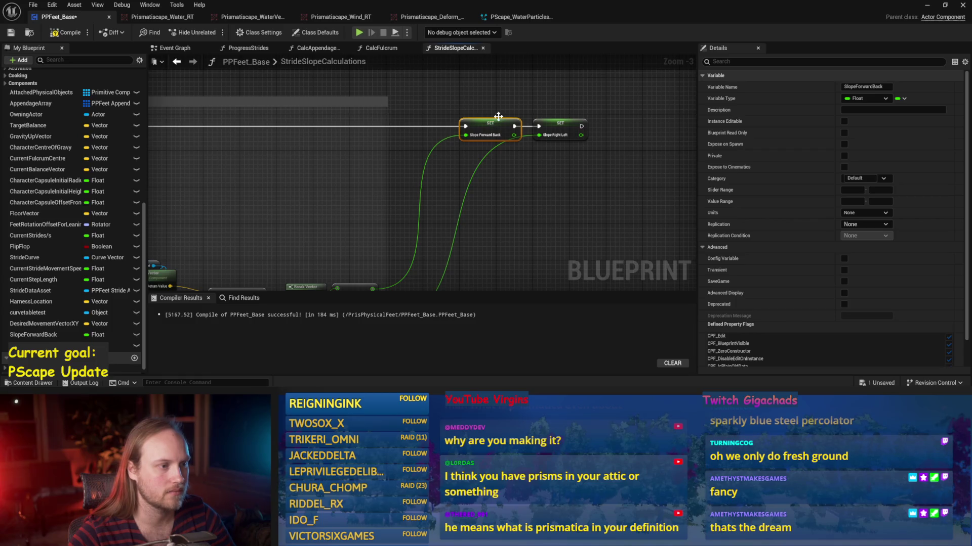
pyautogui.hotkey('ctrl', 's')
pyautogui.press('F7')
pyautogui.moveTo(591, 100); pyautogui.dragTo(350, 183)
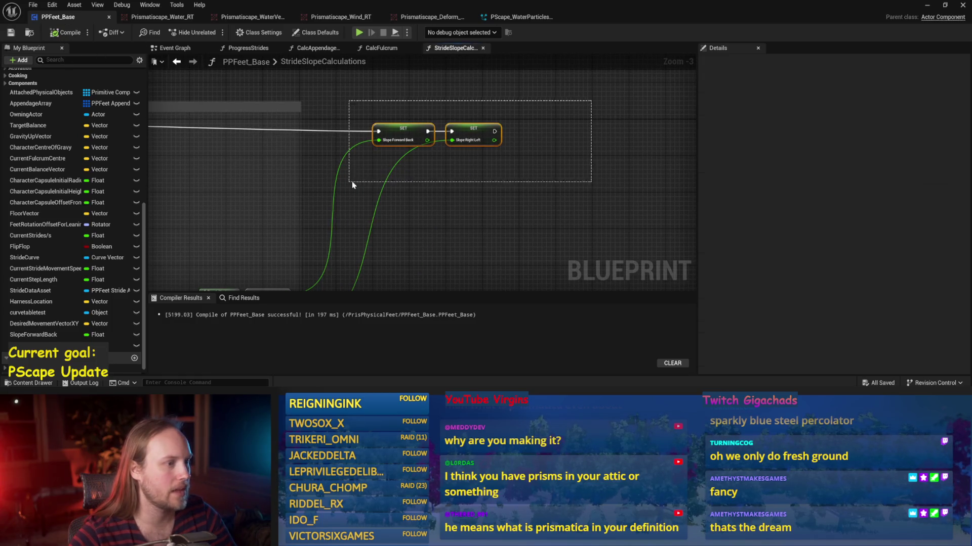
pyautogui.hotkey('ctrl', 's')
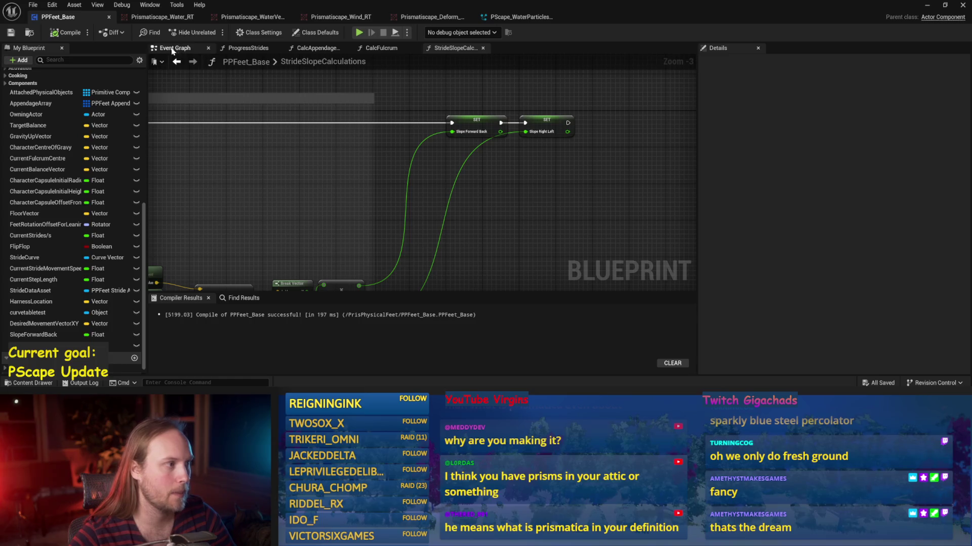
# Step: Open the ProgressStrides function graph from the functions list and save
pyautogui.click(172, 51)
pyautogui.doubleClick(357, 123)
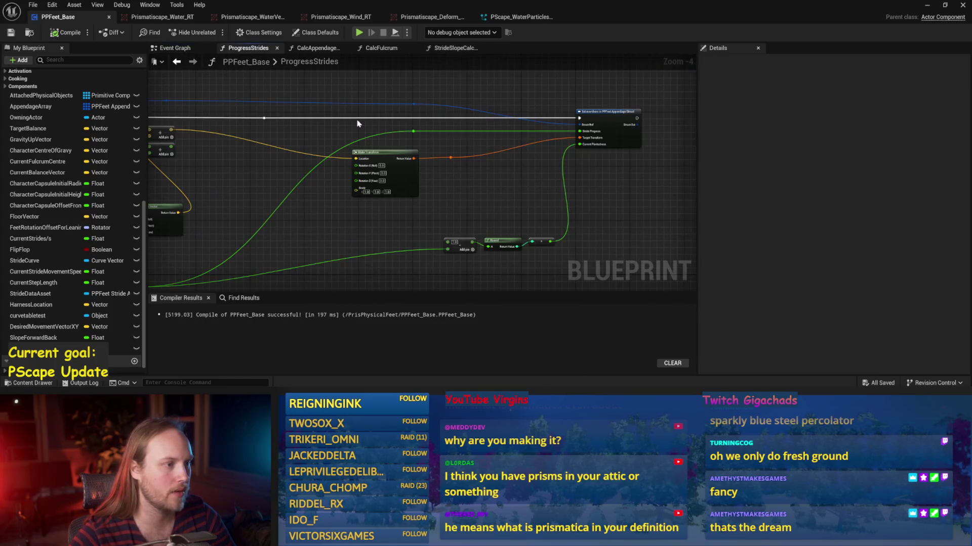
pyautogui.scroll(-1, 408, 230)
pyautogui.hotkey('ctrl', 's')
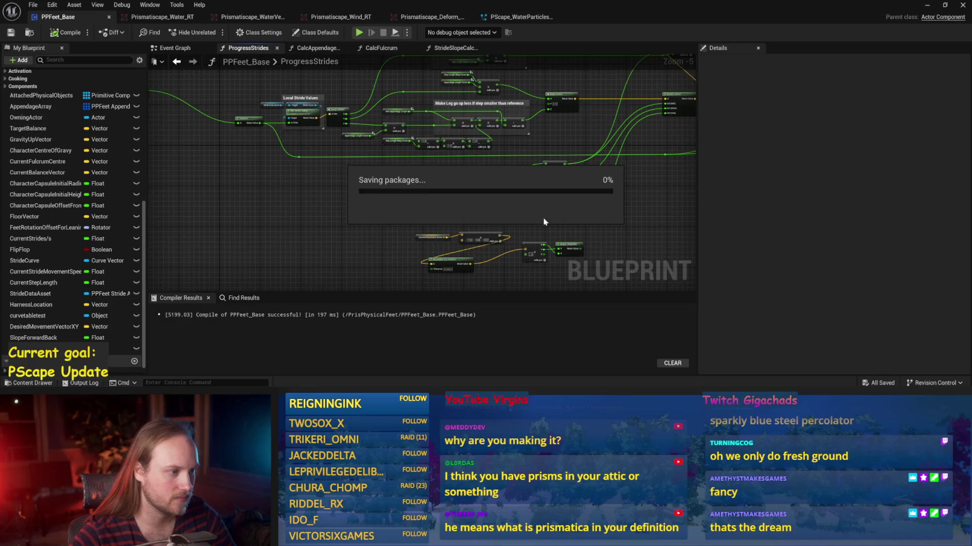
pyautogui.scroll(2, 546, 221)
# Step: Pan over to the comment boxes around the Step Length Warp Factor calculation and save
pyautogui.click(474, 178)
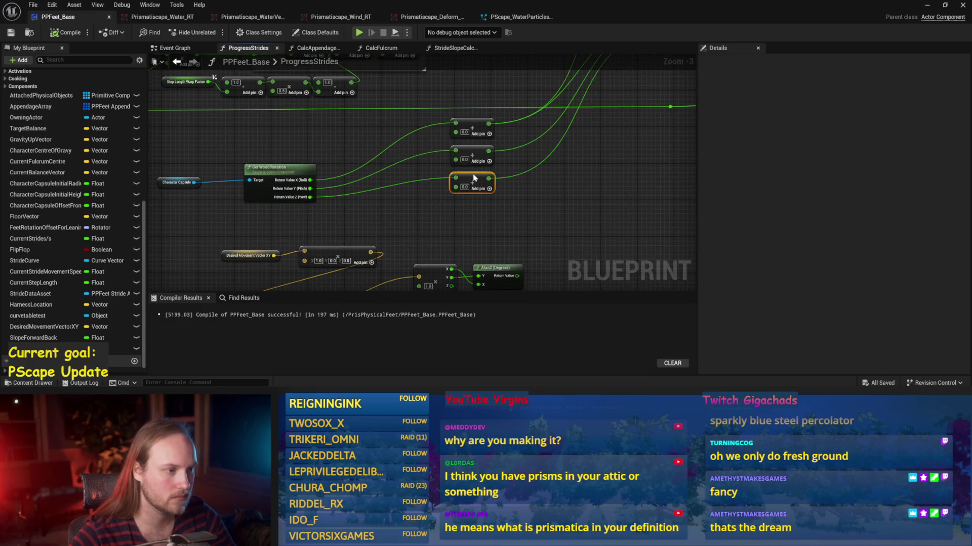
pyautogui.moveTo(415, 198)
pyautogui.mouseDown()
pyautogui.moveTo(456, 148)
pyautogui.moveTo(250, 198)
pyautogui.mouseUp()
pyautogui.click(246, 150)
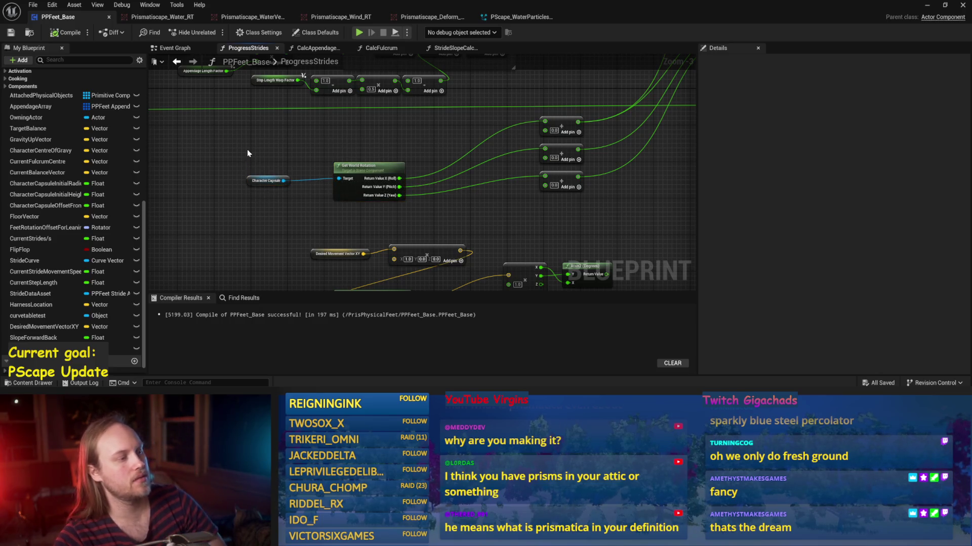
pyautogui.scroll(-1, 247, 150)
pyautogui.moveTo(403, 172)
pyautogui.mouseDown()
pyautogui.moveTo(419, 241)
pyautogui.moveTo(392, 180)
pyautogui.moveTo(520, 141)
pyautogui.moveTo(490, 190)
pyautogui.moveTo(491, 167)
pyautogui.moveTo(272, 217)
pyautogui.mouseUp()
pyautogui.click(419, 212)
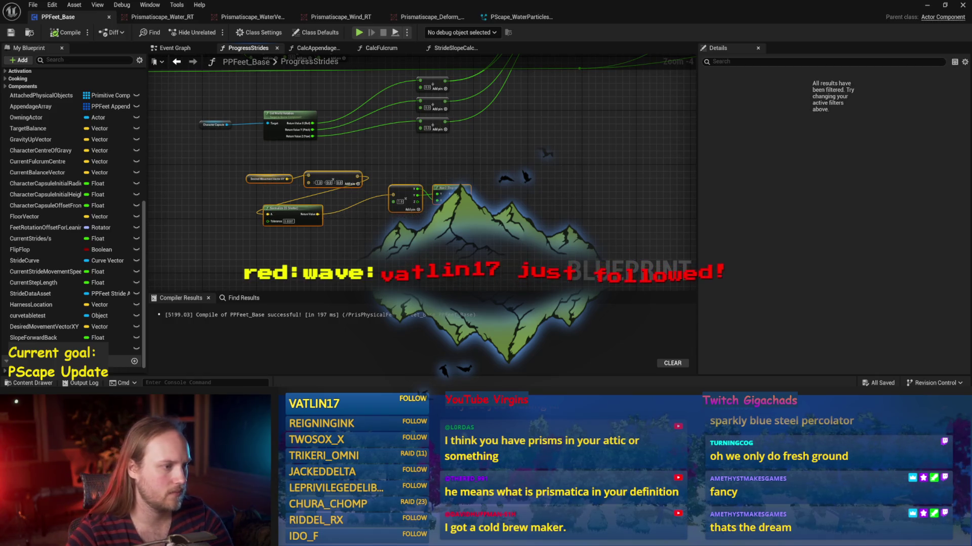
pyautogui.scroll(2, 420, 212)
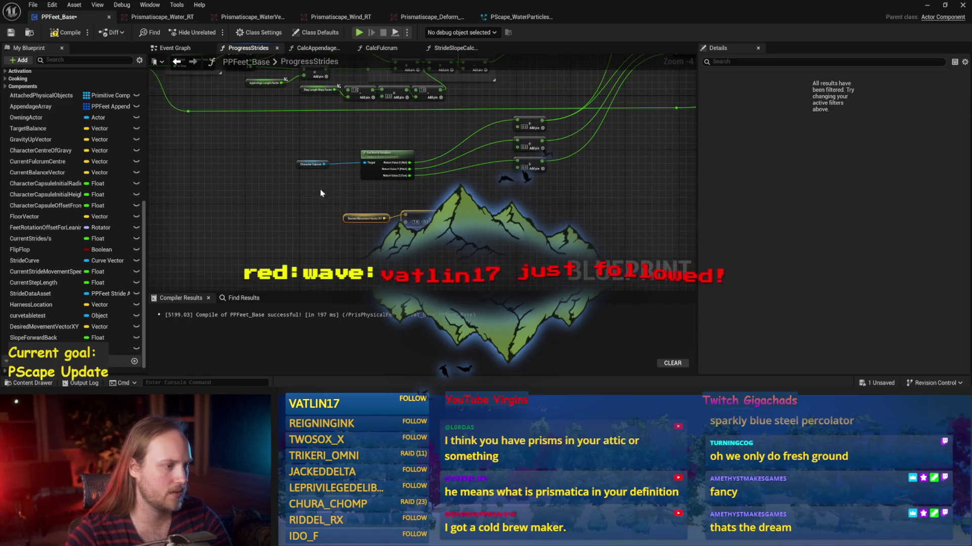
pyautogui.hotkey('ctrl', 's')
pyautogui.scroll(-2, 506, 208)
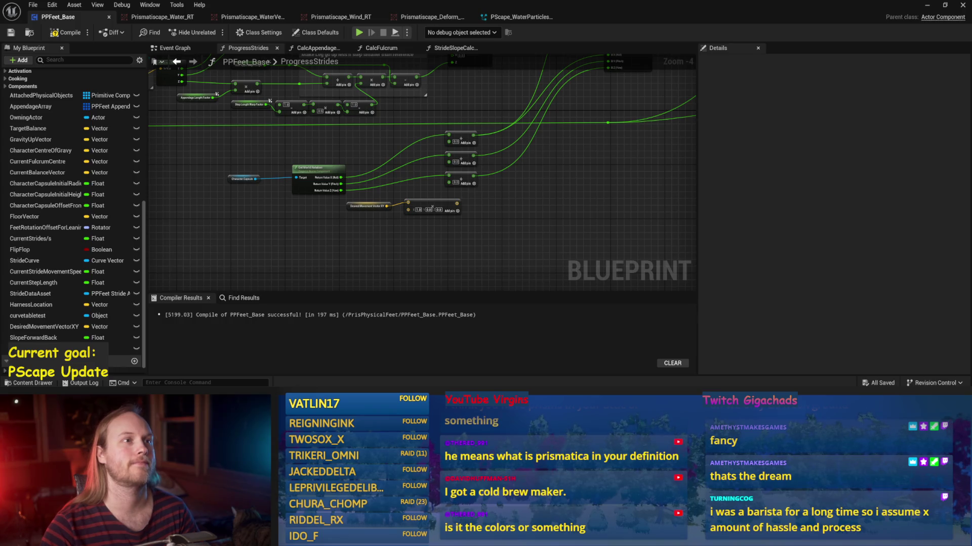
# Step: Pan and zoom through the lower nodes and For Each Loop section of ProgressStrides
pyautogui.moveTo(525, 215); pyautogui.dragTo(580, 179)
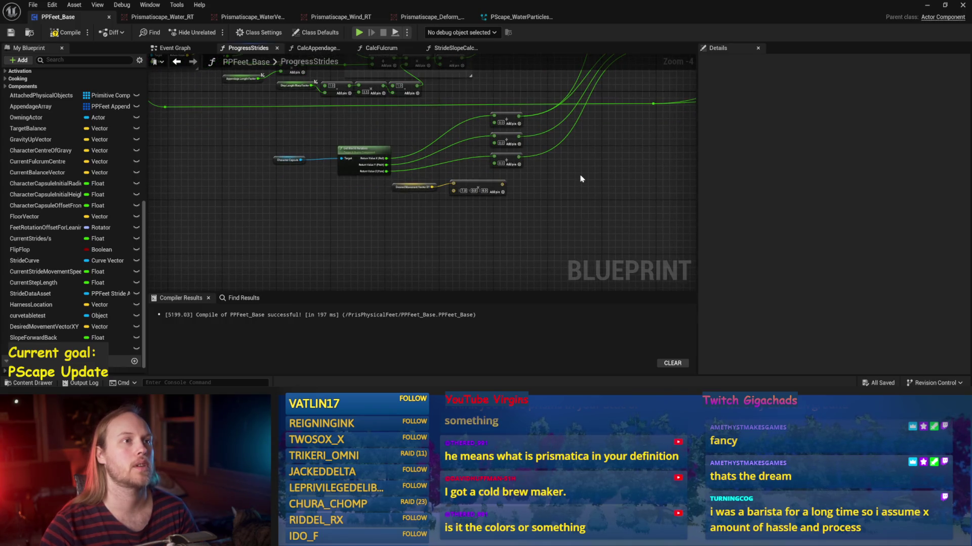
pyautogui.scroll(2, 488, 232)
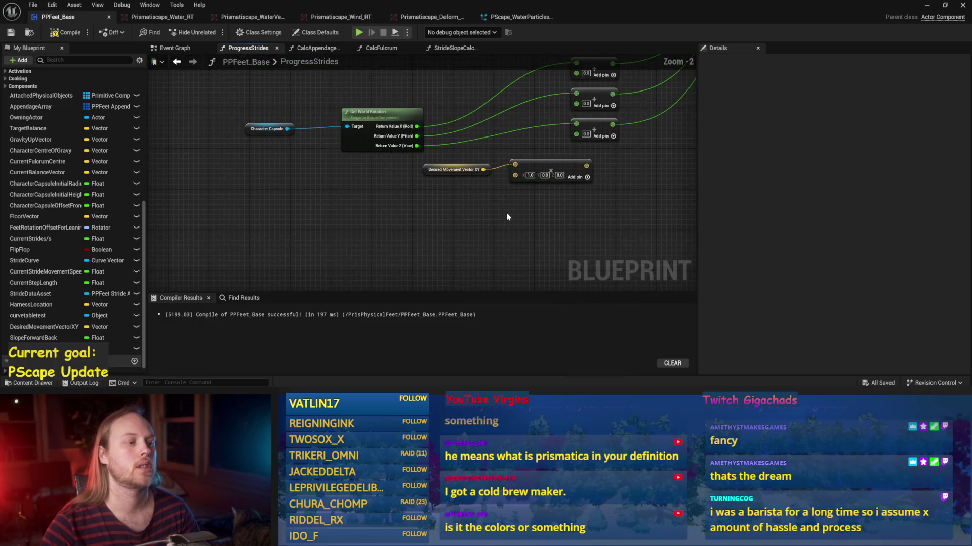
pyautogui.scroll(-4, 558, 219)
pyautogui.scroll(2, 558, 220)
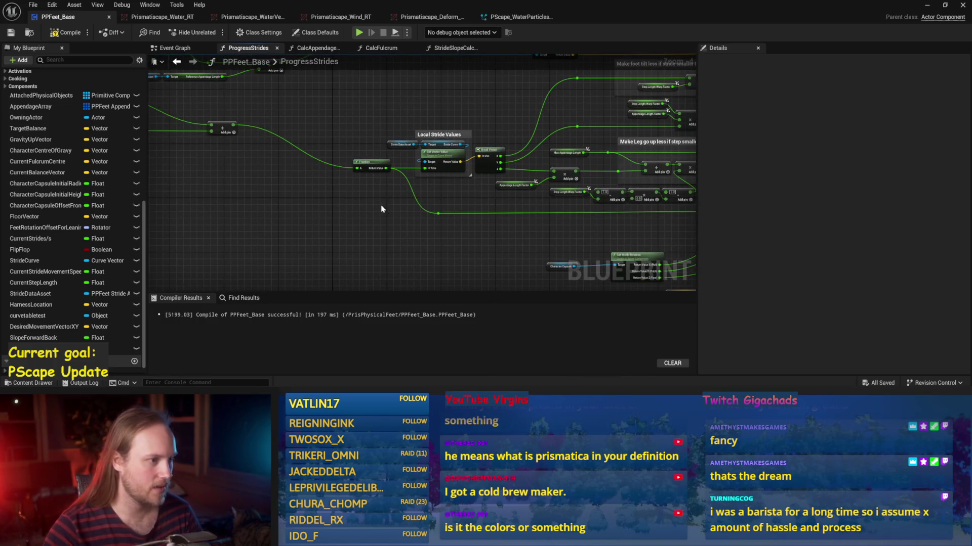
pyautogui.moveTo(438, 201); pyautogui.dragTo(377, 167)
pyautogui.moveTo(372, 180); pyautogui.dragTo(462, 234)
pyautogui.moveTo(341, 204)
pyautogui.mouseDown()
pyautogui.moveTo(298, 169)
pyautogui.moveTo(407, 169)
pyautogui.moveTo(524, 208)
pyautogui.mouseUp()
pyautogui.scroll(-1, 287, 174)
pyautogui.scroll(2, 523, 207)
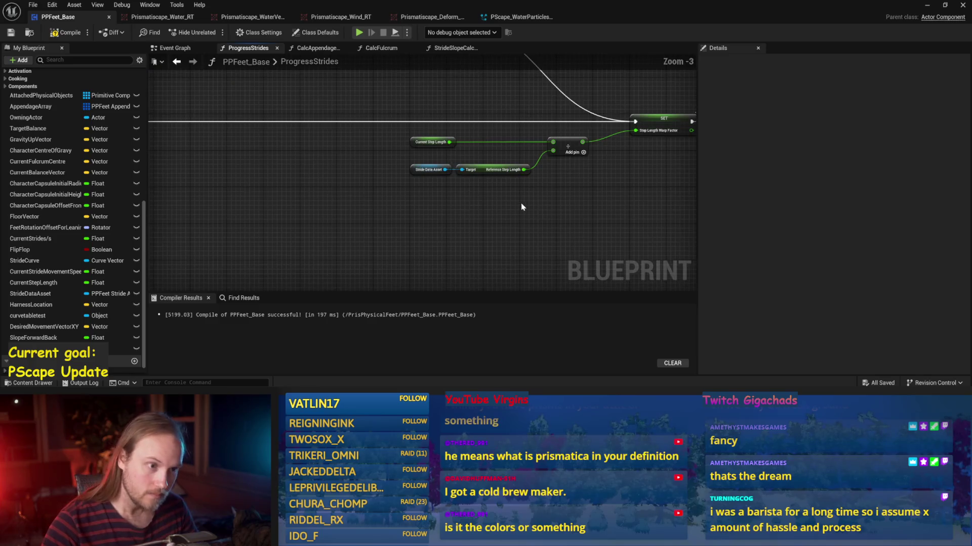
# Step: Shift the entry node, select the step length divide and Current Step Length nodes, and save
pyautogui.moveTo(382, 113)
pyautogui.mouseDown()
pyautogui.moveTo(512, 139)
pyautogui.moveTo(498, 169)
pyautogui.moveTo(405, 96)
pyautogui.mouseUp()
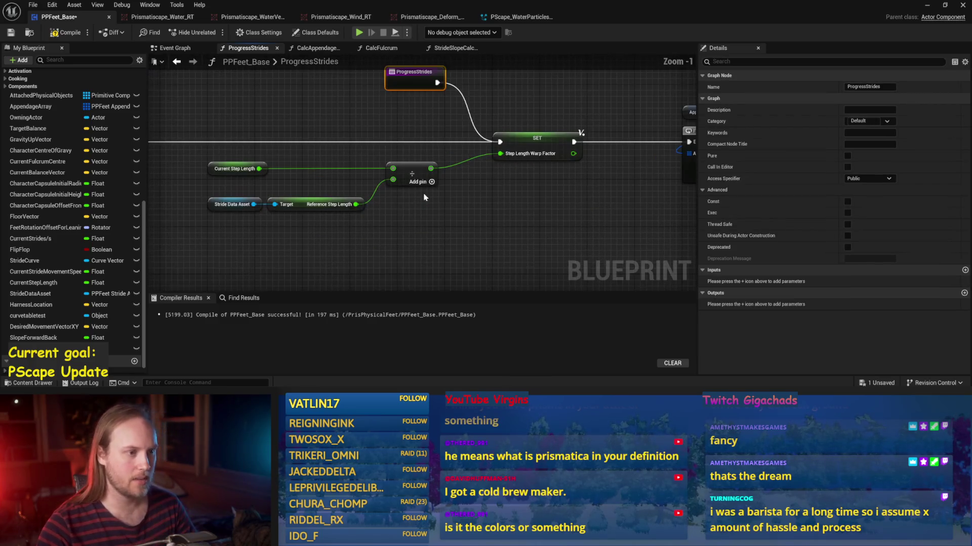
pyautogui.scroll(2, 405, 96)
pyautogui.moveTo(597, 144); pyautogui.dragTo(390, 206)
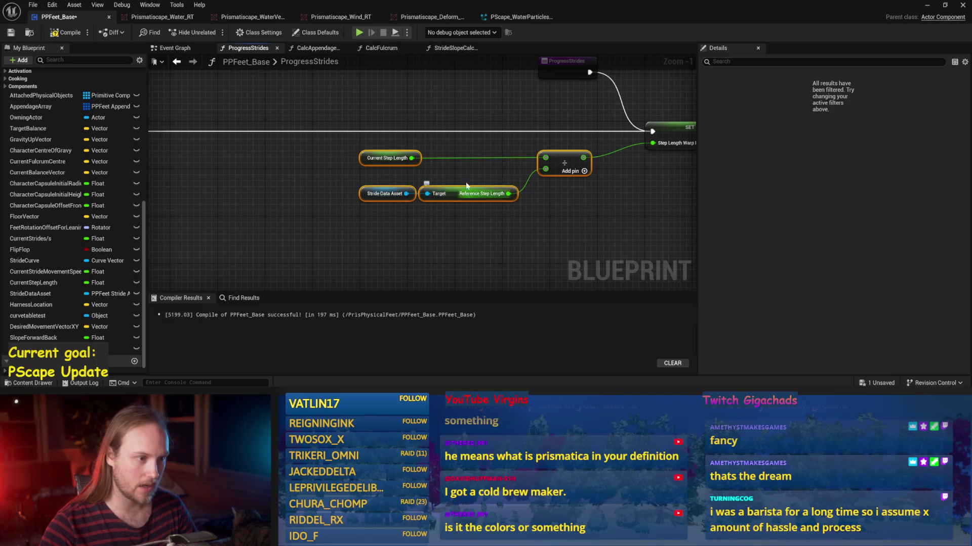
pyautogui.click(387, 158)
pyautogui.scroll(-4, 609, 251)
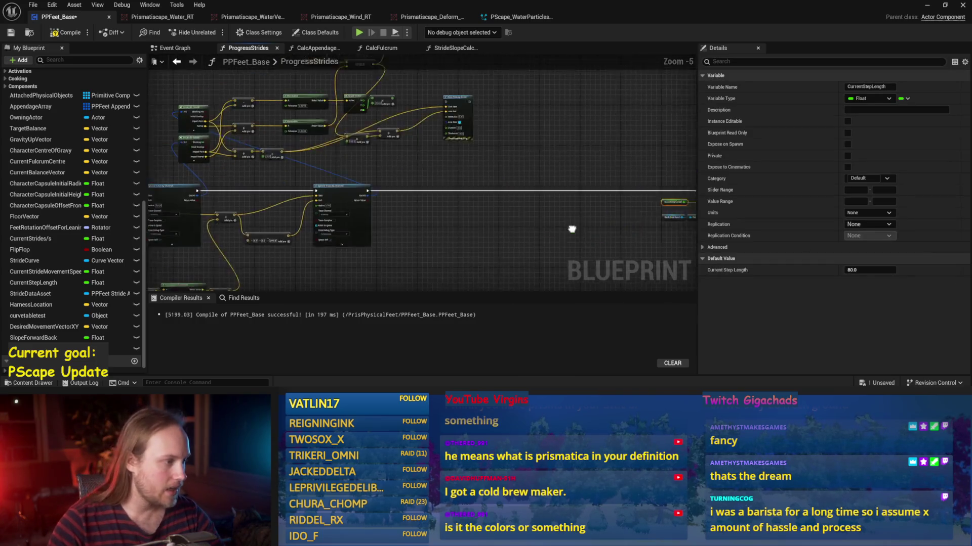
pyautogui.hotkey('ctrl', 's')
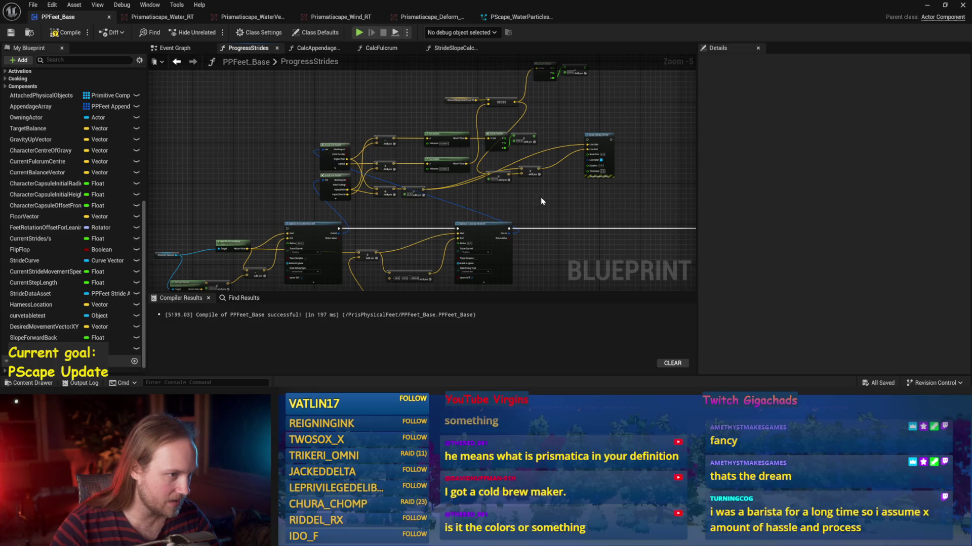
# Step: Delete all graph nodes, undo to restore them, nudge the entry node left, and save
pyautogui.scroll(-1, 624, 205)
pyautogui.scroll(2, 417, 220)
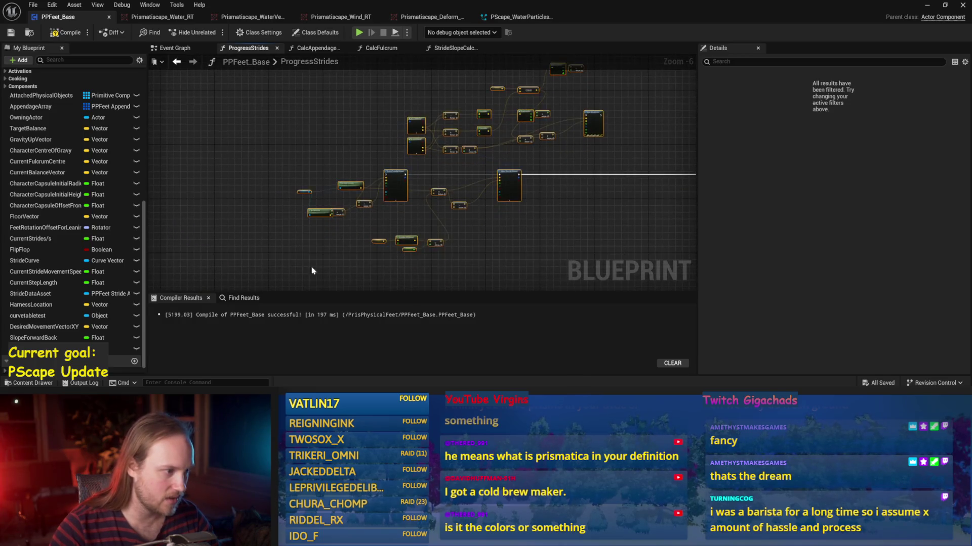
pyautogui.hotkey('ctrl', 'a')
pyautogui.press('Delete')
pyautogui.hotkey('ctrl', 'z')
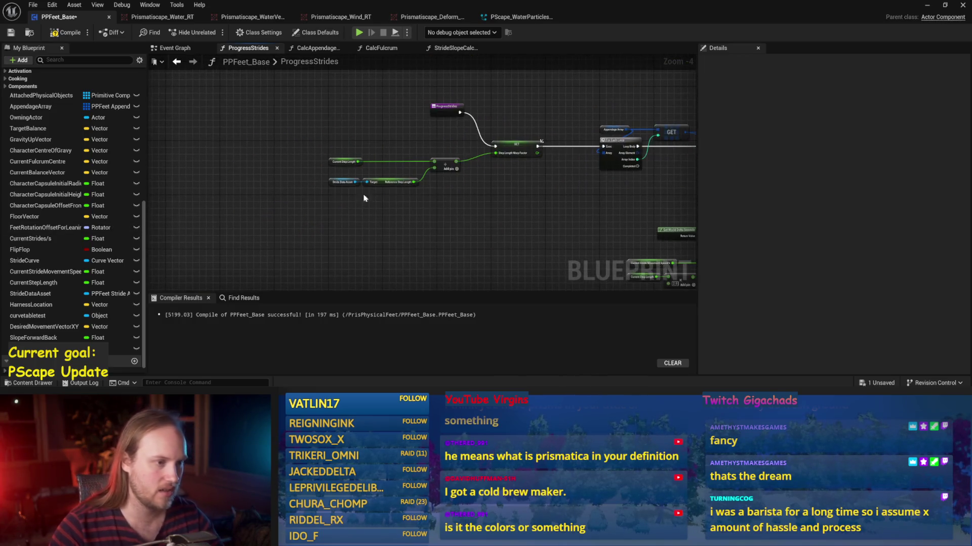
pyautogui.moveTo(238, 143); pyautogui.dragTo(228, 145)
pyautogui.click(11, 33)
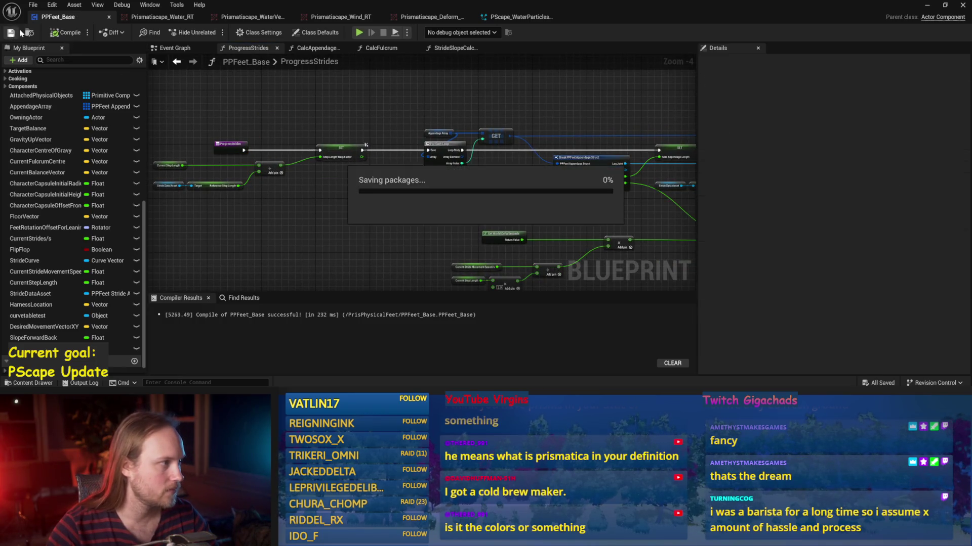
# Step: Inspect the appendage SET nodes, Break Appendage Struct, Appendage Length Factor setter and Local Stride Values comment
pyautogui.scroll(1, 351, 208)
pyautogui.moveTo(206, 131)
pyautogui.mouseDown()
pyautogui.moveTo(217, 141)
pyautogui.moveTo(217, 195)
pyautogui.moveTo(620, 148)
pyautogui.moveTo(366, 235)
pyautogui.mouseUp()
pyautogui.moveTo(496, 175); pyautogui.dragTo(440, 126)
pyautogui.click(309, 216)
pyautogui.moveTo(554, 206)
pyautogui.mouseDown()
pyautogui.moveTo(534, 240)
pyautogui.moveTo(499, 201)
pyautogui.moveTo(355, 182)
pyautogui.mouseUp()
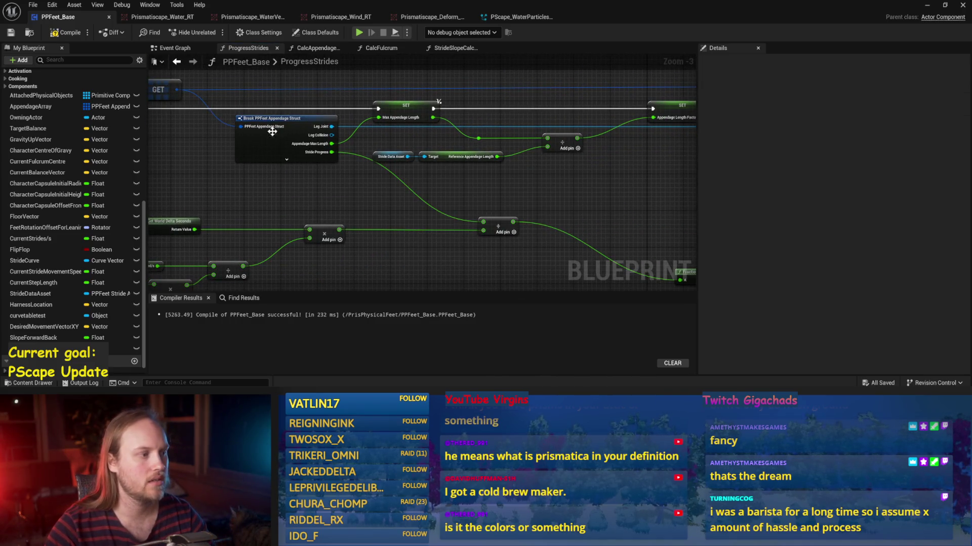
pyautogui.moveTo(360, 206); pyautogui.dragTo(319, 193)
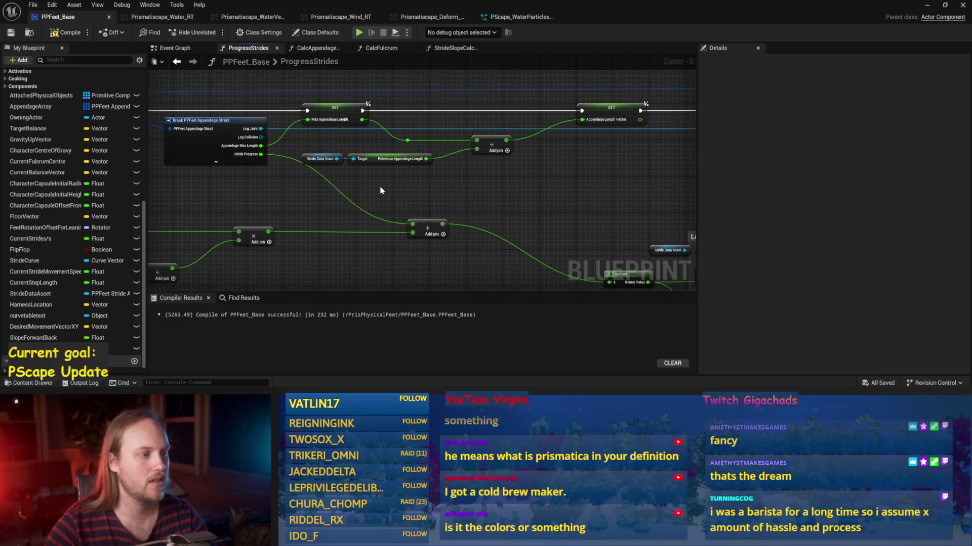
pyautogui.moveTo(466, 183); pyautogui.dragTo(261, 167)
pyautogui.moveTo(398, 177); pyautogui.dragTo(217, 82)
pyautogui.moveTo(350, 96); pyautogui.dragTo(295, 169)
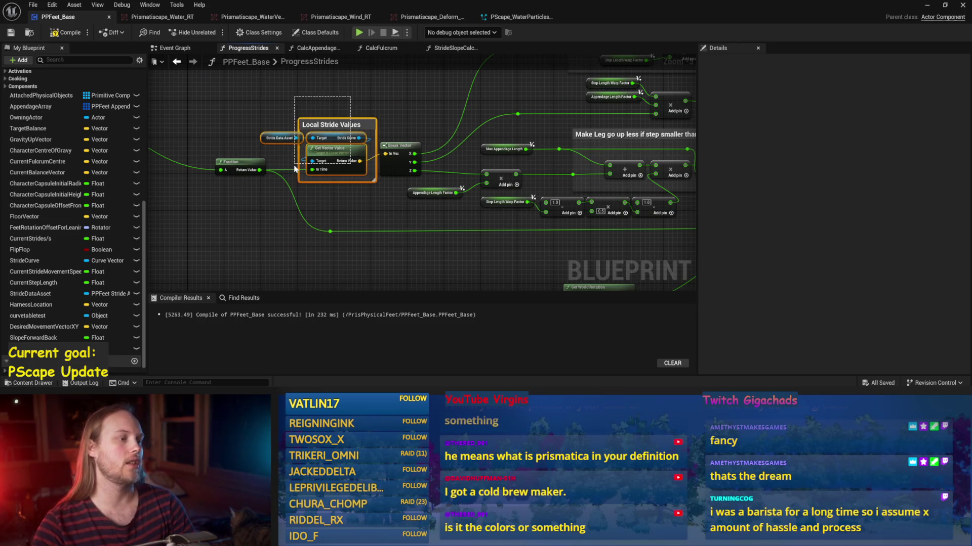
pyautogui.click(348, 203)
# Step: Recompile and save PPFeet_Base, then compile it once more
pyautogui.click(58, 32)
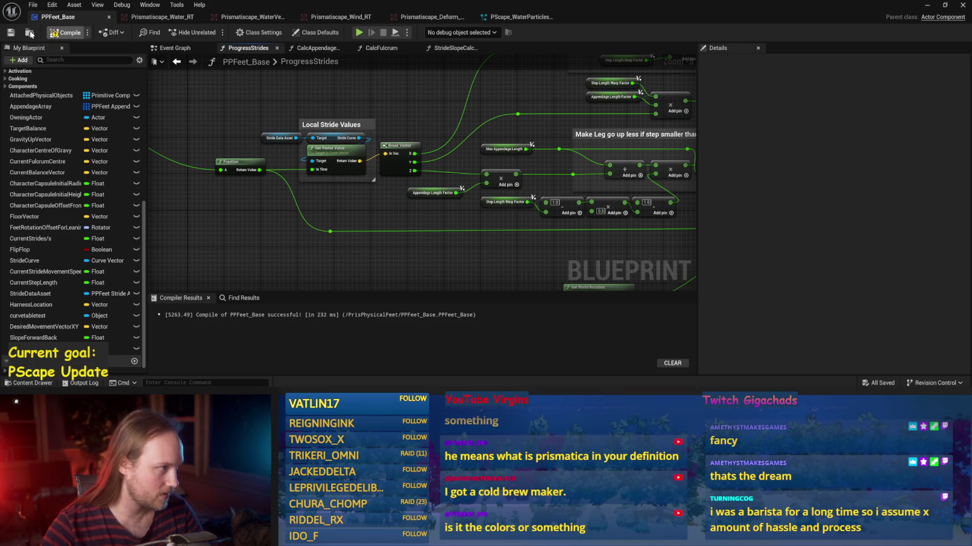
pyautogui.click(10, 32)
pyautogui.moveTo(312, 216); pyautogui.dragTo(354, 231)
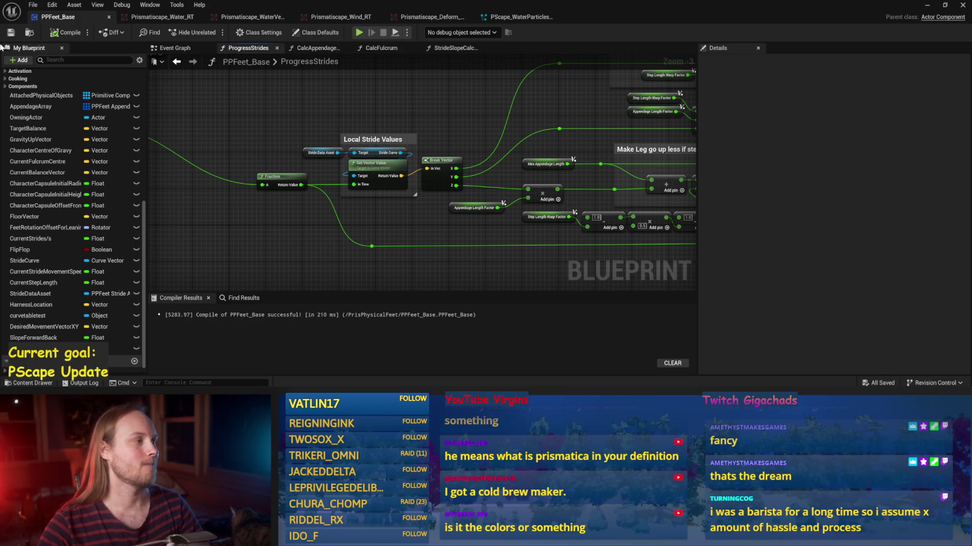
pyautogui.click(58, 33)
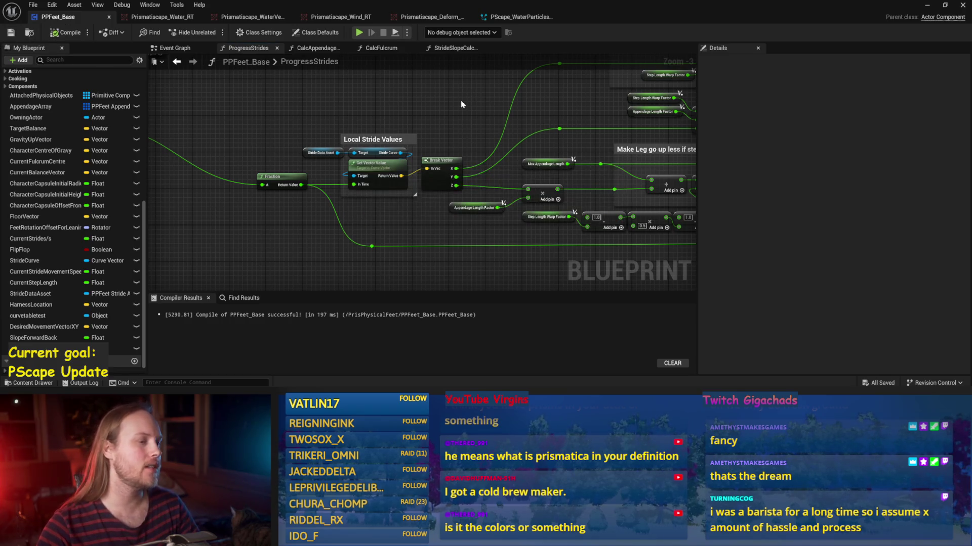
pyautogui.moveTo(464, 102); pyautogui.dragTo(452, 131)
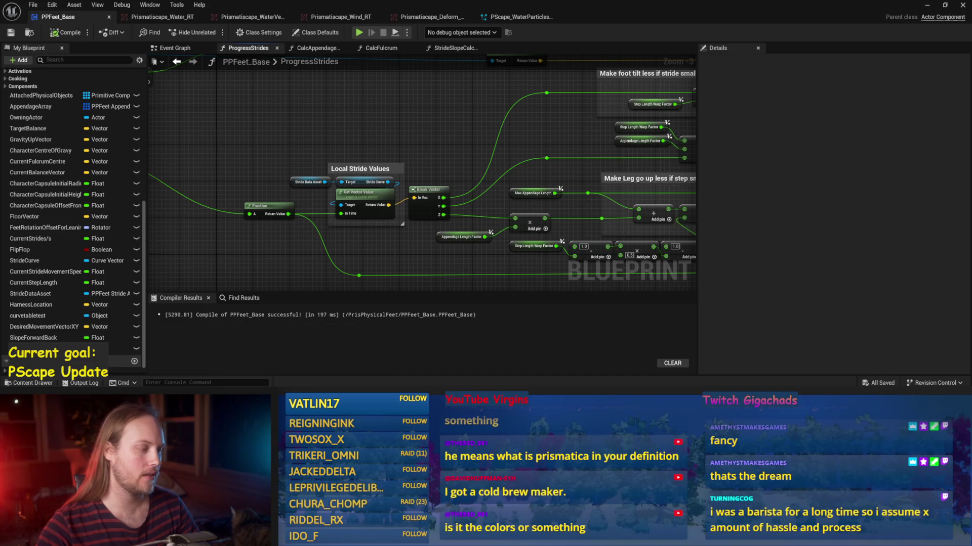
# Step: Launch Paint from the Windows search by typing 'pa'
pyautogui.press('super')
pyautogui.write('pa')
pyautogui.press('Return')
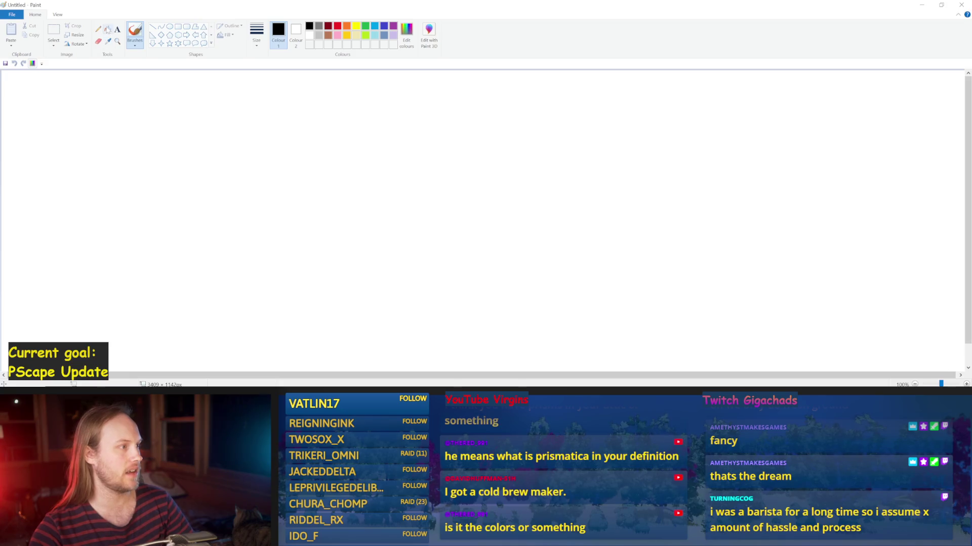
# Step: Fill the canvas black and set up a light-blue brush with a chosen line width
pyautogui.click(108, 29)
pyautogui.click(236, 117)
pyautogui.click(374, 26)
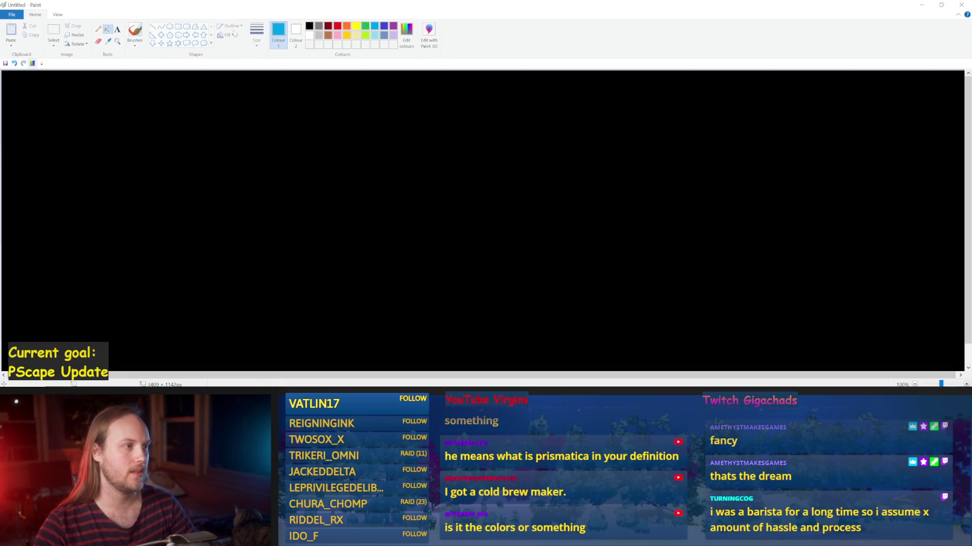
pyautogui.click(135, 31)
pyautogui.click(256, 36)
pyautogui.click(237, 109)
# Step: Draw an upright blue loop and, after several retries, a blue diagonal slope line below it
pyautogui.moveTo(363, 98)
pyautogui.mouseDown()
pyautogui.moveTo(345, 187)
pyautogui.moveTo(370, 154)
pyautogui.moveTo(366, 104)
pyautogui.mouseUp()
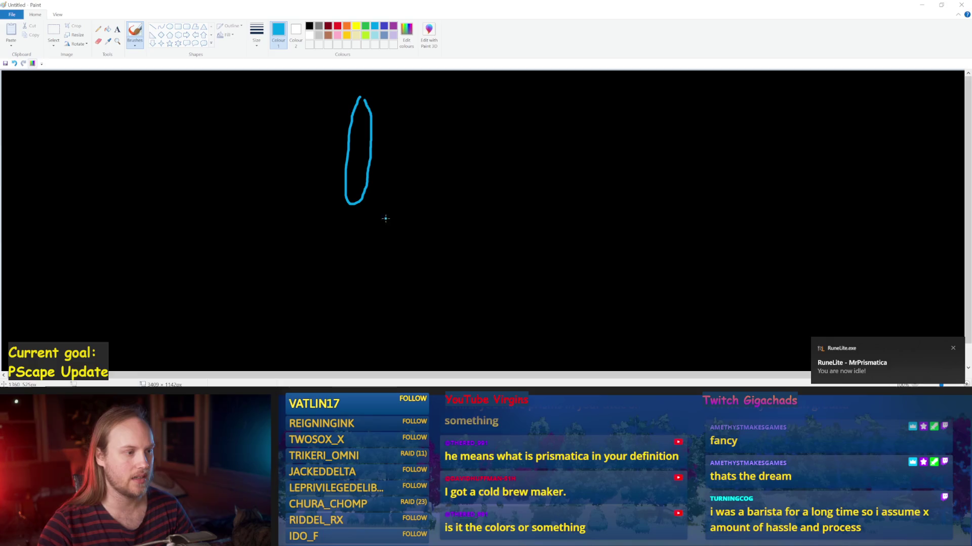
pyautogui.moveTo(434, 168); pyautogui.dragTo(243, 384)
pyautogui.hotkey('ctrl', 'z')
pyautogui.moveTo(443, 157); pyautogui.dragTo(294, 325)
pyautogui.hotkey('ctrl', 'z')
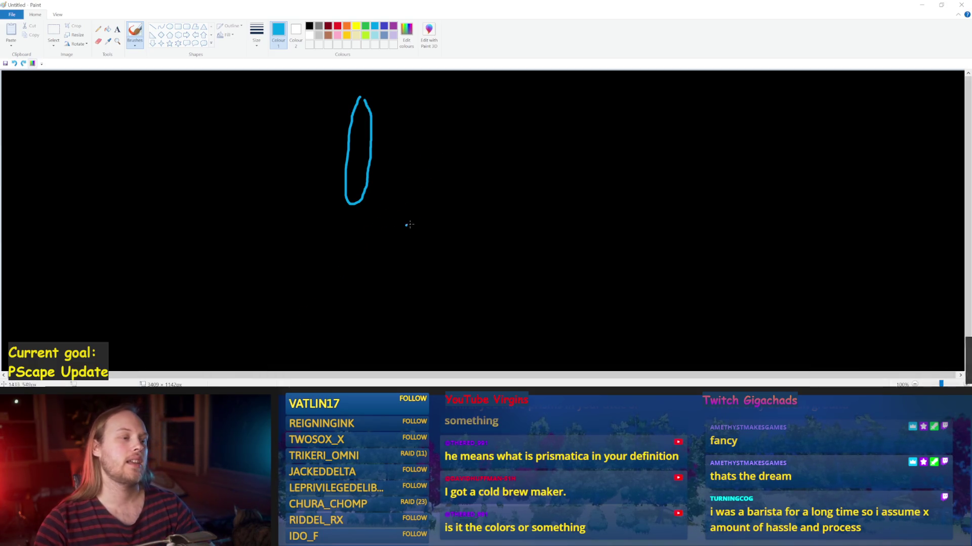
pyautogui.moveTo(452, 161); pyautogui.dragTo(205, 303)
pyautogui.hotkey('ctrl', 'z')
pyautogui.moveTo(472, 176); pyautogui.dragTo(221, 329)
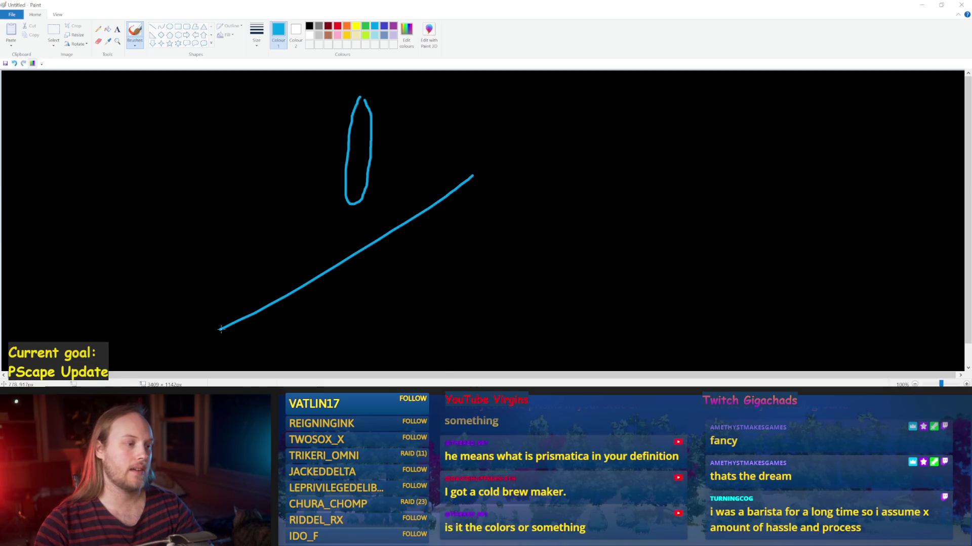
# Step: Try several small yellow dashes beside the slope in yellow, undoing each of them
pyautogui.click(357, 29)
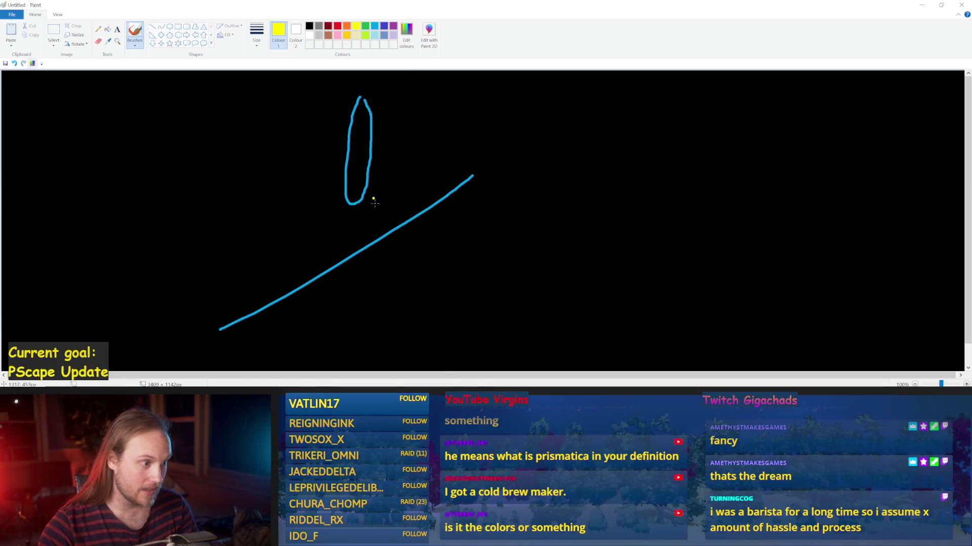
pyautogui.moveTo(358, 249)
pyautogui.mouseDown()
pyautogui.moveTo(370, 252)
pyautogui.moveTo(355, 247)
pyautogui.moveTo(353, 289)
pyautogui.moveTo(380, 270)
pyautogui.mouseUp()
pyautogui.hotkey('ctrl', 'z')
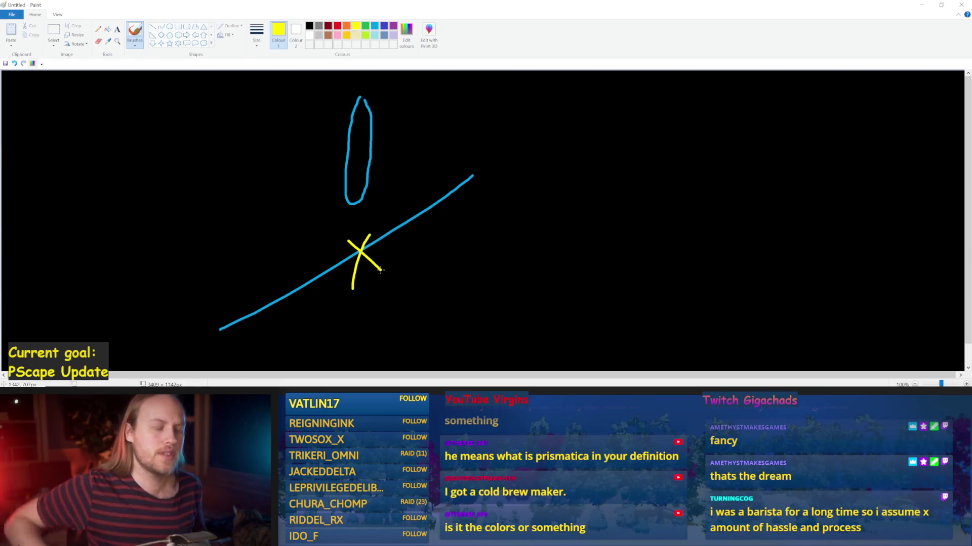
pyautogui.hotkey('ctrl', 'z')
pyautogui.hotkey('ctrl', 'z')
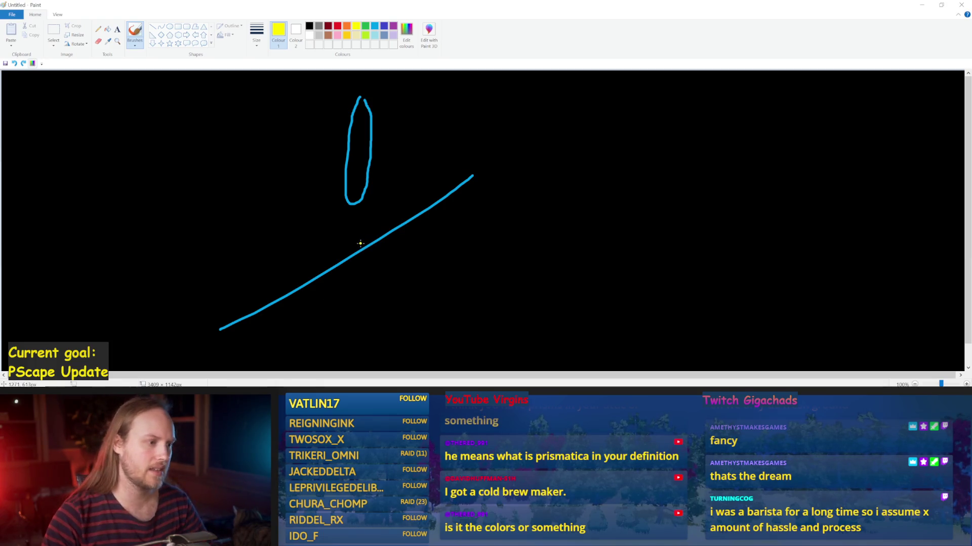
pyautogui.moveTo(360, 242)
pyautogui.mouseDown()
pyautogui.moveTo(408, 198)
pyautogui.moveTo(361, 247)
pyautogui.mouseUp()
pyautogui.hotkey('ctrl', 'z')
pyautogui.hotkey('ctrl', 'z')
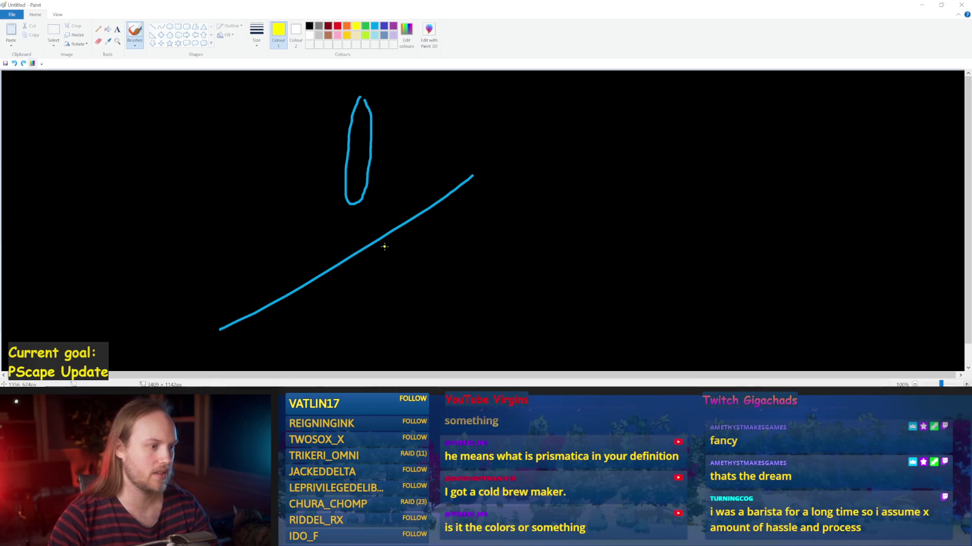
pyautogui.moveTo(400, 240); pyautogui.dragTo(319, 243)
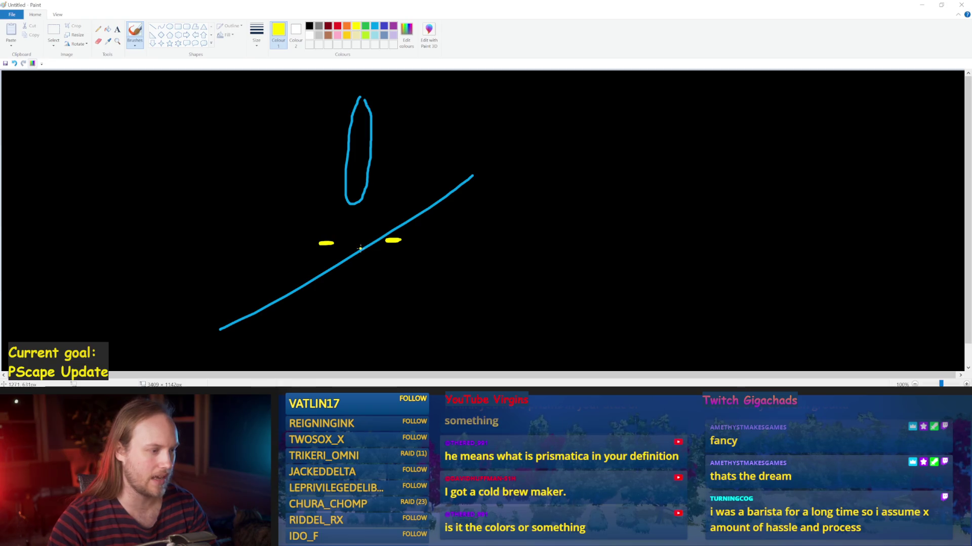
pyautogui.hotkey('ctrl', 'z')
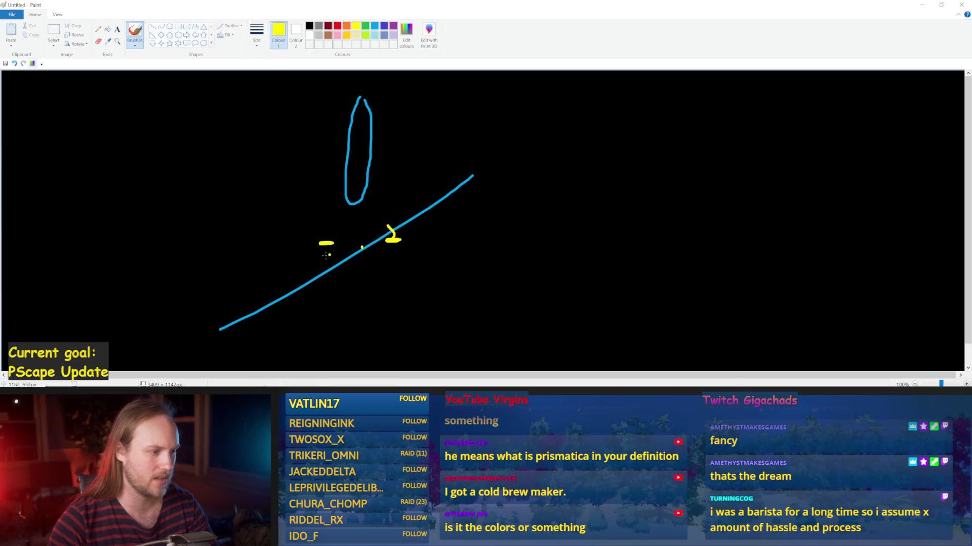
pyautogui.hotkey('ctrl', 'z')
pyautogui.hotkey('ctrl', 'z')
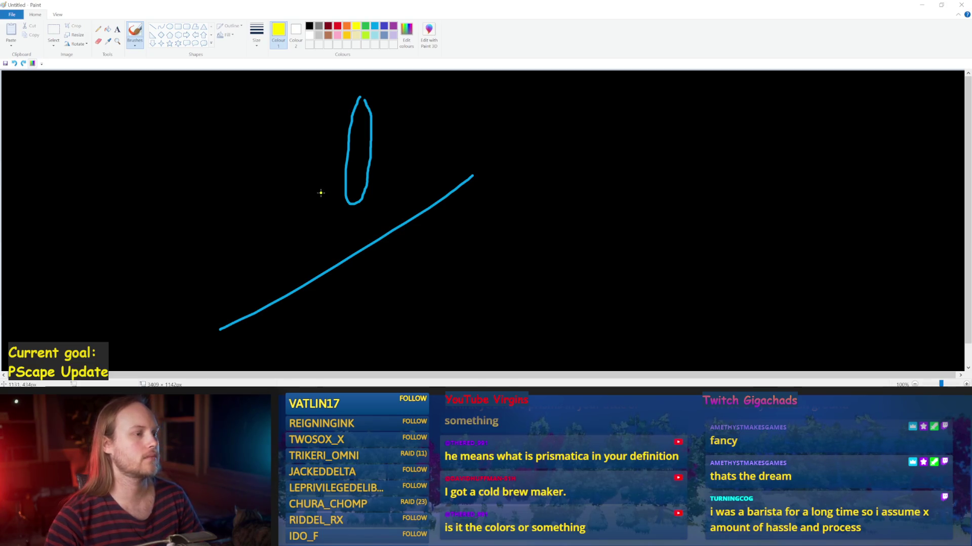
# Step: Test two yellow strokes beside the blue oval and undo both, leaving only the blue shapes
pyautogui.moveTo(365, 211); pyautogui.dragTo(399, 174)
pyautogui.hotkey('ctrl', 'z')
pyautogui.moveTo(364, 211); pyautogui.dragTo(456, 157)
pyautogui.hotkey('ctrl', 'z')
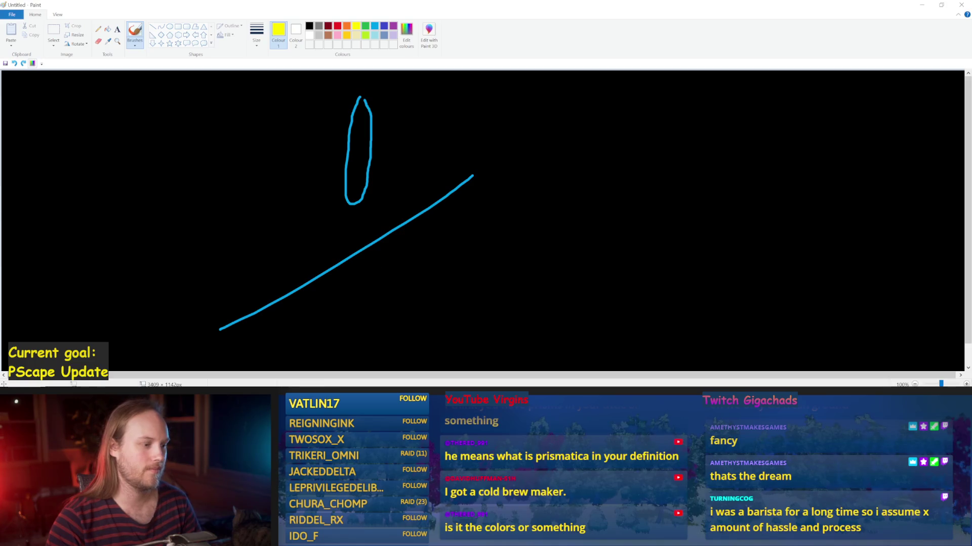
# Step: Recompile PPFeet_Base and bring the ProgressStrides Make Vector node into view
pyautogui.moveTo(364, 390)
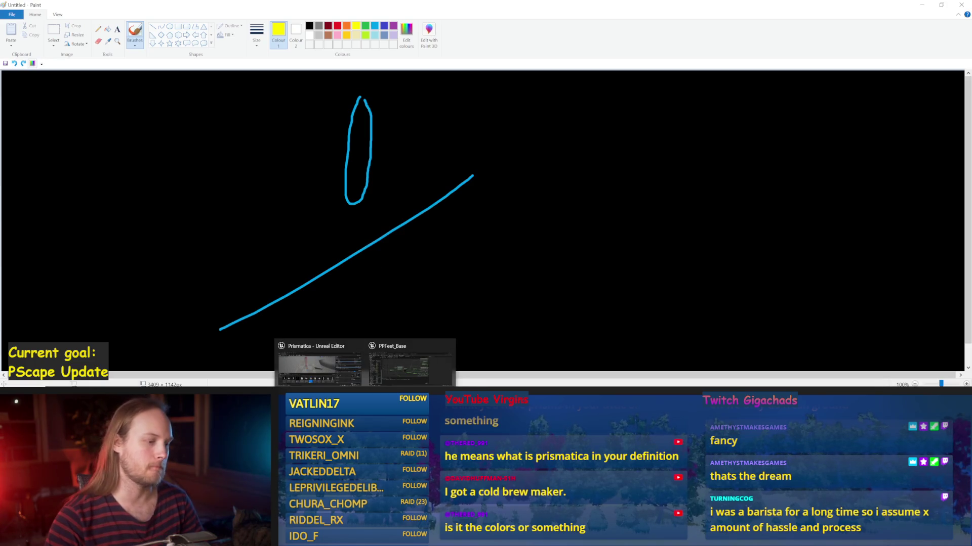
pyautogui.click(411, 362)
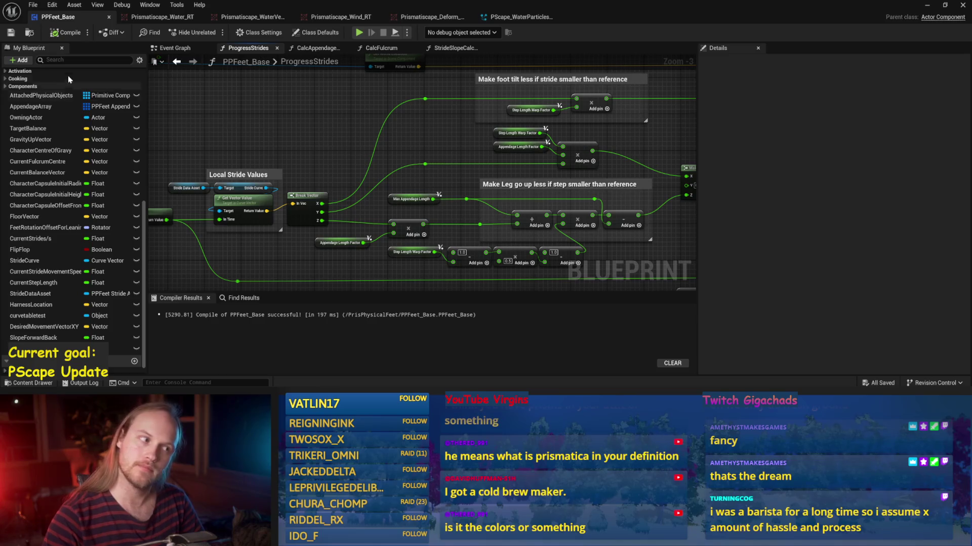
pyautogui.click(59, 33)
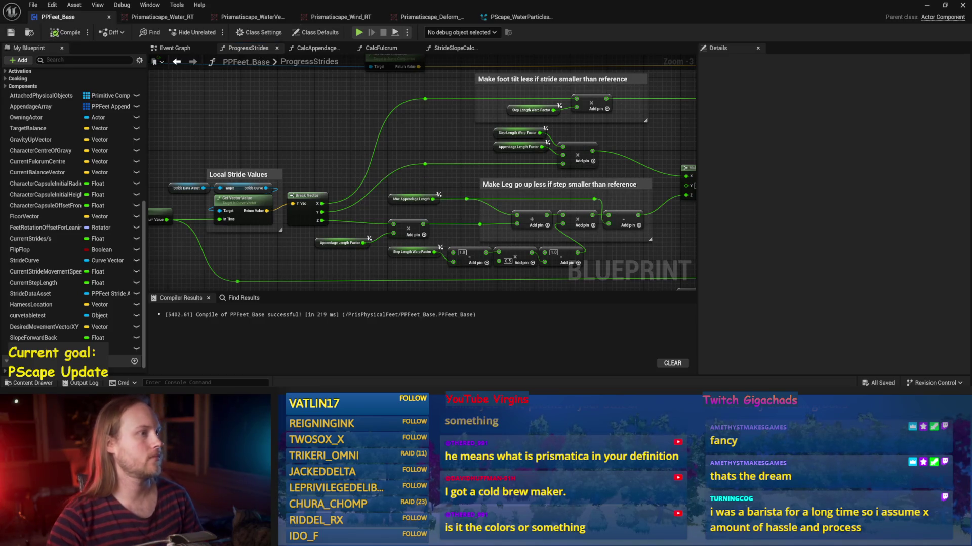
pyautogui.moveTo(419, 190)
pyautogui.mouseDown()
pyautogui.moveTo(397, 154)
pyautogui.moveTo(362, 216)
pyautogui.mouseUp()
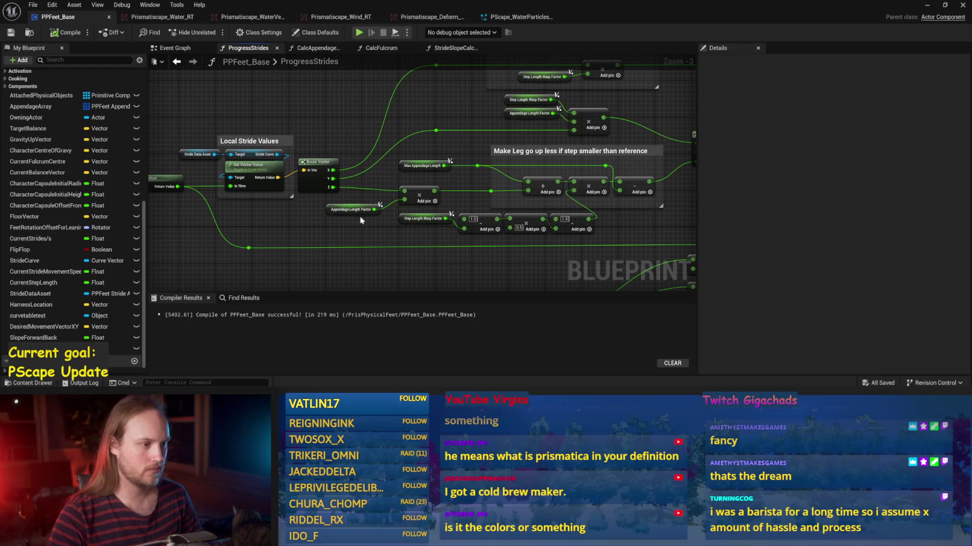
pyautogui.moveTo(404, 247); pyautogui.dragTo(300, 247)
pyautogui.moveTo(585, 218)
pyautogui.mouseDown()
pyautogui.moveTo(489, 229)
pyautogui.moveTo(346, 221)
pyautogui.mouseUp()
pyautogui.scroll(1, 496, 223)
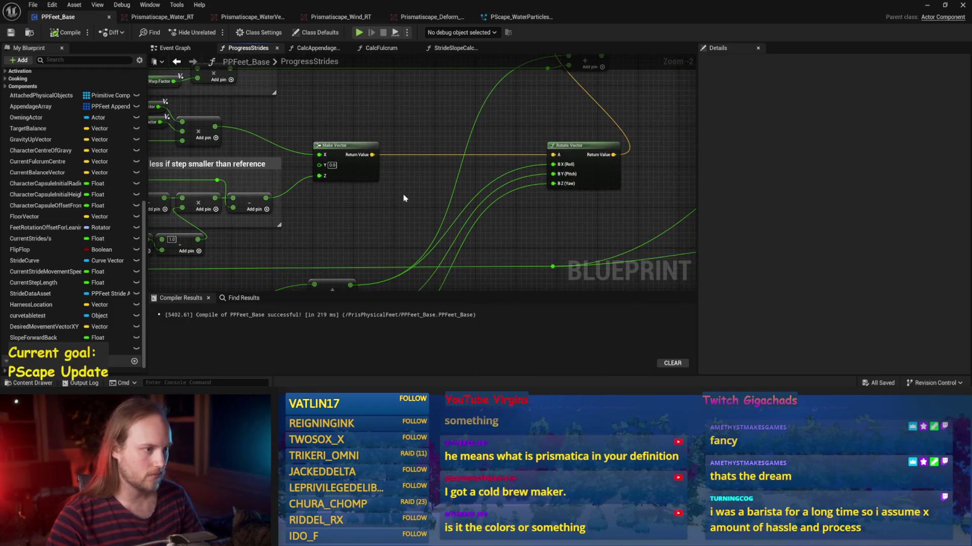
# Step: Reposition the Make Vector node near Rotate Vector, then compile and save
pyautogui.moveTo(363, 179); pyautogui.dragTo(427, 179)
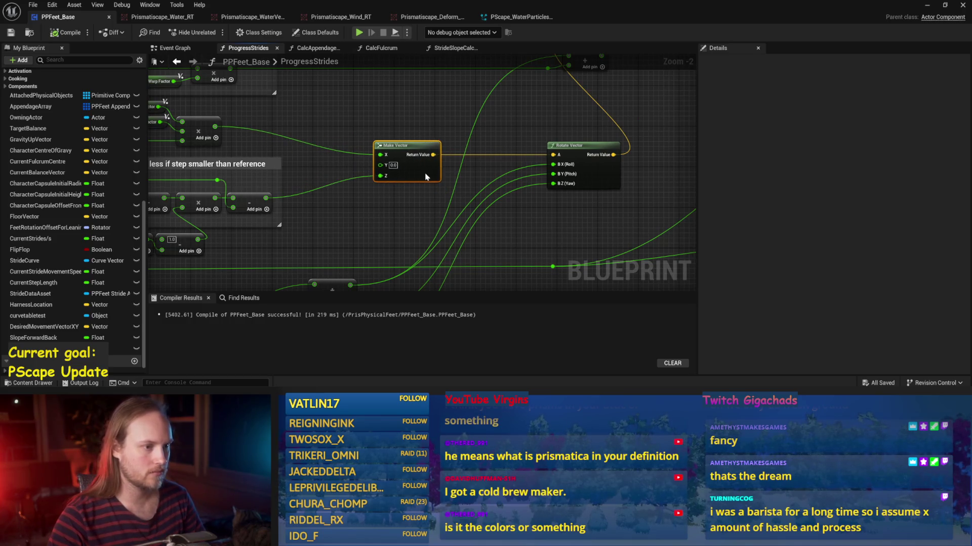
pyautogui.moveTo(525, 224); pyautogui.dragTo(485, 236)
pyautogui.click(539, 165)
pyautogui.scroll(-1, 528, 133)
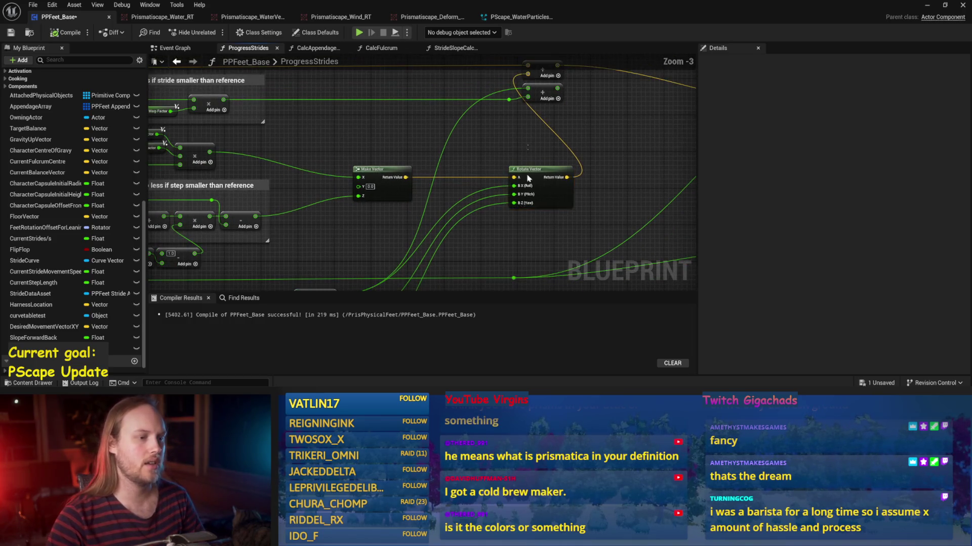
pyautogui.click(399, 203)
pyautogui.moveTo(391, 195); pyautogui.dragTo(445, 195)
pyautogui.moveTo(331, 213); pyautogui.dragTo(378, 171)
pyautogui.moveTo(501, 148); pyautogui.dragTo(464, 148)
pyautogui.hotkey('ctrl', 's')
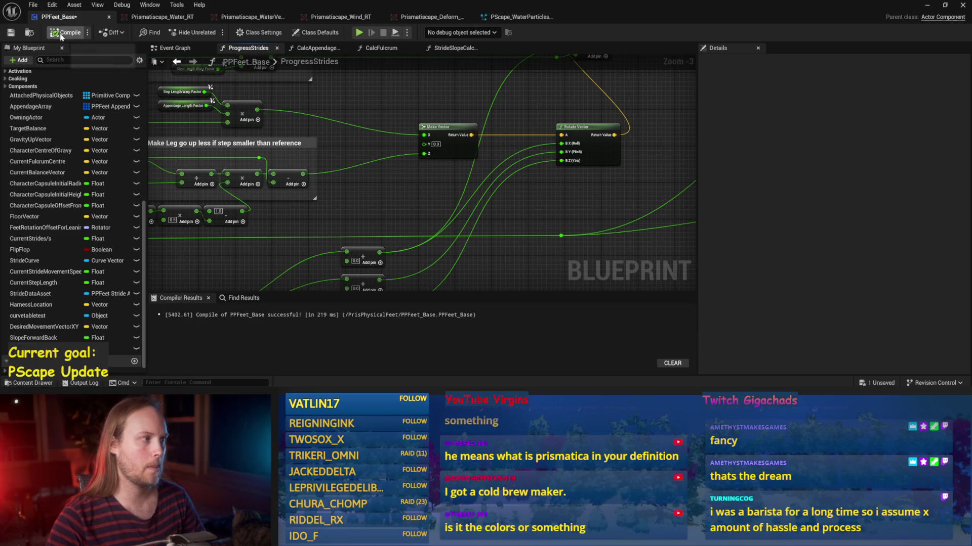
# Step: Copy the Current Step Length getter and paste a new copy near Make Vector
pyautogui.moveTo(413, 187)
pyautogui.mouseDown()
pyautogui.moveTo(452, 174)
pyautogui.moveTo(456, 216)
pyautogui.moveTo(470, 186)
pyautogui.mouseUp()
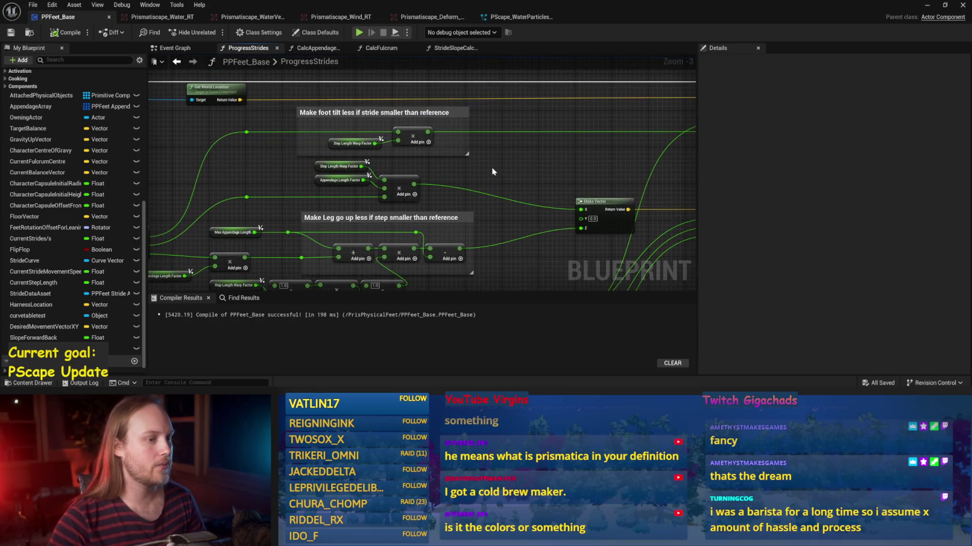
pyautogui.moveTo(418, 120); pyautogui.dragTo(516, 182)
pyautogui.rightClick(552, 167)
pyautogui.moveTo(313, 167); pyautogui.dragTo(516, 167)
pyautogui.moveTo(152, 144)
pyautogui.mouseDown()
pyautogui.moveTo(351, 169)
pyautogui.moveTo(458, 197)
pyautogui.mouseUp()
pyautogui.moveTo(299, 217)
pyautogui.mouseDown()
pyautogui.moveTo(500, 210)
pyautogui.moveTo(268, 87)
pyautogui.mouseUp()
pyautogui.click(324, 142)
pyautogui.moveTo(289, 167)
pyautogui.mouseDown()
pyautogui.moveTo(339, 197)
pyautogui.moveTo(467, 148)
pyautogui.moveTo(489, 204)
pyautogui.moveTo(438, 152)
pyautogui.moveTo(402, 255)
pyautogui.moveTo(407, 281)
pyautogui.moveTo(419, 199)
pyautogui.mouseUp()
pyautogui.hotkey('ctrl', 'v')
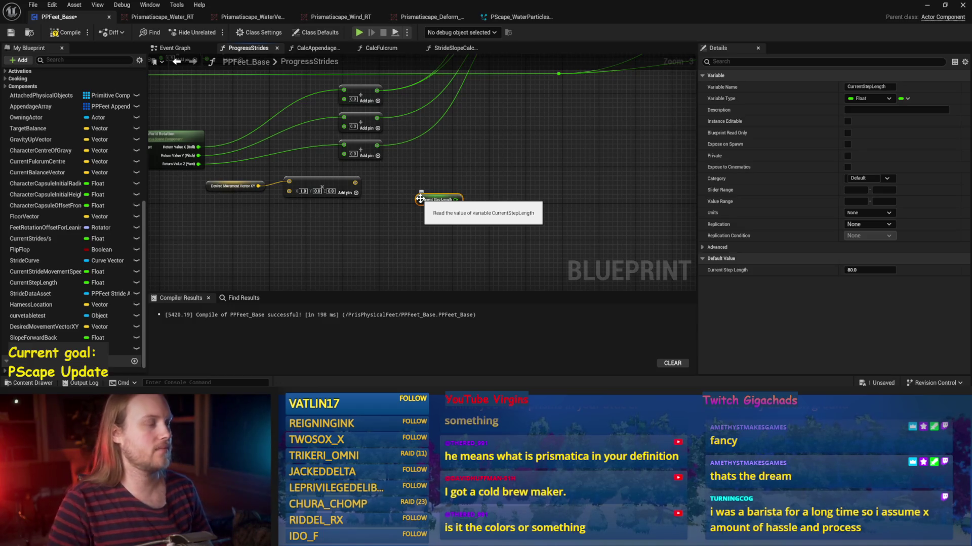
pyautogui.click(543, 204)
# Step: In the Paint slope sketch, add a small yellow mark and undo two stray yellow strokes
pyautogui.hotkey('alt', 'Tab')
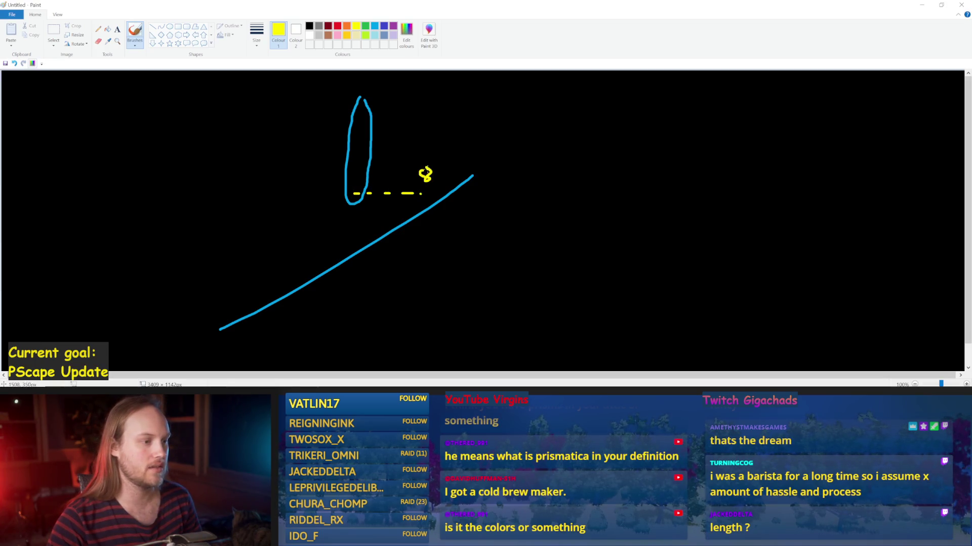
pyautogui.moveTo(437, 169); pyautogui.dragTo(441, 169)
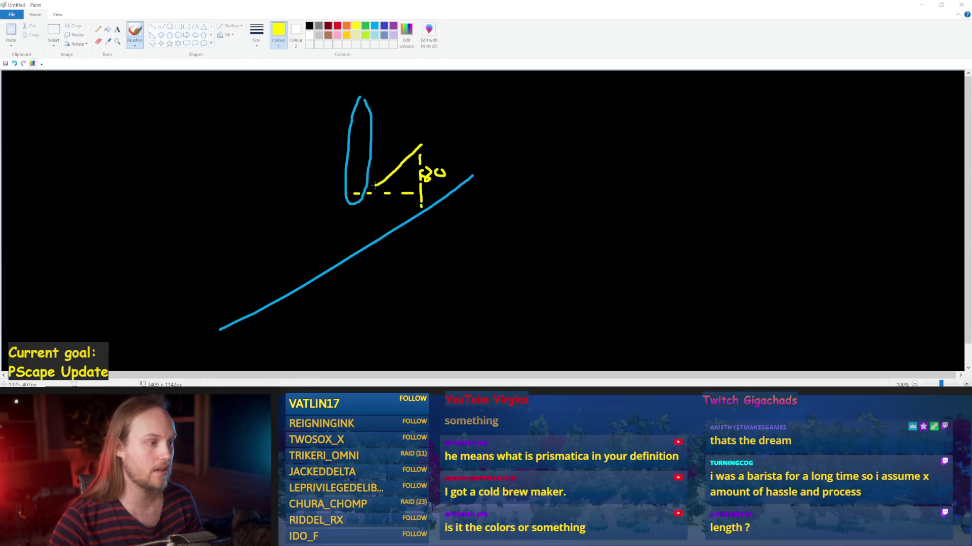
pyautogui.hotkey('ctrl', 'z')
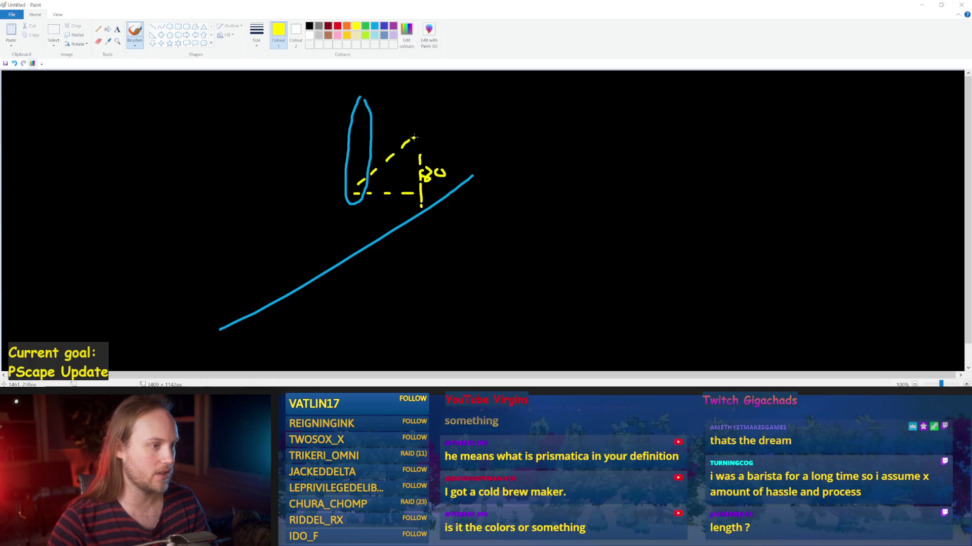
pyautogui.hotkey('ctrl', 'z')
pyautogui.hotkey('alt', 'Tab')
# Step: Move the Make Vector node right up against Rotate Vector in ProgressStrides
pyautogui.rightClick(475, 245)
pyautogui.moveTo(440, 249); pyautogui.dragTo(281, 208)
pyautogui.moveTo(392, 212); pyautogui.dragTo(498, 292)
pyautogui.moveTo(603, 104); pyautogui.dragTo(505, 191)
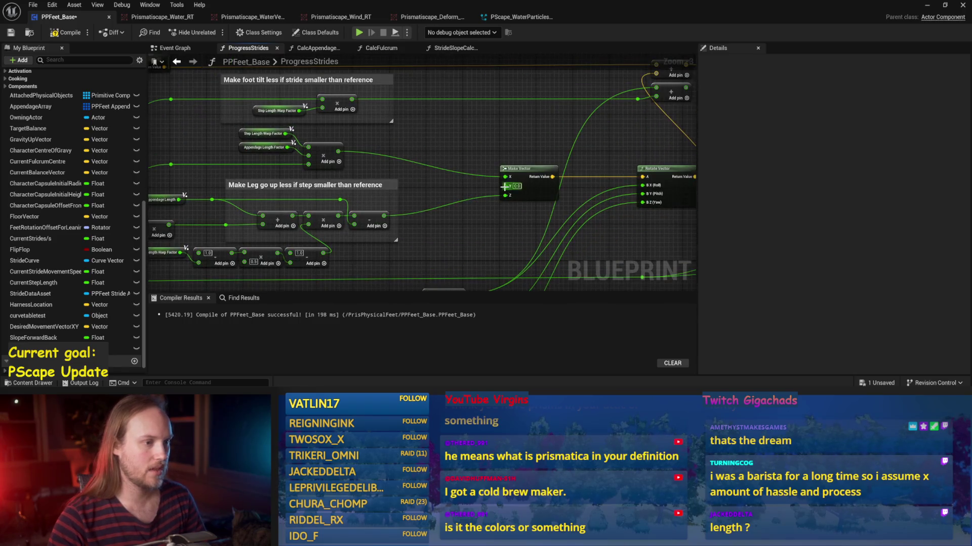
pyautogui.scroll(3, 509, 177)
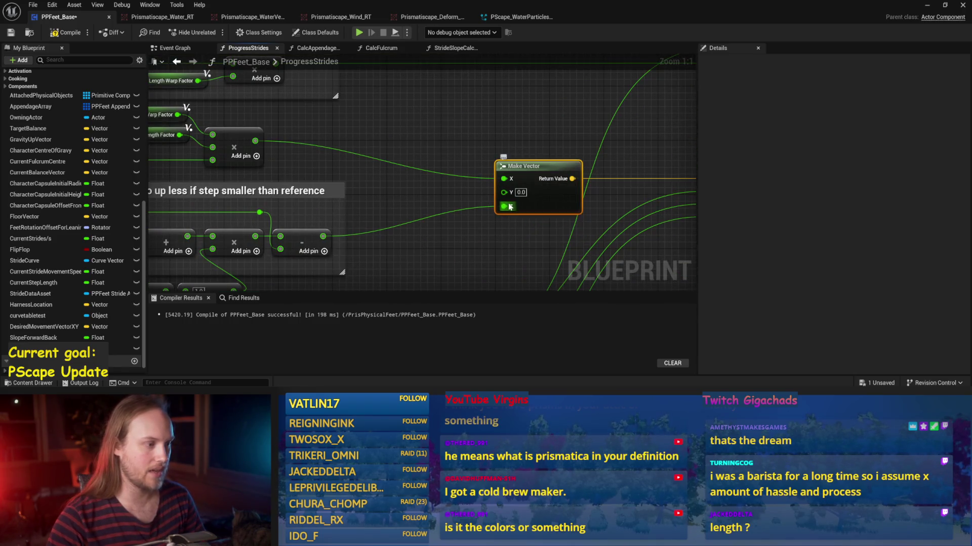
pyautogui.scroll(-5, 476, 191)
pyautogui.moveTo(441, 197); pyautogui.dragTo(495, 195)
pyautogui.scroll(2, 406, 149)
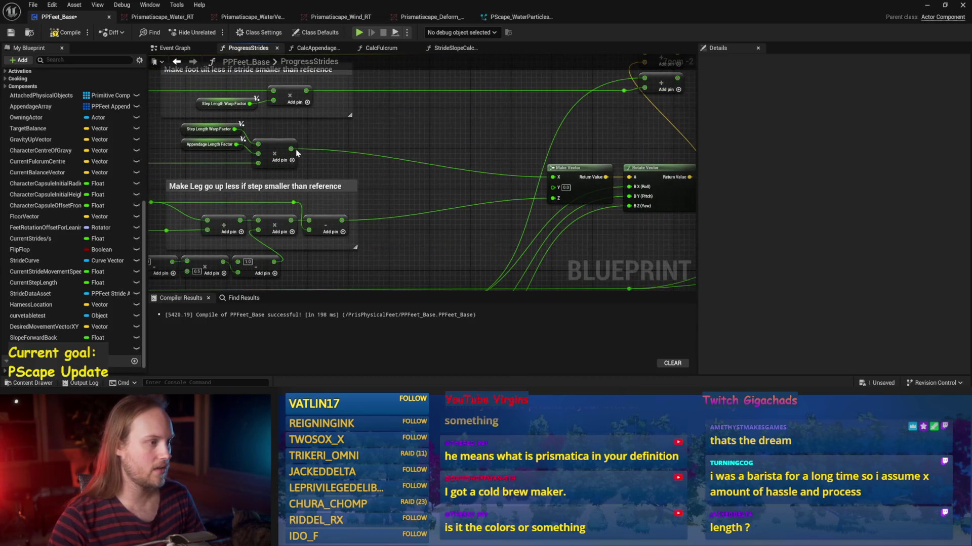
# Step: Search 'remap' then 'range' from the multiply output, cancel without adding a node, and compile
pyautogui.moveTo(291, 149)
pyautogui.mouseDown()
pyautogui.moveTo(445, 144)
pyautogui.moveTo(425, 137)
pyautogui.mouseUp()
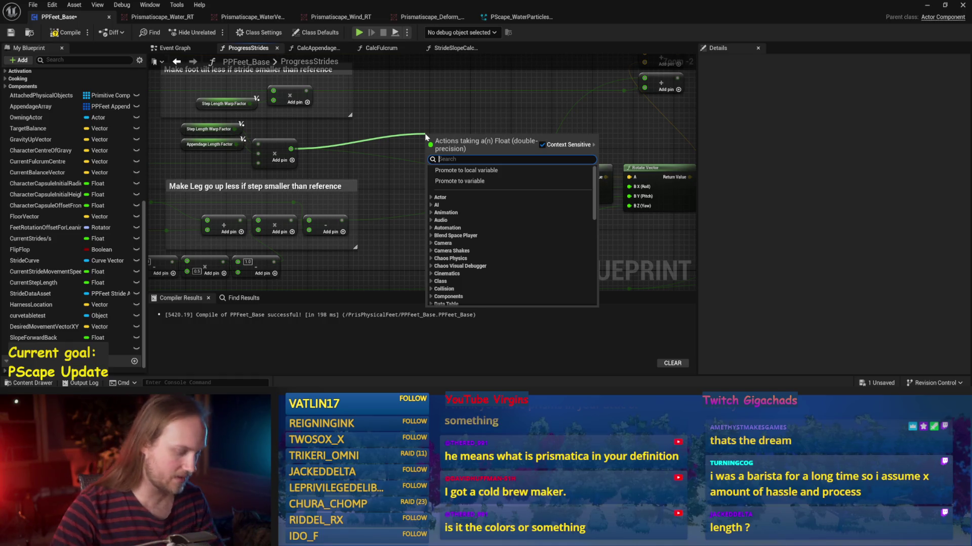
pyautogui.write('remap')
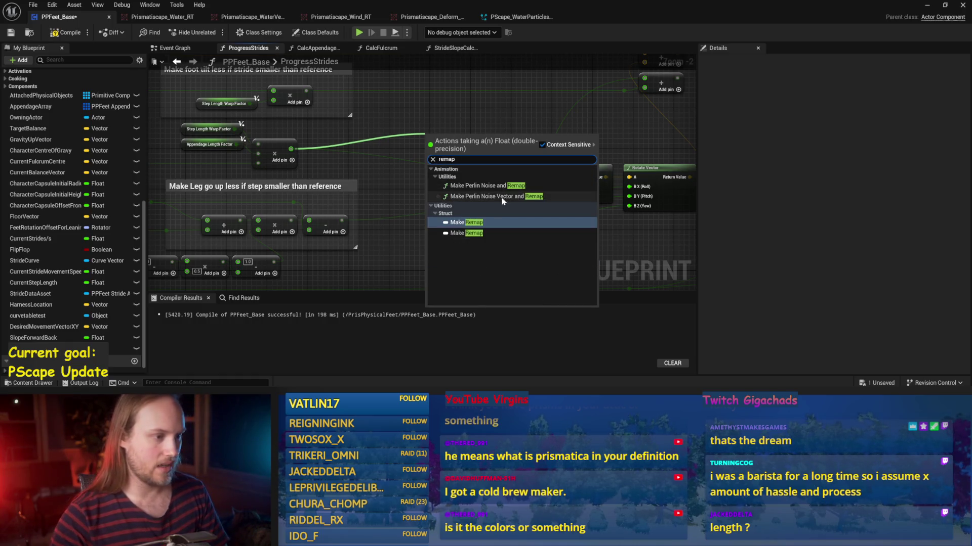
pyautogui.hotkey('ctrl', 'a')
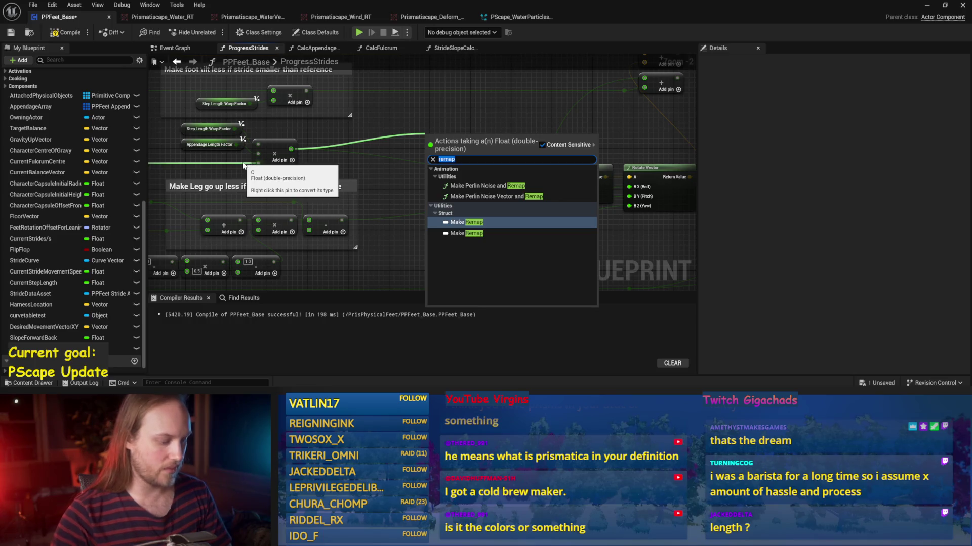
pyautogui.write('range')
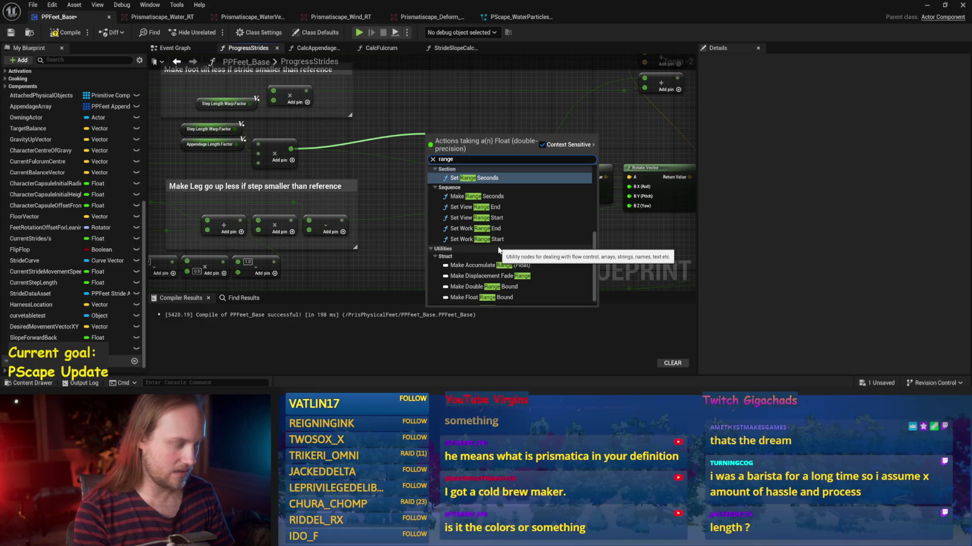
pyautogui.scroll(-3, 498, 250)
pyautogui.press('Escape')
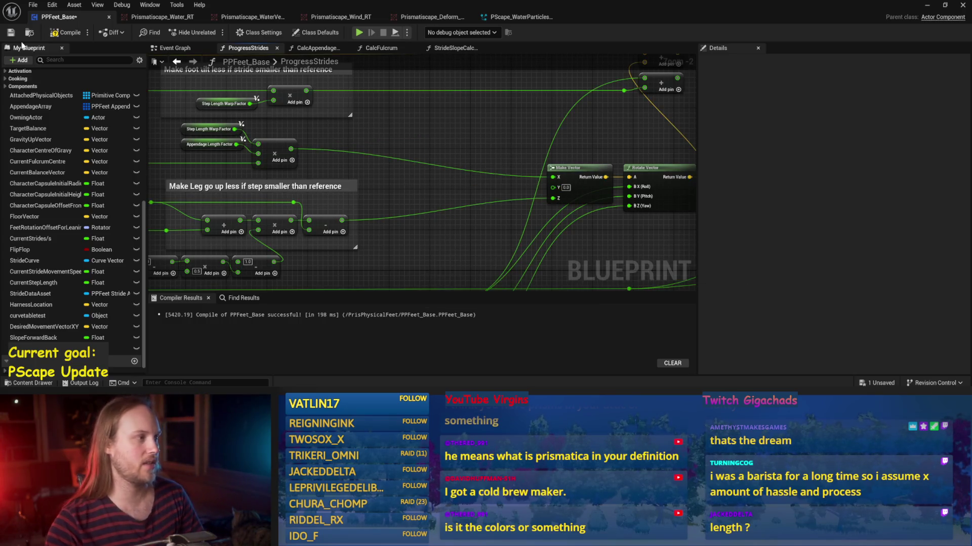
pyautogui.click(64, 32)
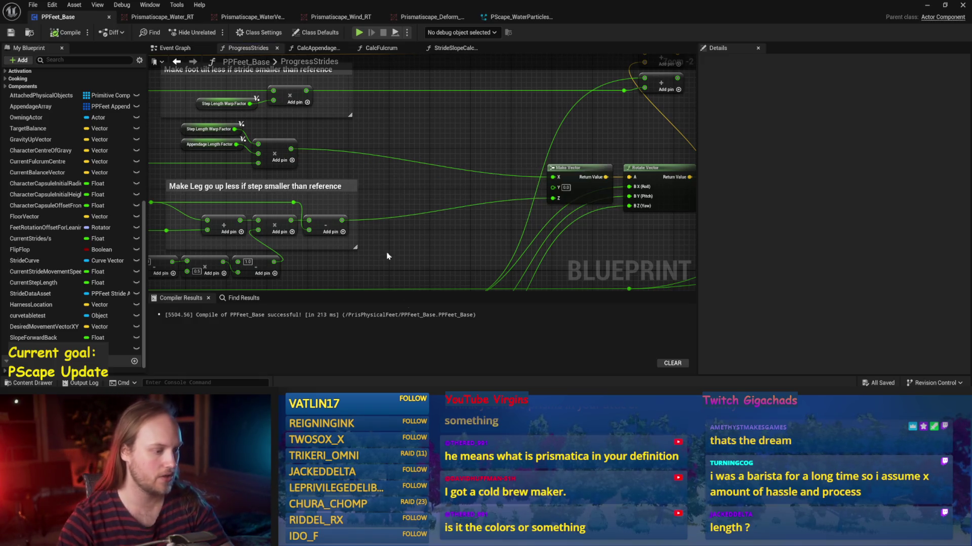
# Step: Save all PPFeet_Base changes and minimise Paint and the Blueprint editor to reveal PPFeet_TestLevel
pyautogui.hotkey('alt', 'Tab')
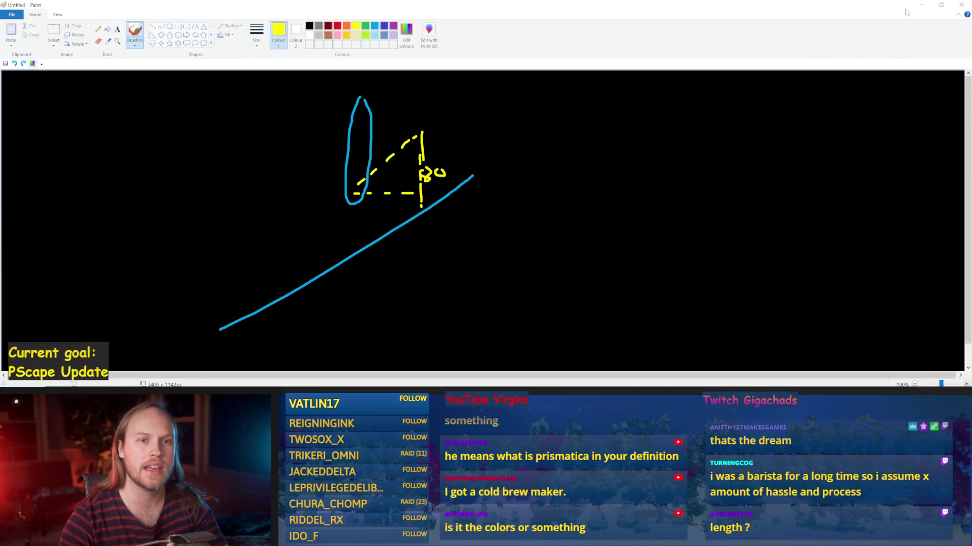
pyautogui.click(921, 5)
pyautogui.hotkey('ctrl', 's')
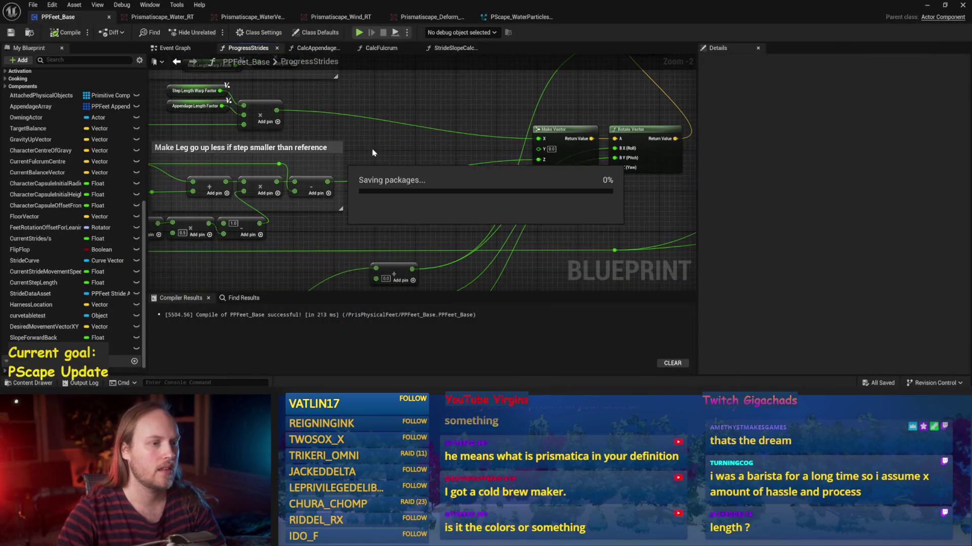
pyautogui.scroll(-1, 455, 209)
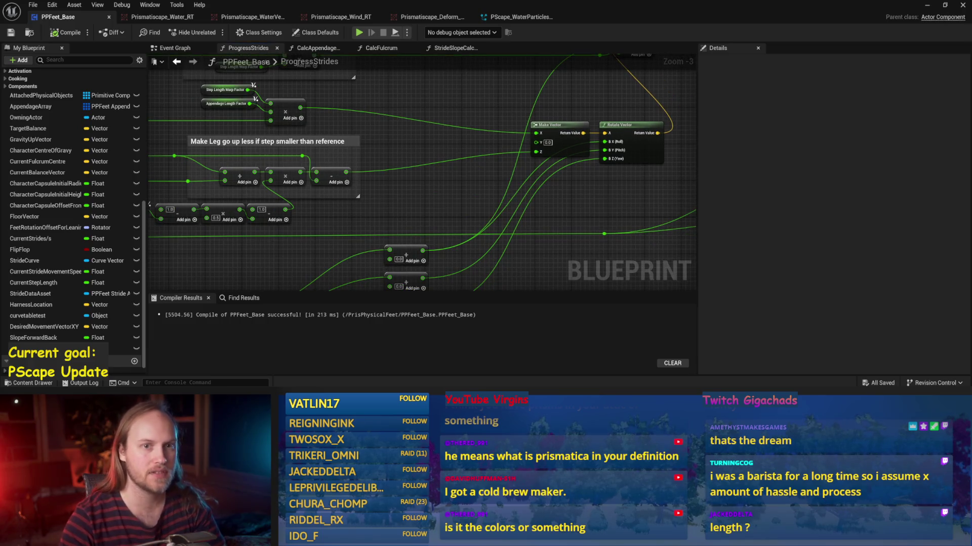
pyautogui.click(927, 5)
pyautogui.moveTo(244, 56); pyautogui.dragTo(244, 49)
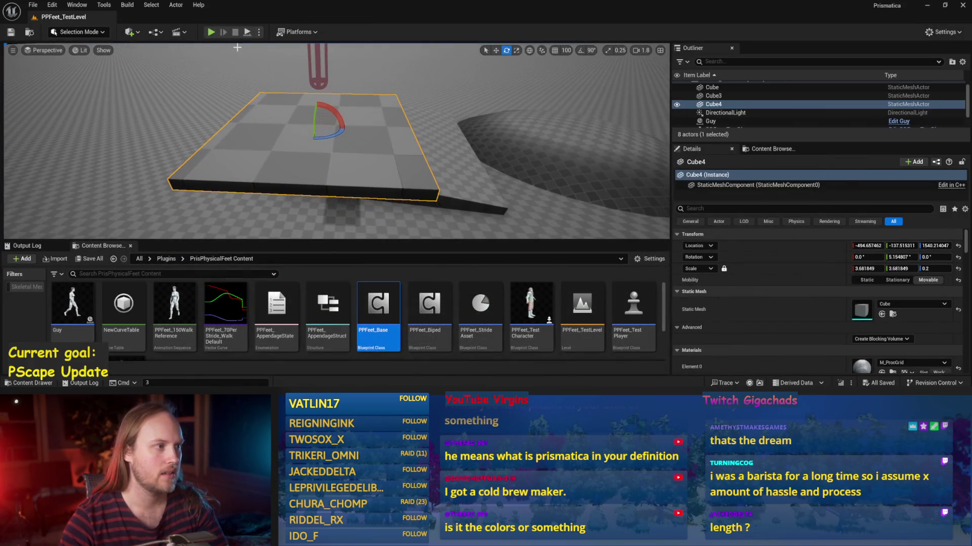
# Step: Start Play-in-Editor and, detached from the character, tilt, raise and spin the Cube4 platform
pyautogui.click(252, 34)
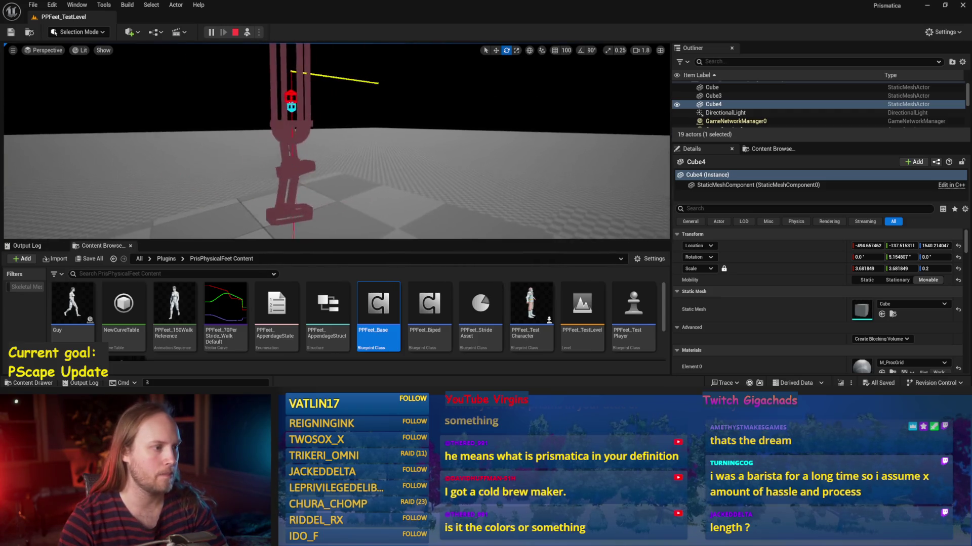
pyautogui.press('F8')
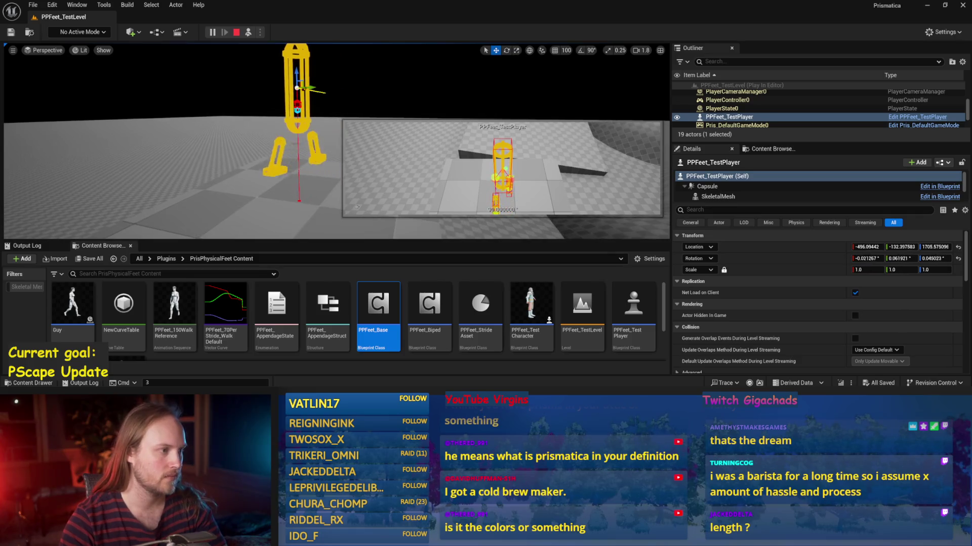
pyautogui.click(273, 215)
pyautogui.press('e')
pyautogui.moveTo(320, 150); pyautogui.dragTo(320, 154)
pyautogui.moveTo(301, 127); pyautogui.dragTo(299, 135)
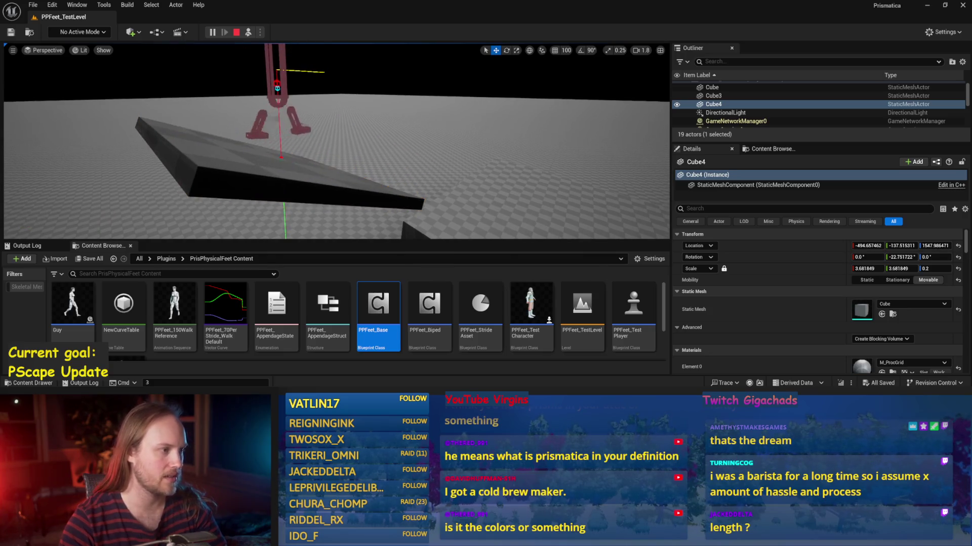
pyautogui.press('e')
pyautogui.moveTo(334, 145); pyautogui.dragTo(308, 146)
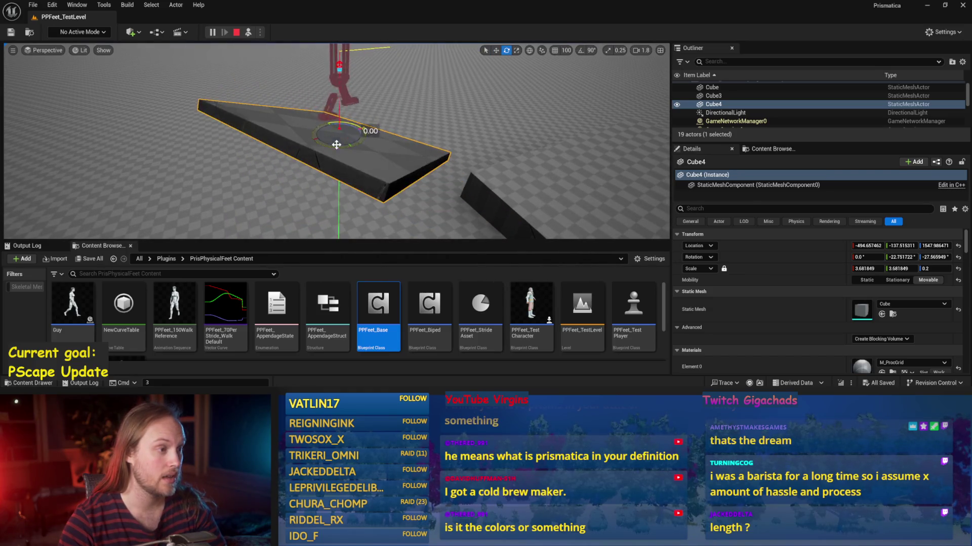
pyautogui.press('F8')
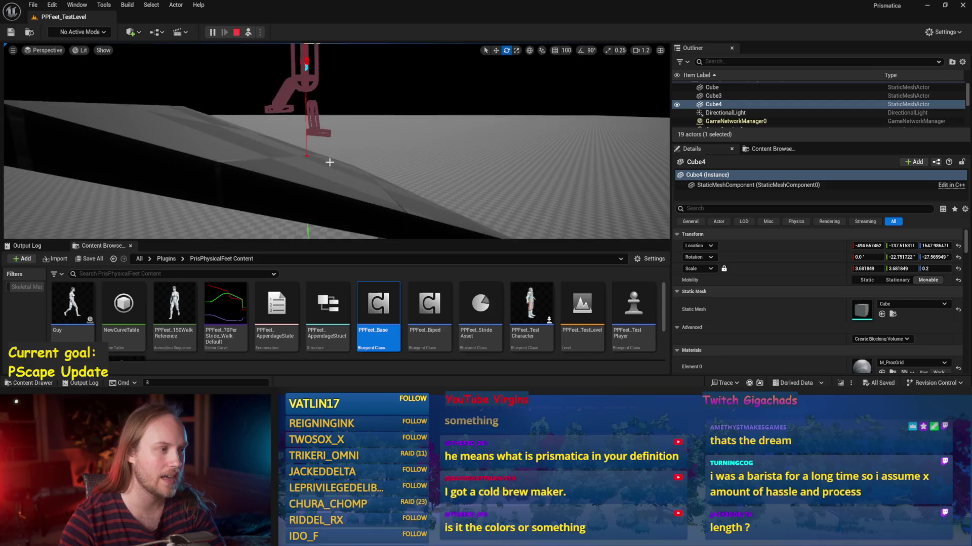
# Step: Tilt Cube4 into a steep ramp at roughly 34.9, -1.2, -35.1 rotation
pyautogui.press('F8')
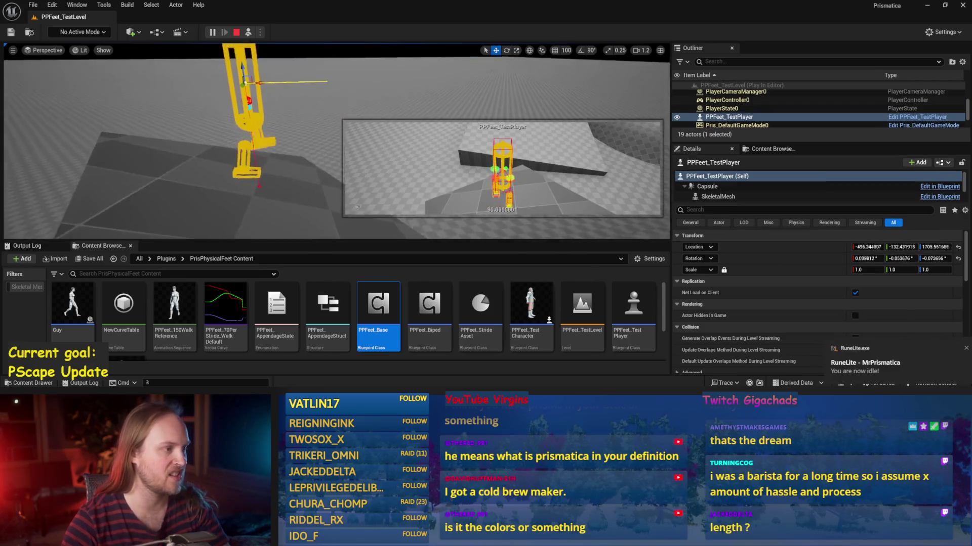
pyautogui.moveTo(253, 69); pyautogui.dragTo(264, 65)
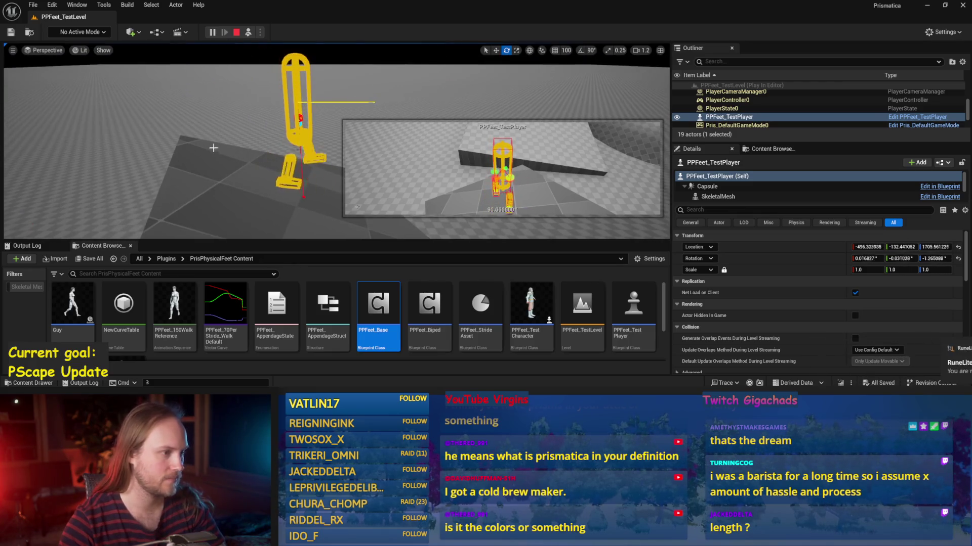
pyautogui.click(238, 174)
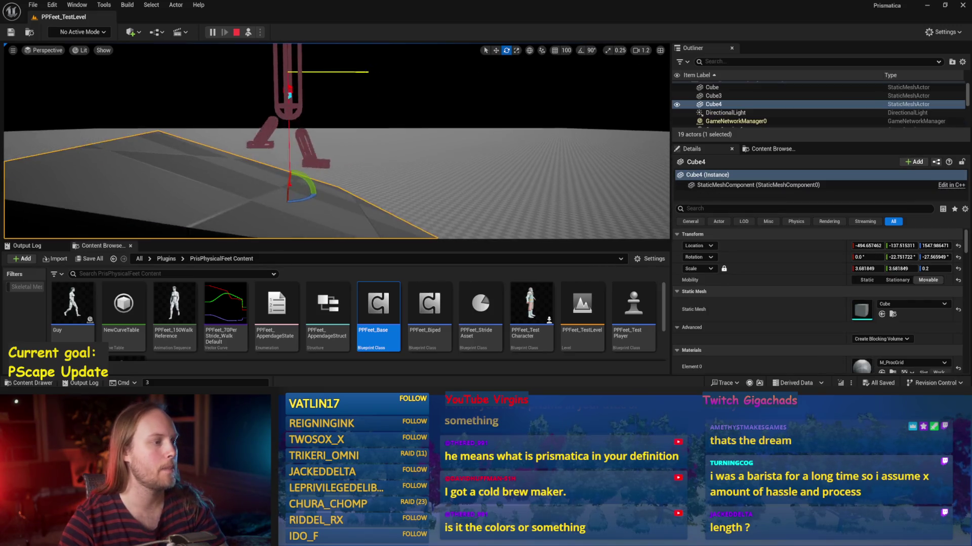
pyautogui.scroll(-3, 337, 142)
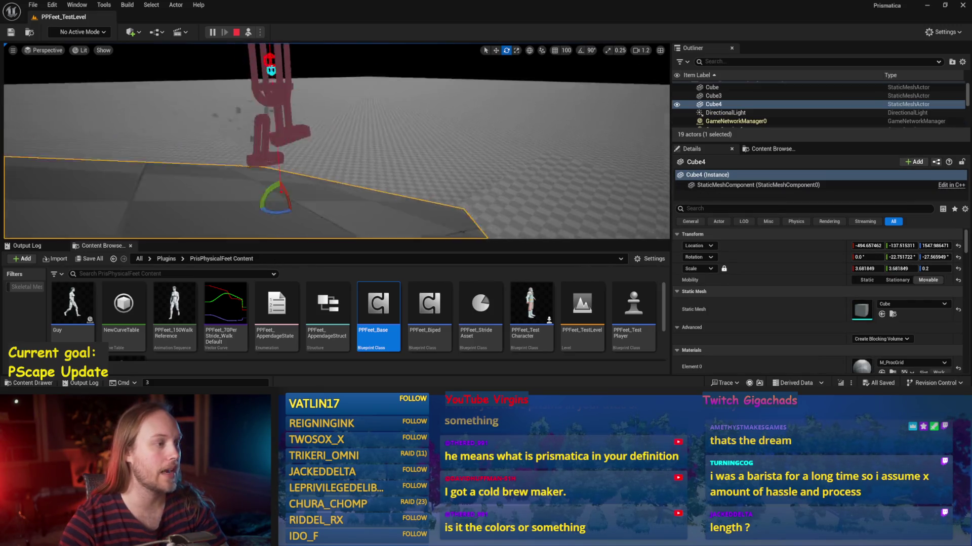
pyautogui.scroll(3, 327, 124)
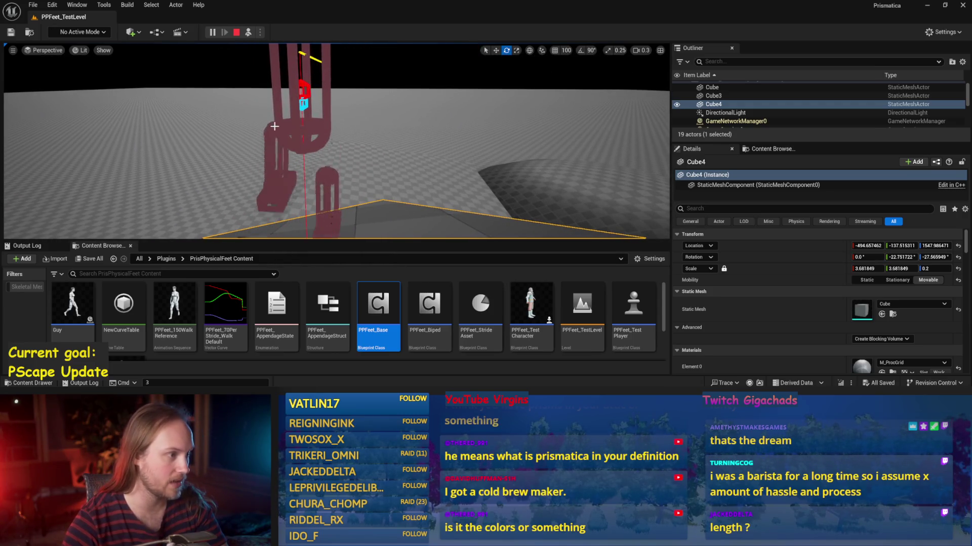
pyautogui.scroll(4, 254, 127)
pyautogui.scroll(-2, 337, 142)
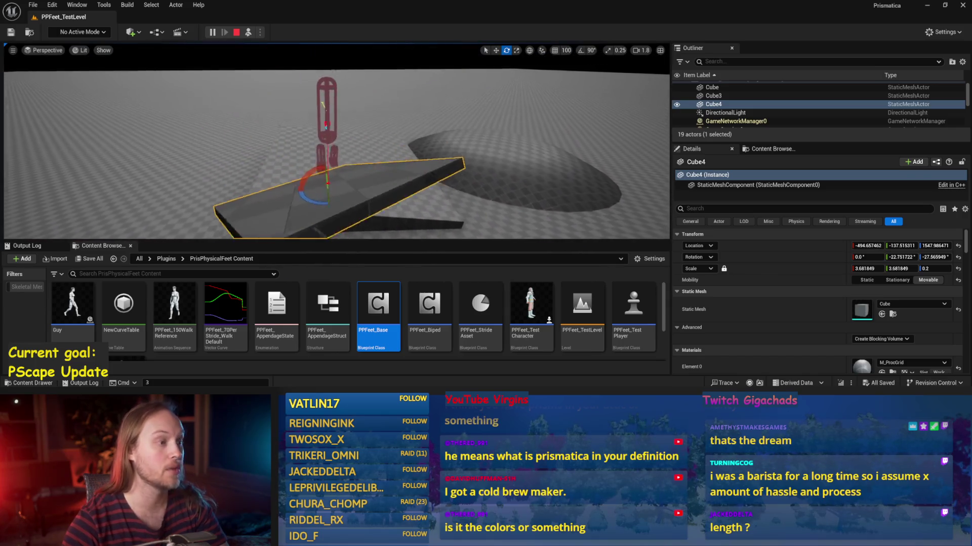
pyautogui.scroll(1, 313, 159)
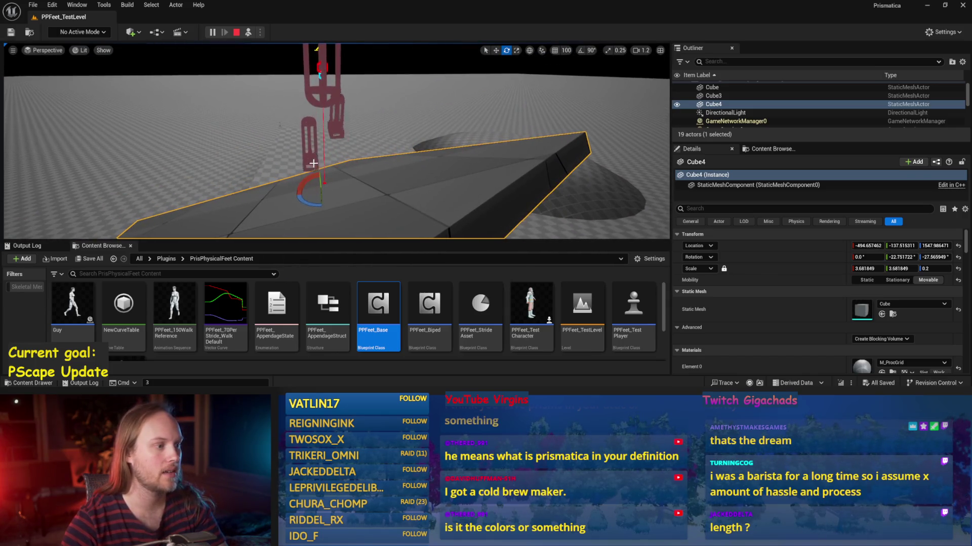
pyautogui.moveTo(310, 175); pyautogui.dragTo(287, 186)
pyautogui.scroll(-3, 337, 142)
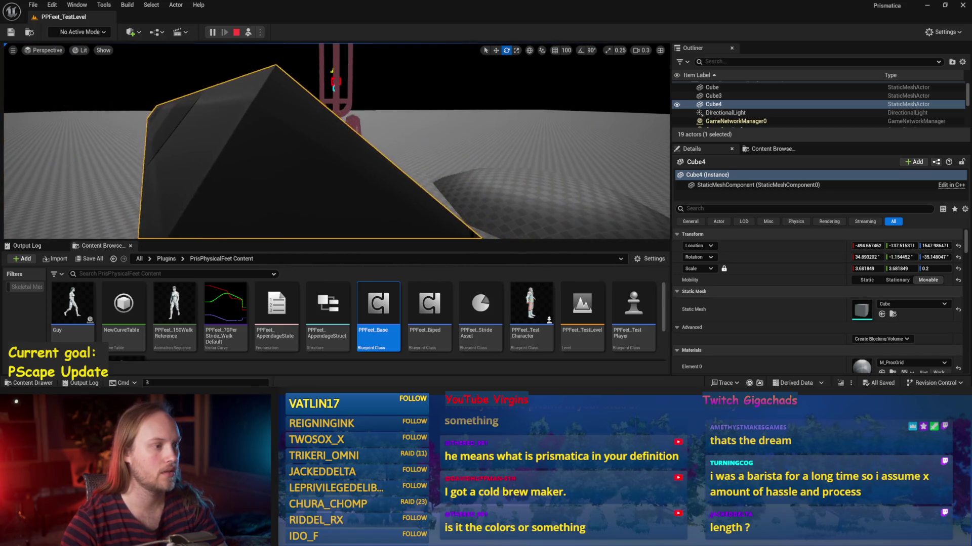
pyautogui.scroll(2, 336, 188)
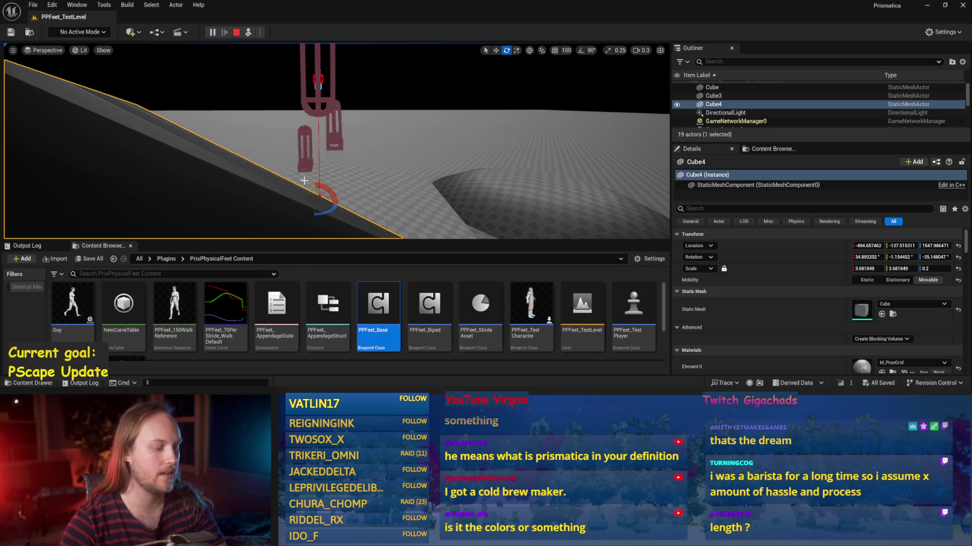
# Step: Watch the leg on the ramp in game view, then stop the play-test
pyautogui.press('g')
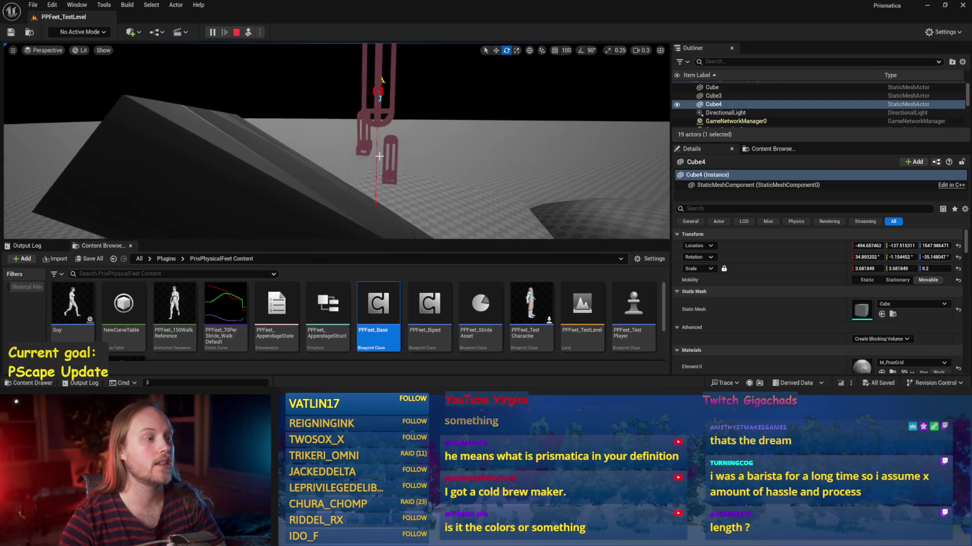
pyautogui.scroll(3, 379, 158)
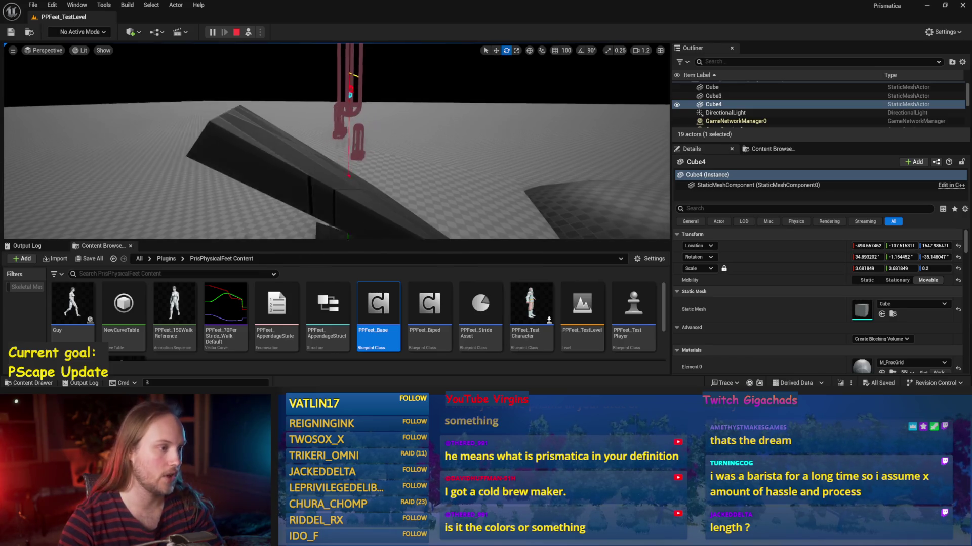
pyautogui.press('Escape')
pyautogui.click(390, 377)
# Step: Open the StrideSlopeCalculations graph, nudge the Slope Right Left node, and save the blueprint
pyautogui.scroll(-5, 385, 206)
pyautogui.scroll(2, 453, 204)
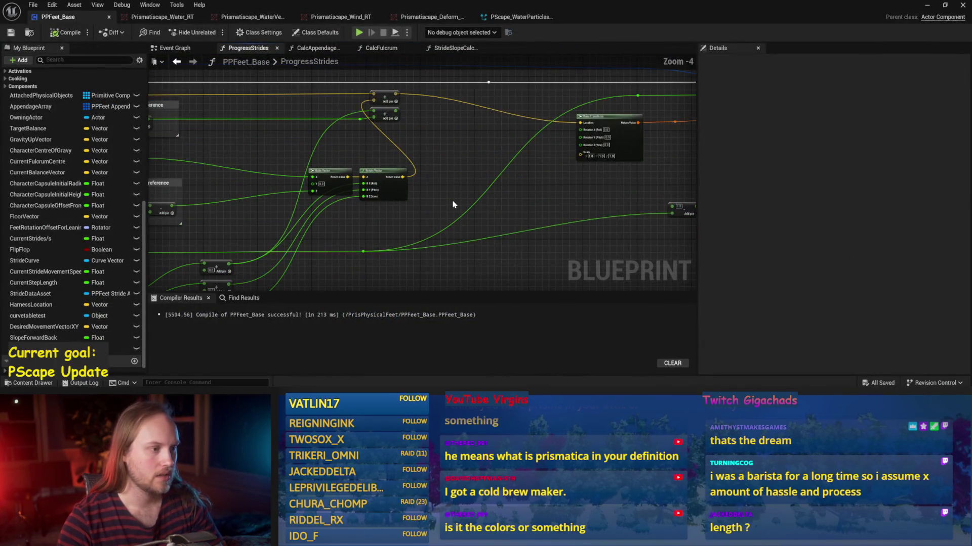
pyautogui.click(378, 49)
pyautogui.click(456, 49)
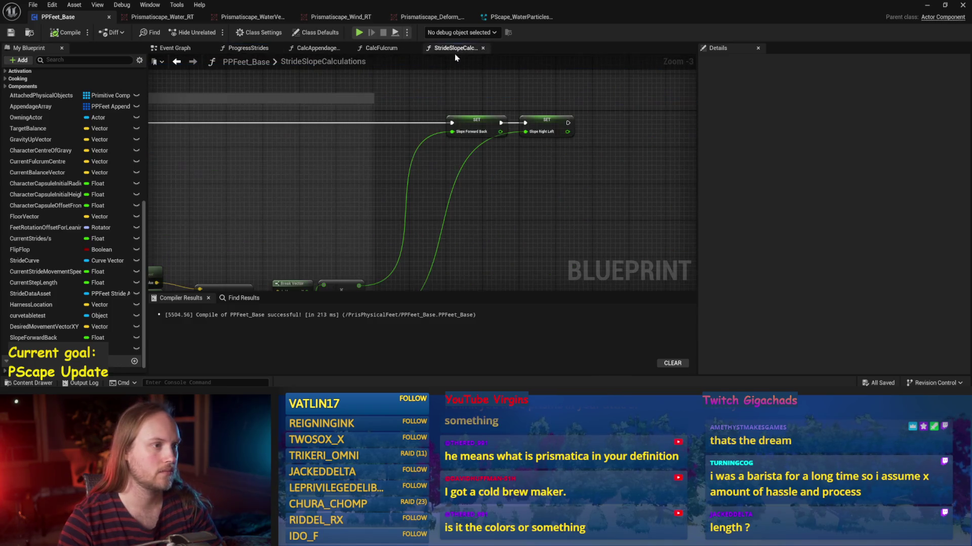
pyautogui.scroll(4, 438, 106)
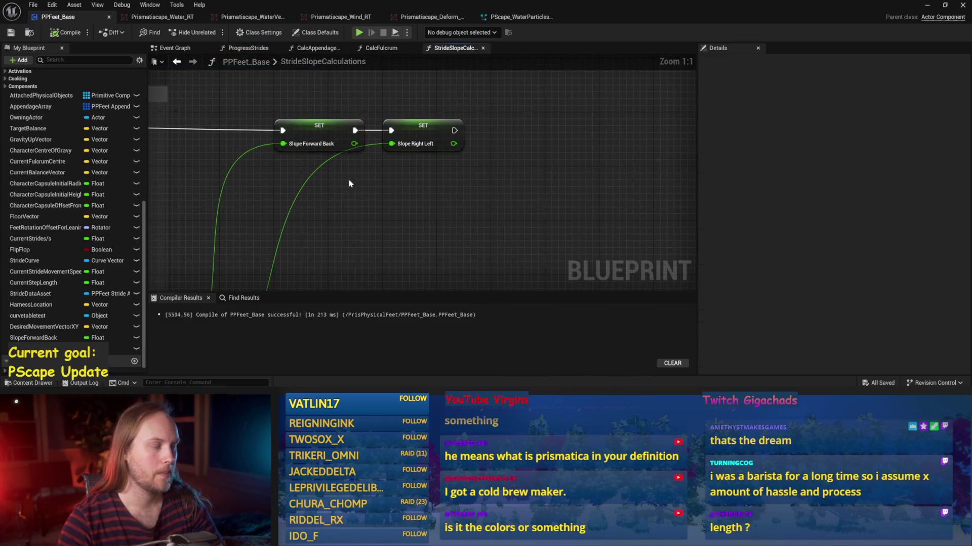
pyautogui.click(324, 134)
pyautogui.scroll(-2, 410, 220)
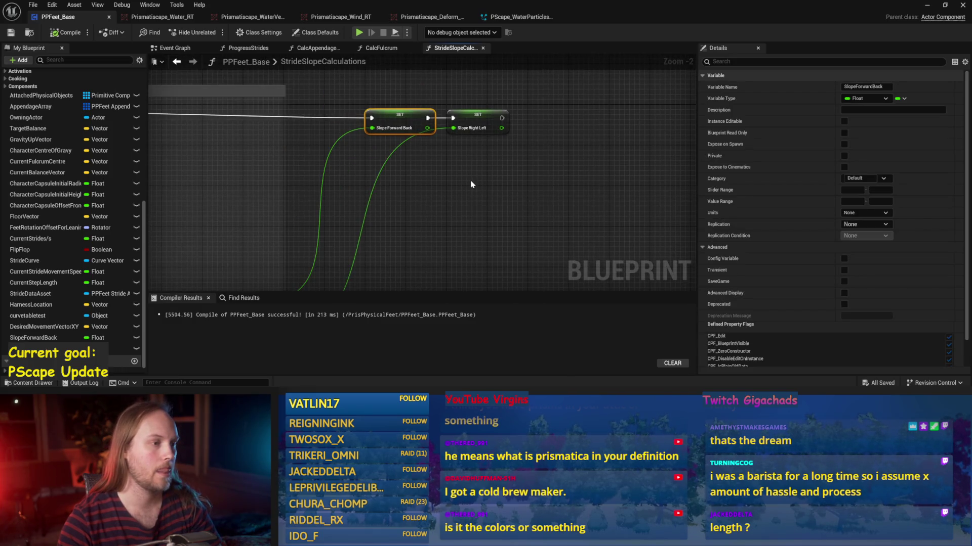
pyautogui.moveTo(470, 184); pyautogui.dragTo(467, 205)
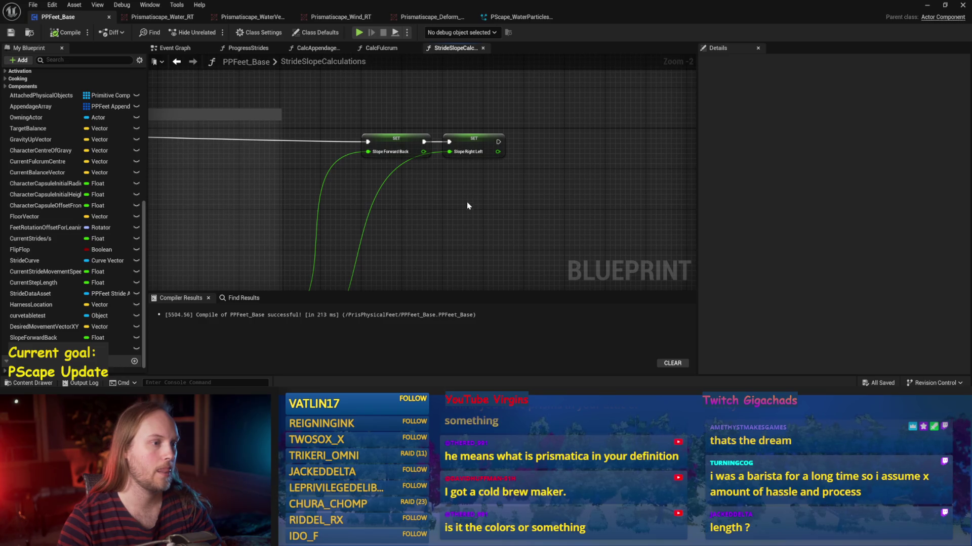
pyautogui.moveTo(476, 148)
pyautogui.mouseDown()
pyautogui.moveTo(511, 148)
pyautogui.moveTo(466, 162)
pyautogui.moveTo(472, 125)
pyautogui.mouseUp()
pyautogui.scroll(-1, 511, 148)
pyautogui.click(546, 124)
pyautogui.click(10, 33)
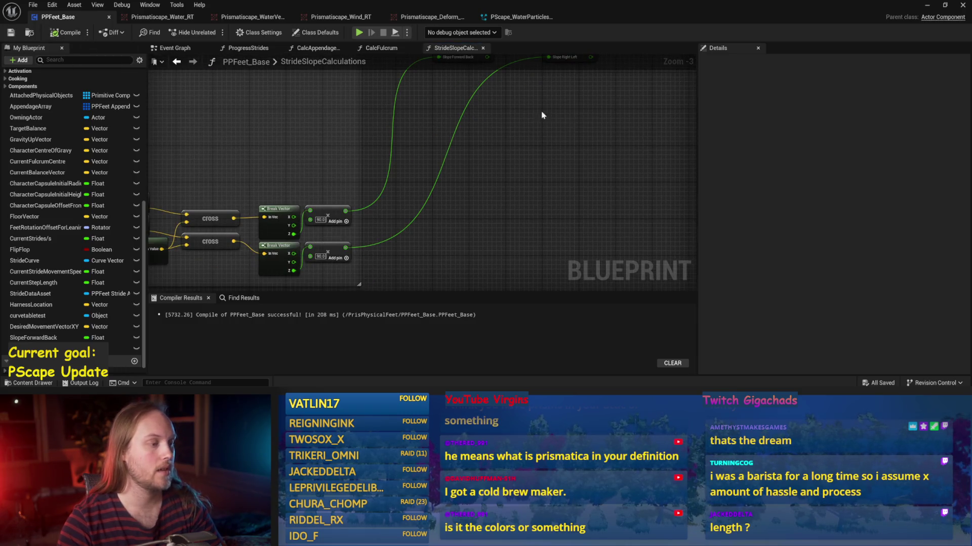
# Step: Duplicate both cross nodes and move the unconnected copies above the originals
pyautogui.moveTo(553, 116); pyautogui.dragTo(655, 113)
pyautogui.moveTo(329, 130)
pyautogui.mouseDown()
pyautogui.moveTo(412, 152)
pyautogui.moveTo(401, 263)
pyautogui.mouseUp()
pyautogui.hotkey('ctrl', 'c')
pyautogui.hotkey('ctrl', 'v')
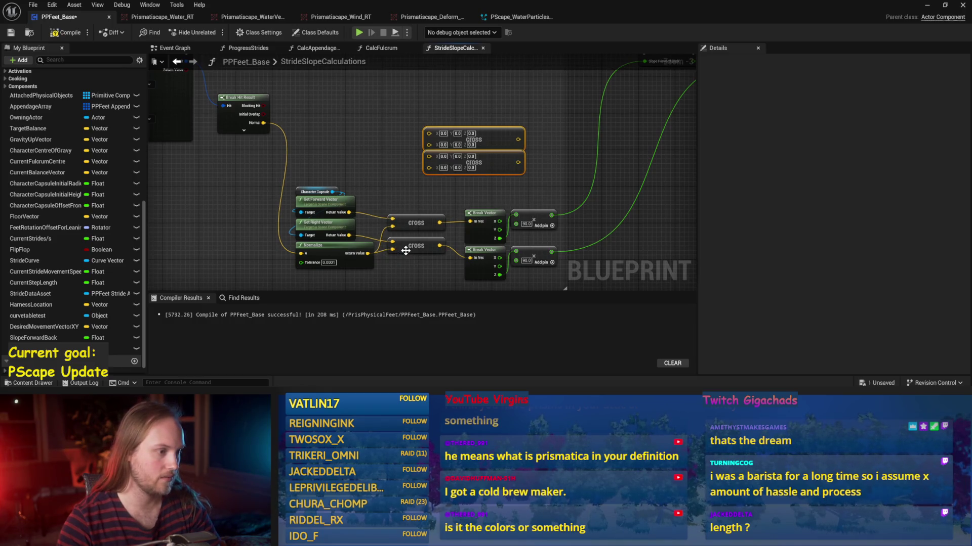
pyautogui.scroll(-1, 405, 251)
pyautogui.scroll(1, 372, 287)
pyautogui.moveTo(441, 165)
pyautogui.mouseDown()
pyautogui.moveTo(406, 148)
pyautogui.moveTo(404, 179)
pyautogui.mouseUp()
pyautogui.click(400, 174)
pyautogui.click(439, 206)
# Step: Review the look-ahead and Normalize nodes, save, and shift Slope Right Left slightly left
pyautogui.moveTo(395, 223)
pyautogui.mouseDown()
pyautogui.moveTo(334, 231)
pyautogui.moveTo(387, 164)
pyautogui.moveTo(397, 170)
pyautogui.moveTo(388, 201)
pyautogui.mouseUp()
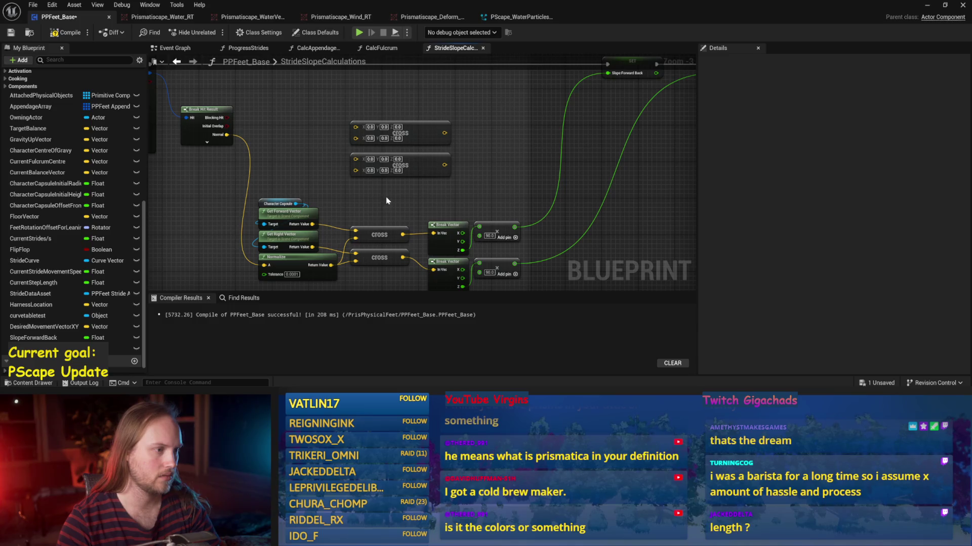
pyautogui.moveTo(326, 179); pyautogui.dragTo(385, 218)
pyautogui.click(324, 242)
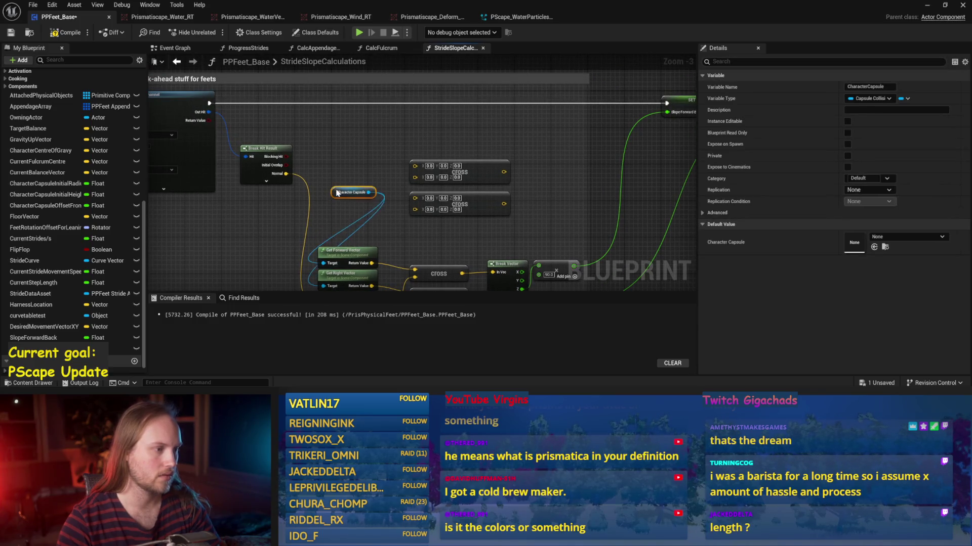
pyautogui.click(353, 182)
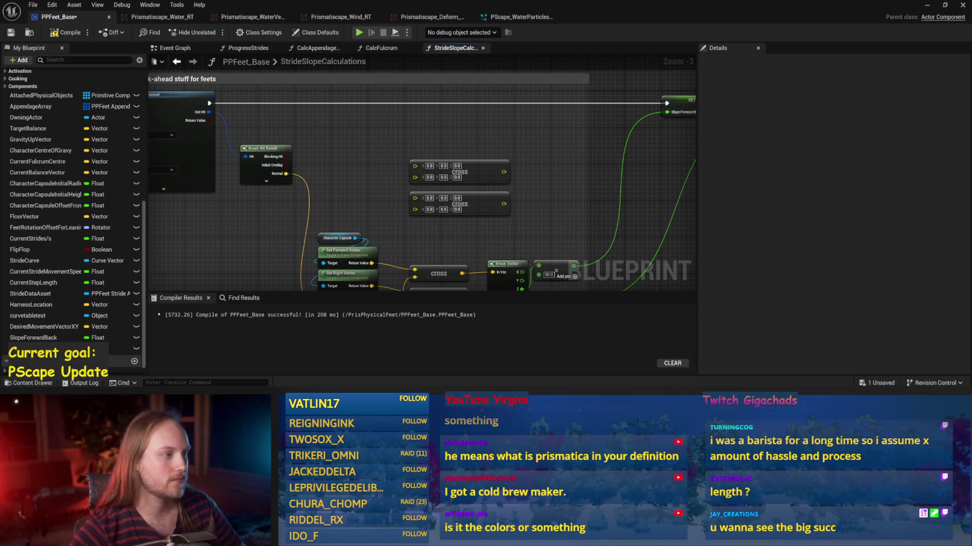
pyautogui.moveTo(318, 241); pyautogui.dragTo(354, 179)
pyautogui.hotkey('ctrl', 's')
pyautogui.moveTo(512, 181); pyautogui.dragTo(479, 148)
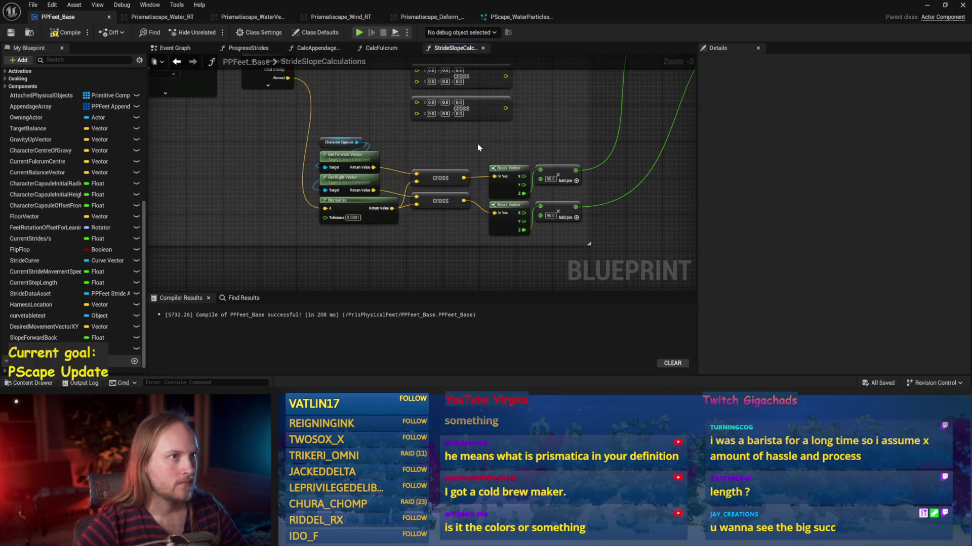
pyautogui.moveTo(618, 60)
pyautogui.mouseDown()
pyautogui.moveTo(516, 90)
pyautogui.moveTo(382, 180)
pyautogui.mouseUp()
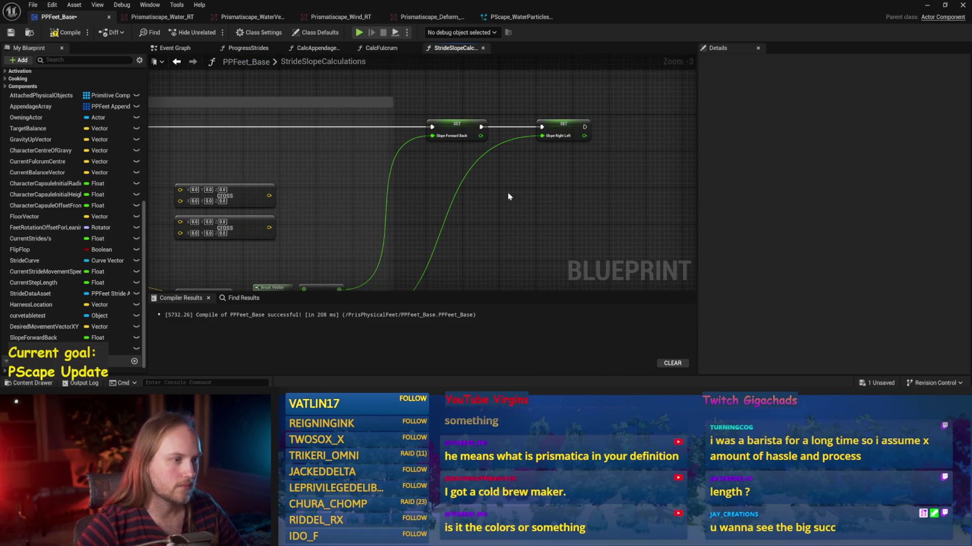
pyautogui.moveTo(608, 72); pyautogui.dragTo(524, 78)
pyautogui.moveTo(475, 130); pyautogui.dragTo(457, 135)
pyautogui.click(529, 115)
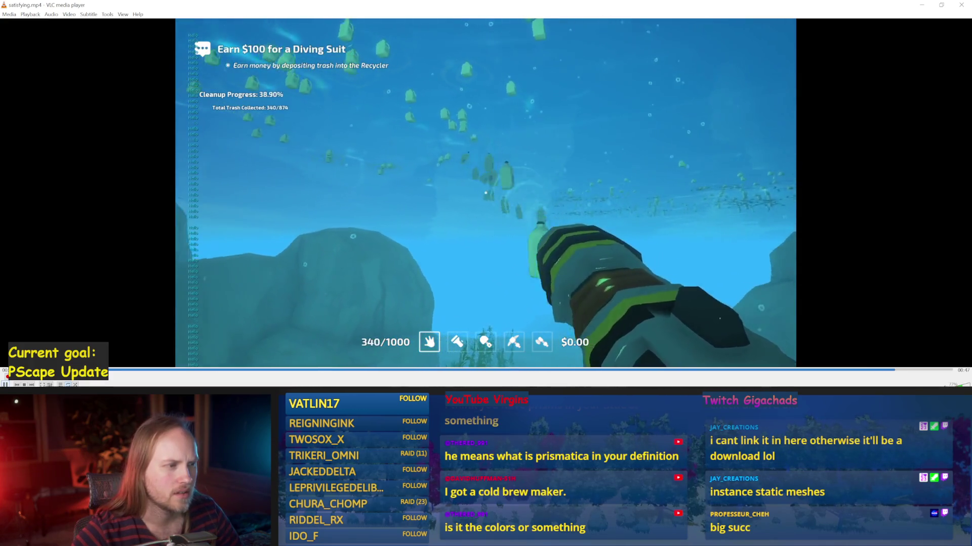
# Step: Pause and close the satisfying.mp4 clip in VLC, then minimise File Explorer
pyautogui.press('space')
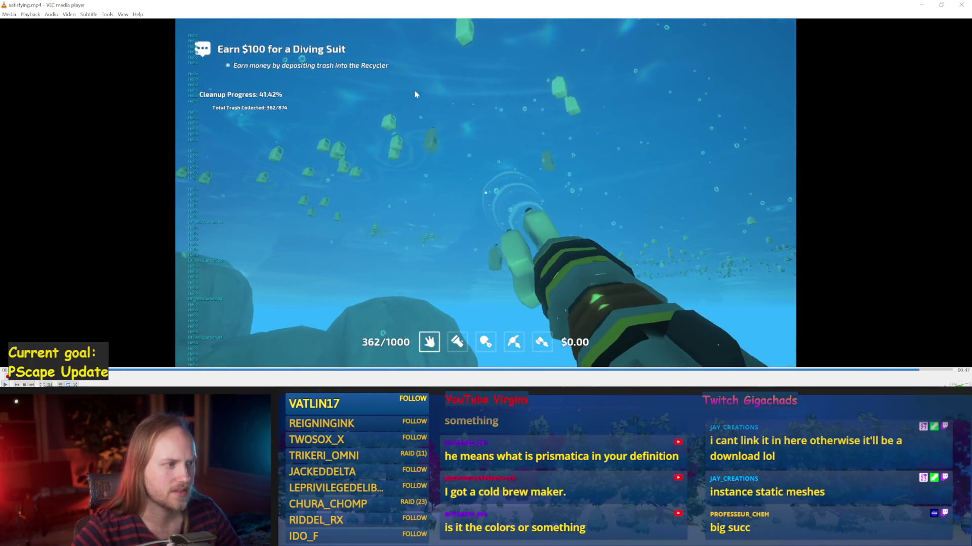
pyautogui.click(962, 6)
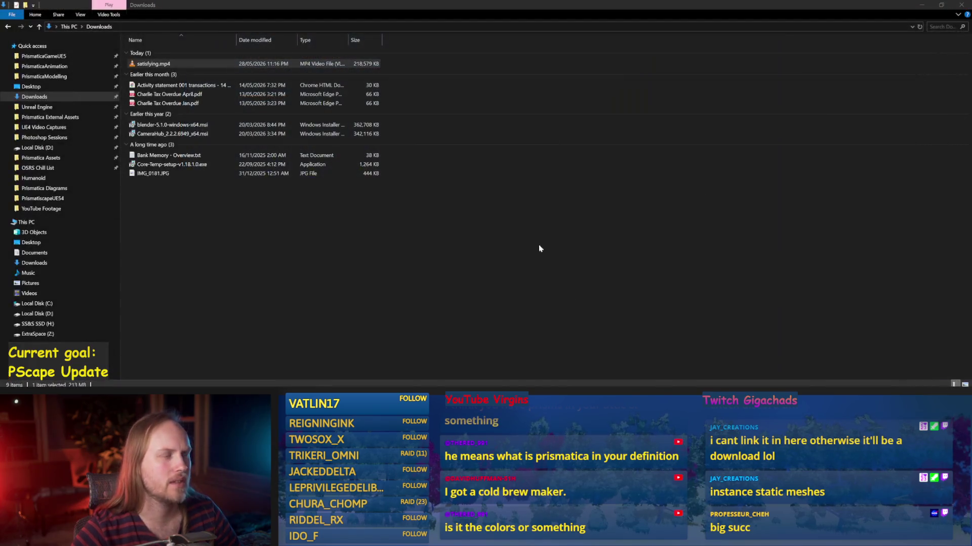
pyautogui.click(922, 5)
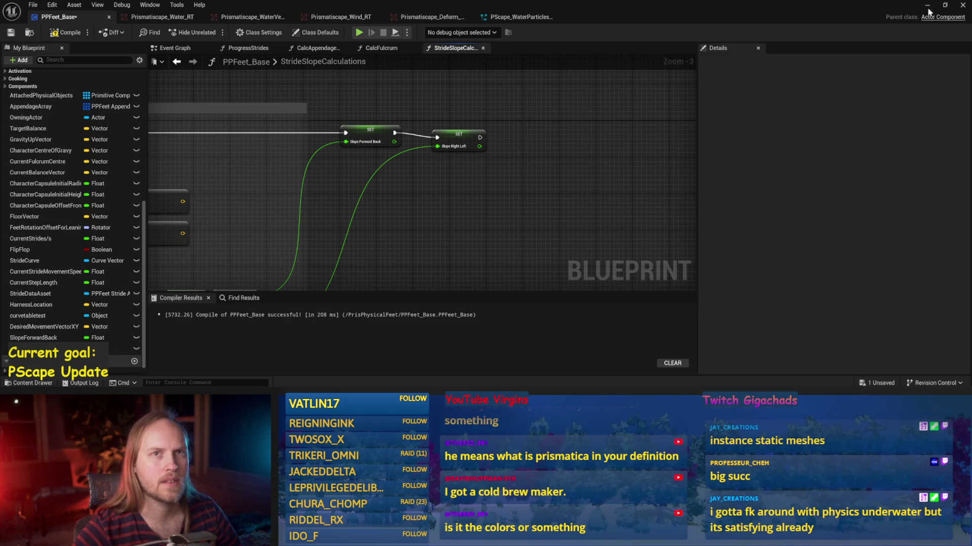
# Step: Save PPFeet_Base, frame the slope calculation chain, and compile it successfully
pyautogui.moveTo(469, 172)
pyautogui.mouseDown()
pyautogui.moveTo(522, 150)
pyautogui.moveTo(445, 167)
pyautogui.moveTo(433, 160)
pyautogui.mouseUp()
pyautogui.click(509, 116)
pyautogui.hotkey('ctrl', 's')
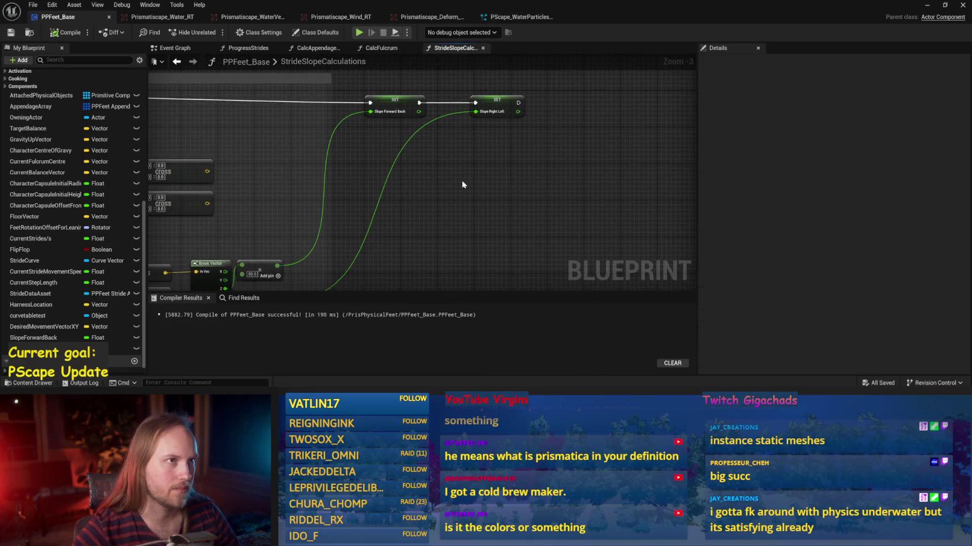
pyautogui.moveTo(217, 163); pyautogui.dragTo(288, 163)
pyautogui.scroll(-1, 462, 182)
pyautogui.moveTo(433, 238); pyautogui.dragTo(474, 215)
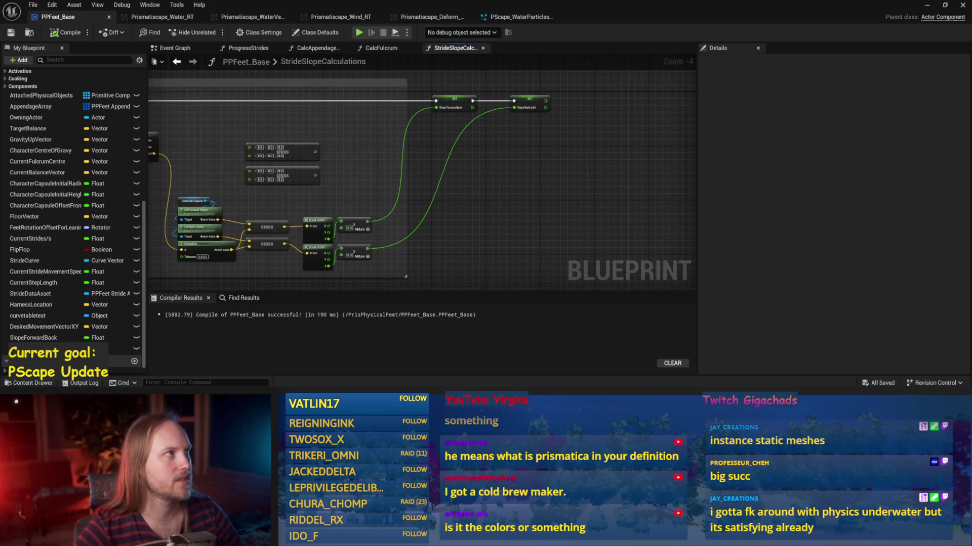
pyautogui.moveTo(545, 158); pyautogui.dragTo(511, 182)
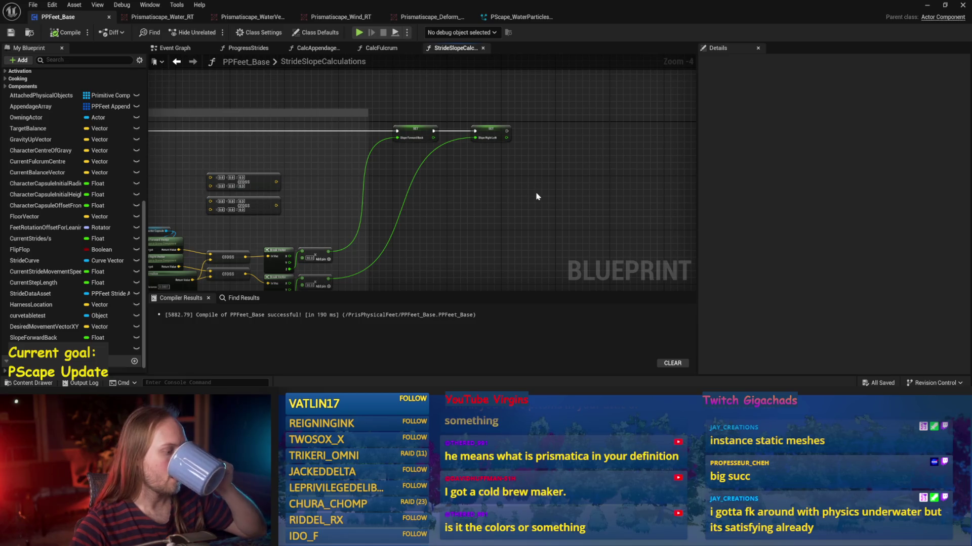
pyautogui.click(66, 32)
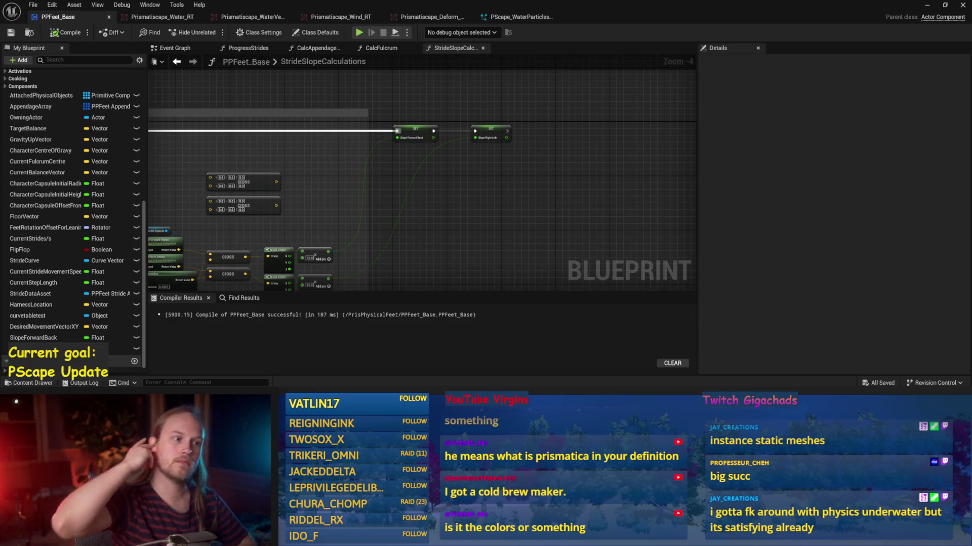
# Step: Select the Slope Forward Back SET node so its variable name can be edited in Details
pyautogui.scroll(2, 405, 177)
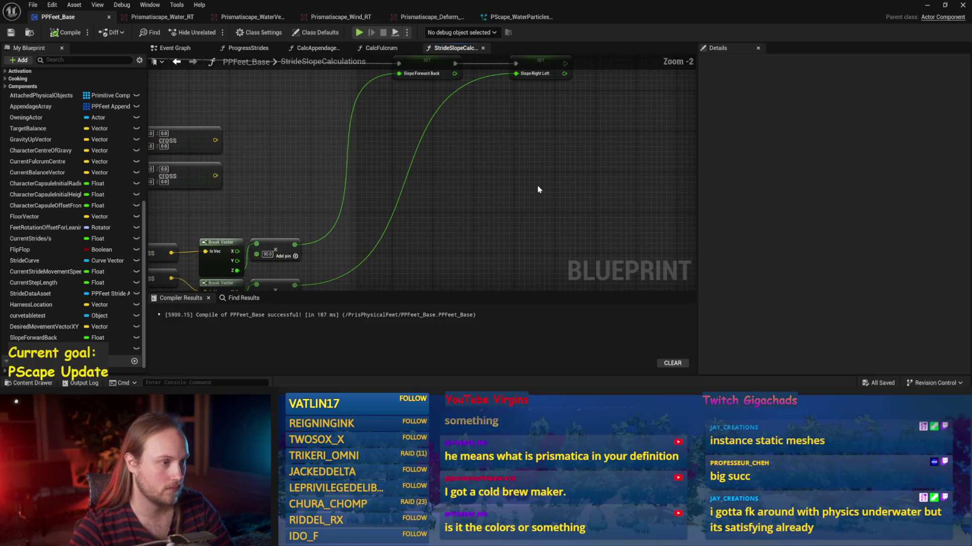
pyautogui.rightClick(581, 120)
pyautogui.moveTo(581, 120); pyautogui.dragTo(538, 141)
pyautogui.click(484, 130)
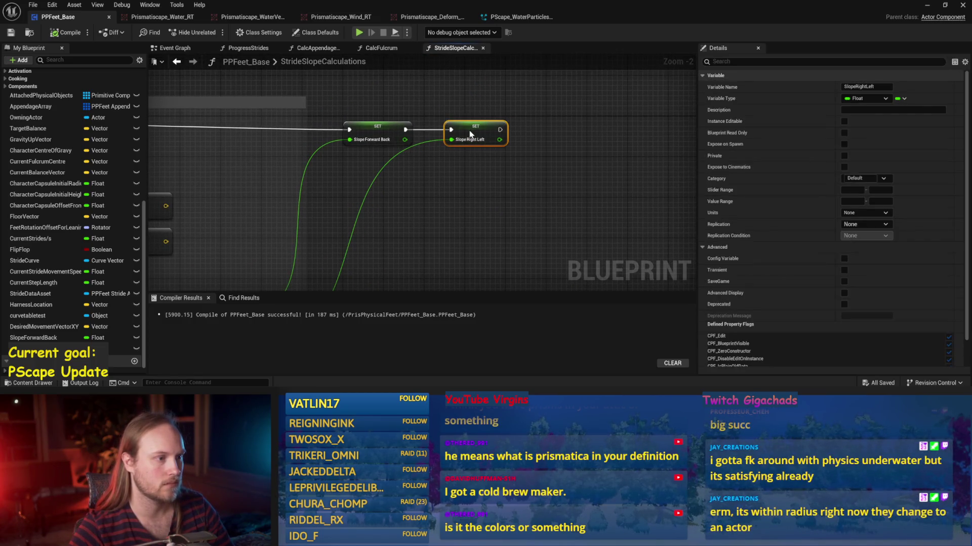
pyautogui.moveTo(394, 91); pyautogui.dragTo(371, 178)
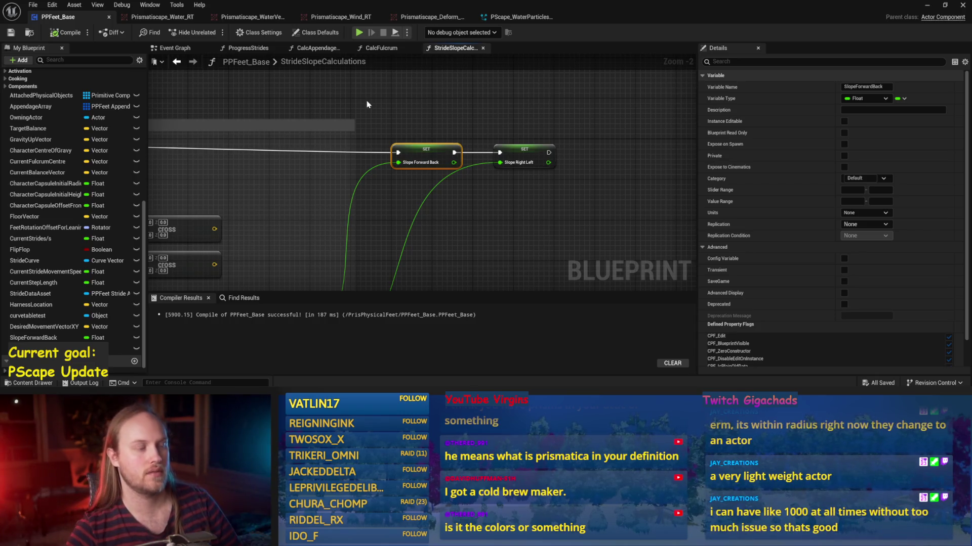
pyautogui.moveTo(441, 247); pyautogui.dragTo(536, 229)
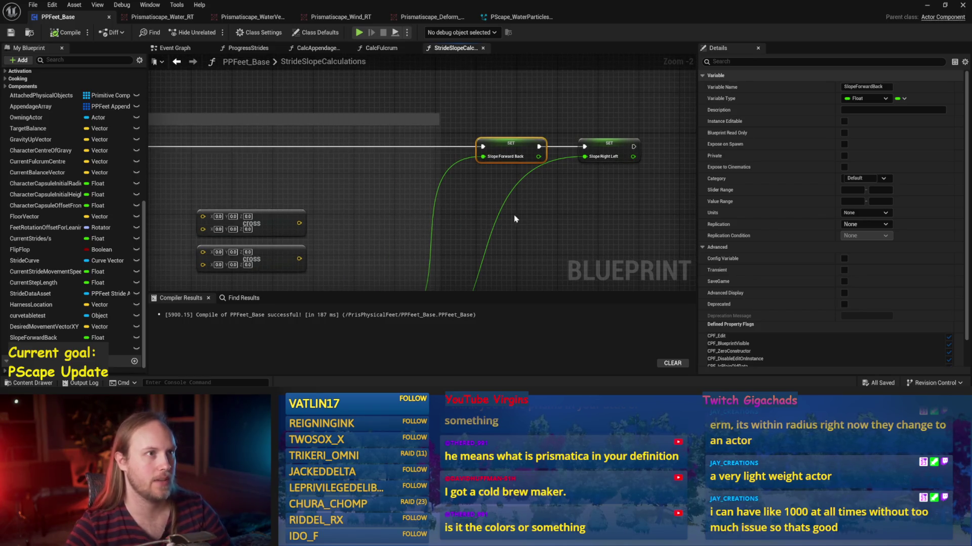
pyautogui.moveTo(562, 193); pyautogui.dragTo(469, 203)
pyautogui.moveTo(420, 178); pyautogui.dragTo(463, 189)
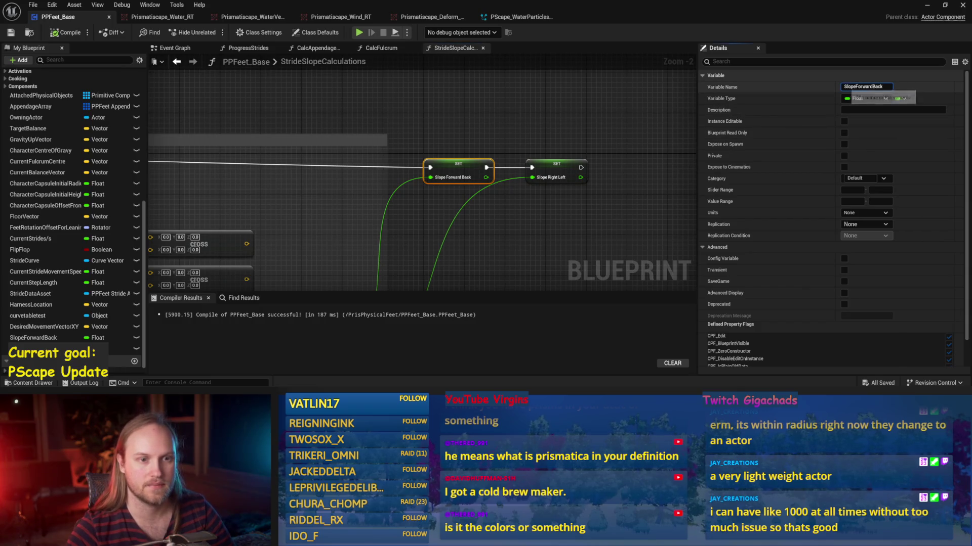
# Step: Rename the slope variables to StaticSlopeForwardBack and StaticSlopeRightLeft, then save and compile
pyautogui.write('Static')
pyautogui.press('Return')
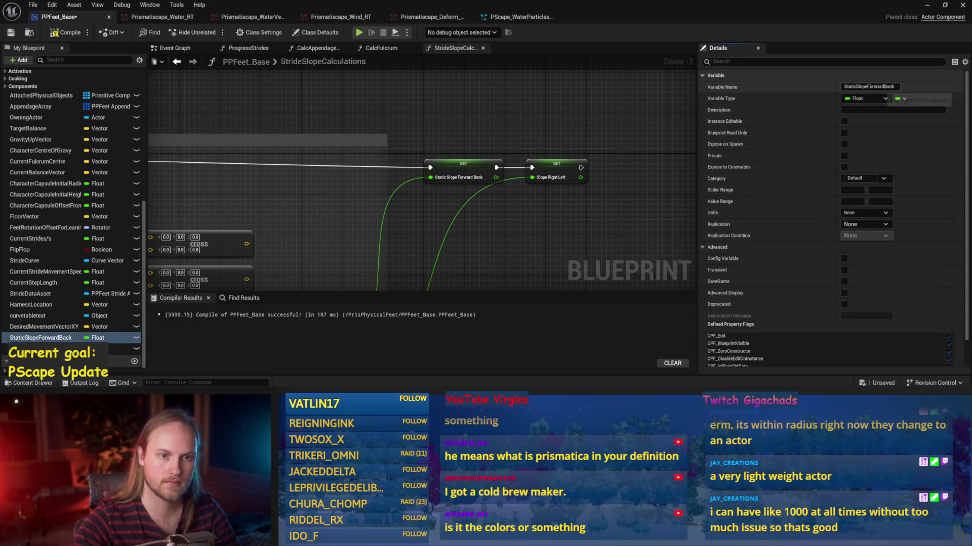
pyautogui.click(554, 170)
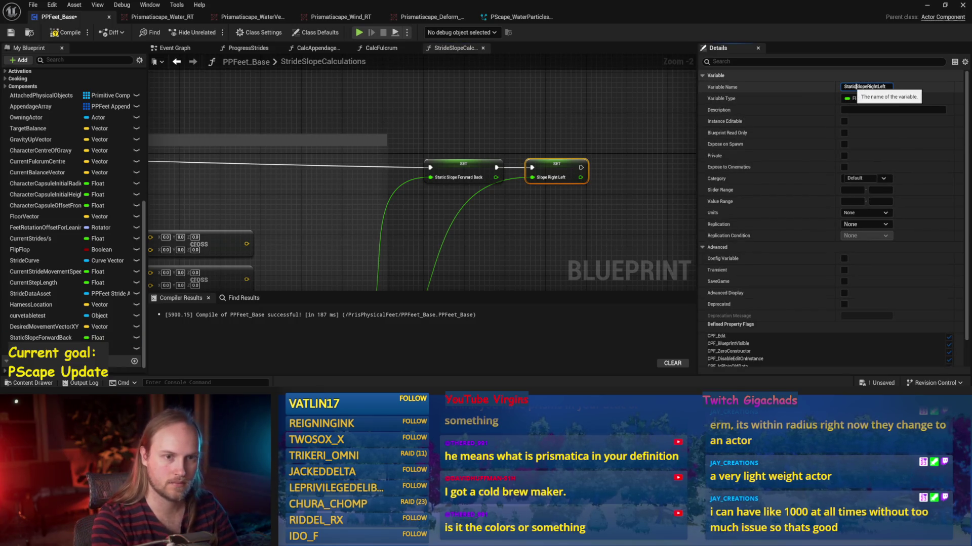
pyautogui.press('Return')
pyautogui.moveTo(632, 223); pyautogui.dragTo(539, 165)
pyautogui.hotkey('ctrl', 's')
pyautogui.click(61, 32)
pyautogui.moveTo(274, 217)
pyautogui.mouseDown()
pyautogui.moveTo(435, 191)
pyautogui.moveTo(347, 216)
pyautogui.mouseUp()
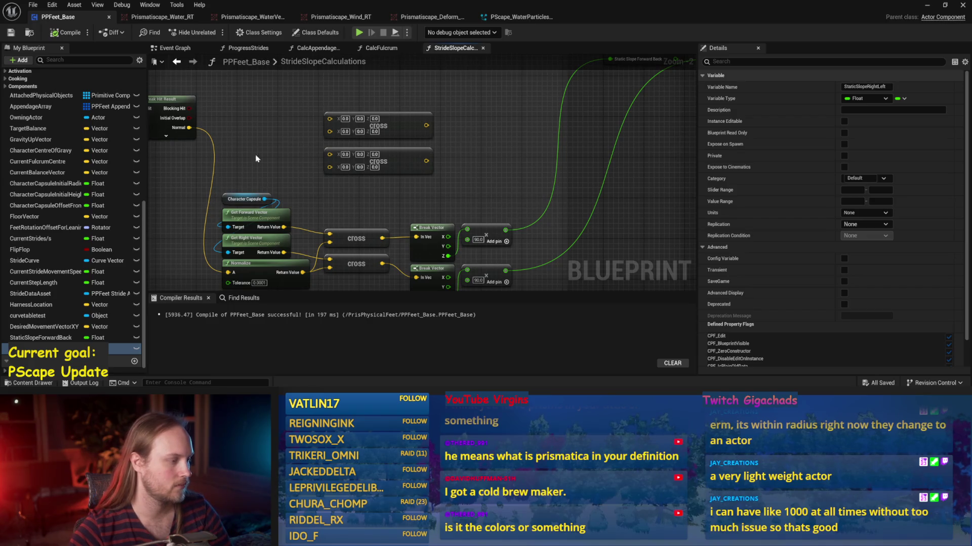
# Step: Add a Get Desired Movement Vector XY node from the 'movement' search and move it left
pyautogui.rightClick(289, 137)
pyautogui.write('moveent')
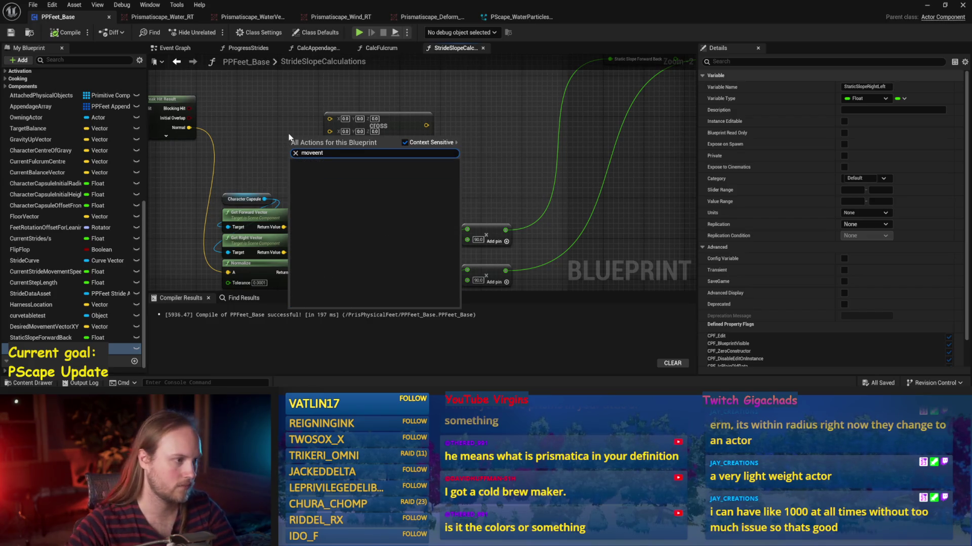
pyautogui.press('BackSpace')
pyautogui.press('BackSpace')
pyautogui.press('BackSpace')
pyautogui.write('ment')
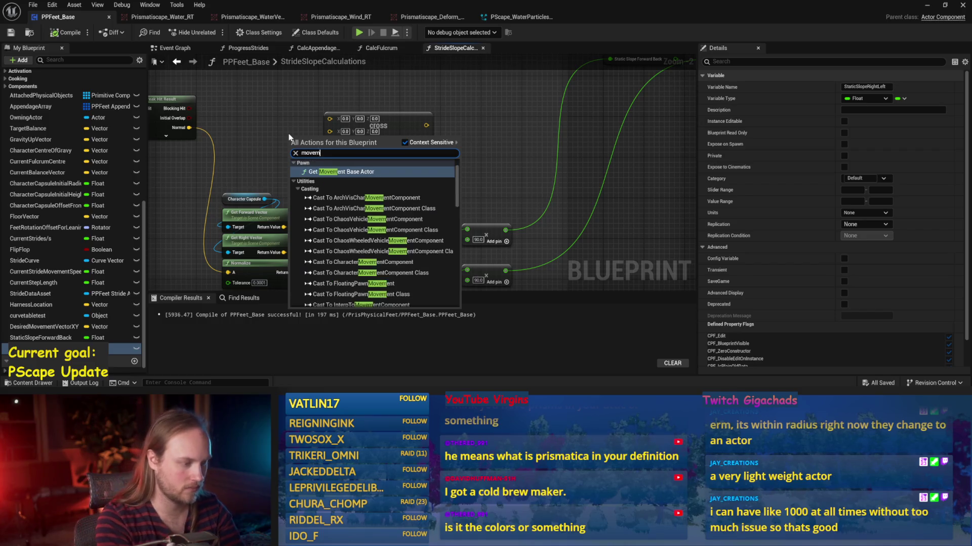
pyautogui.scroll(-10, 343, 303)
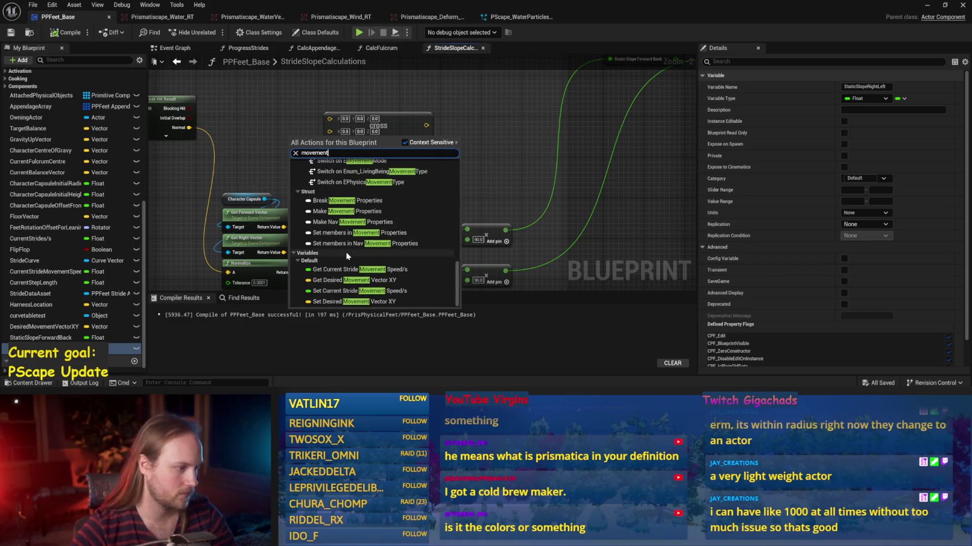
pyautogui.click(334, 281)
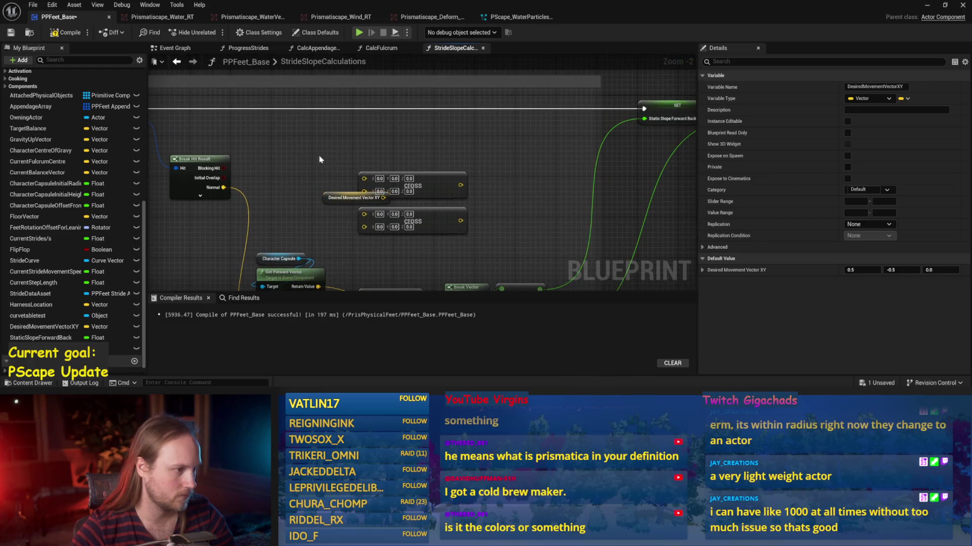
pyautogui.moveTo(324, 198); pyautogui.dragTo(266, 183)
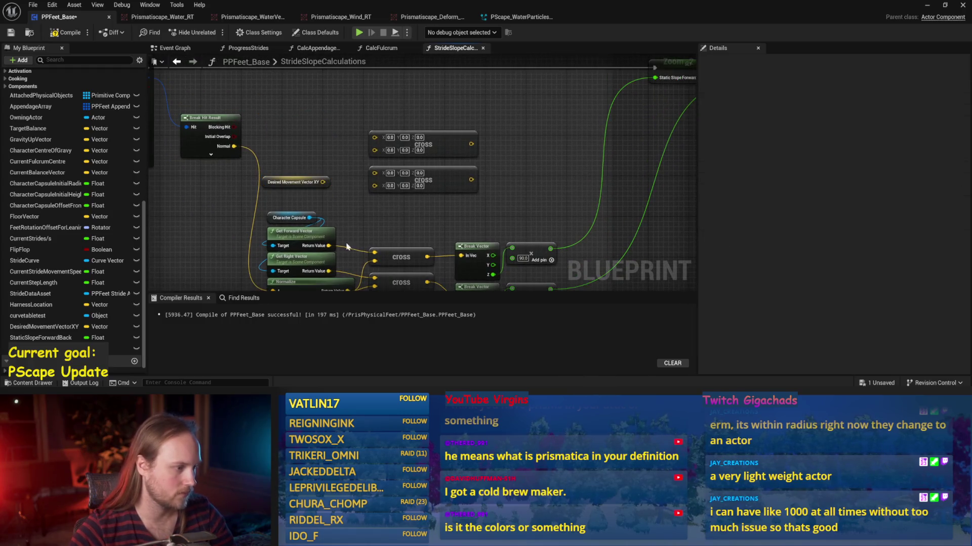
# Step: Move both cross nodes up and right, then copy-paste a second Normalize node
pyautogui.moveTo(329, 153); pyautogui.dragTo(458, 213)
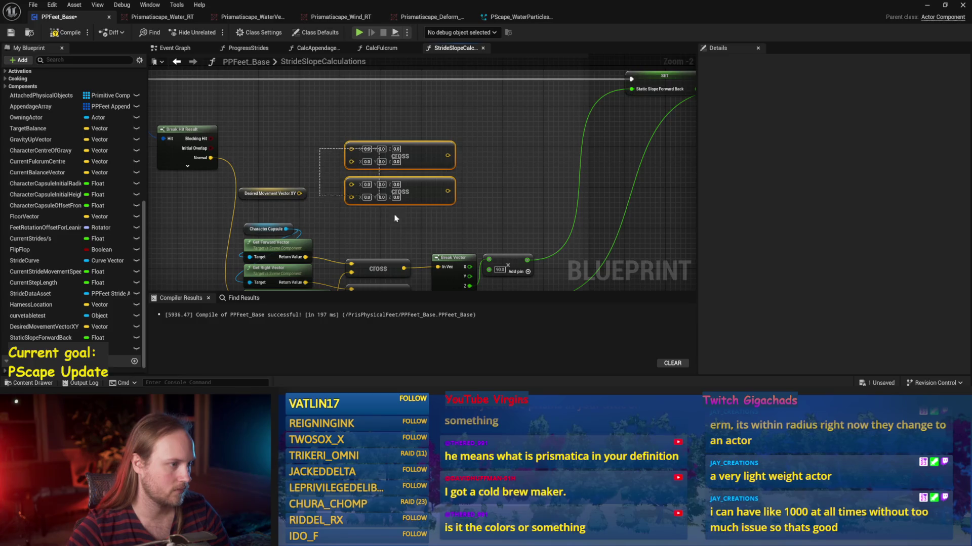
pyautogui.moveTo(405, 152); pyautogui.dragTo(444, 128)
pyautogui.click(513, 105)
pyautogui.click(299, 223)
pyautogui.hotkey('ctrl', 'c')
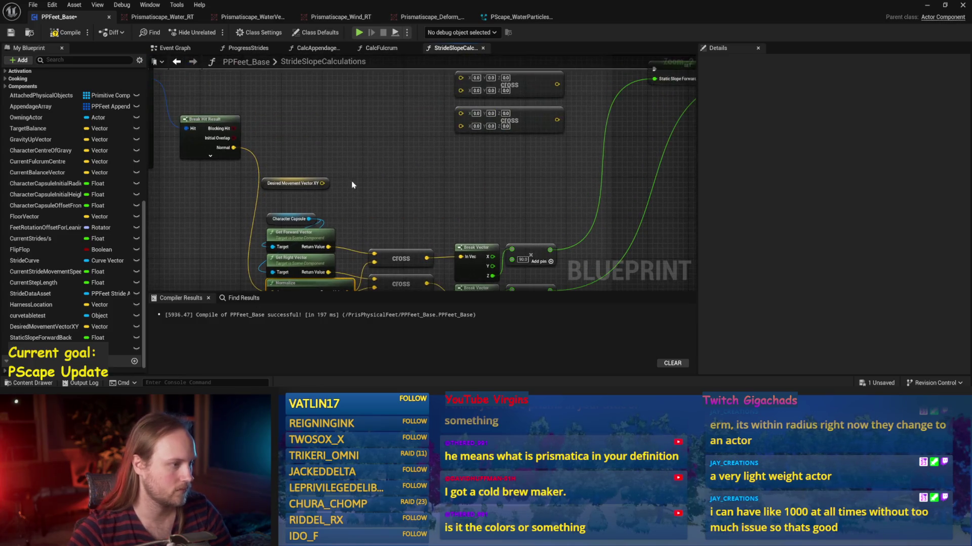
pyautogui.hotkey('ctrl', 'v')
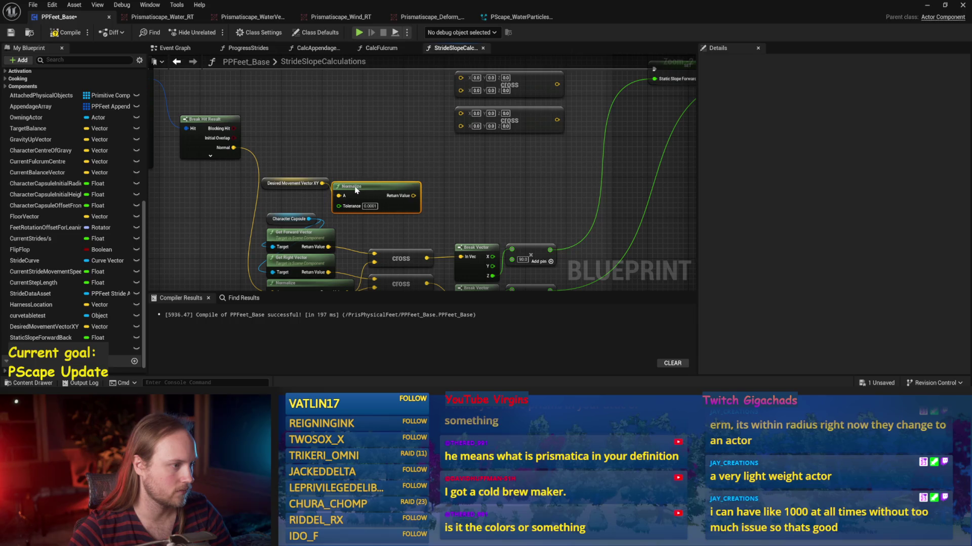
pyautogui.click(385, 205)
# Step: Wire the new Normalize output to the lower cross node through a reroute knot, then save and compile
pyautogui.moveTo(448, 199)
pyautogui.mouseDown()
pyautogui.moveTo(373, 220)
pyautogui.moveTo(385, 134)
pyautogui.mouseUp()
pyautogui.moveTo(396, 166)
pyautogui.mouseDown()
pyautogui.moveTo(410, 151)
pyautogui.moveTo(424, 164)
pyautogui.mouseUp()
pyautogui.moveTo(276, 253)
pyautogui.mouseDown()
pyautogui.moveTo(324, 263)
pyautogui.moveTo(387, 86)
pyautogui.moveTo(392, 150)
pyautogui.moveTo(391, 116)
pyautogui.moveTo(337, 148)
pyautogui.mouseUp()
pyautogui.doubleClick(356, 150)
pyautogui.hotkey('ctrl', 's')
pyautogui.click(55, 33)
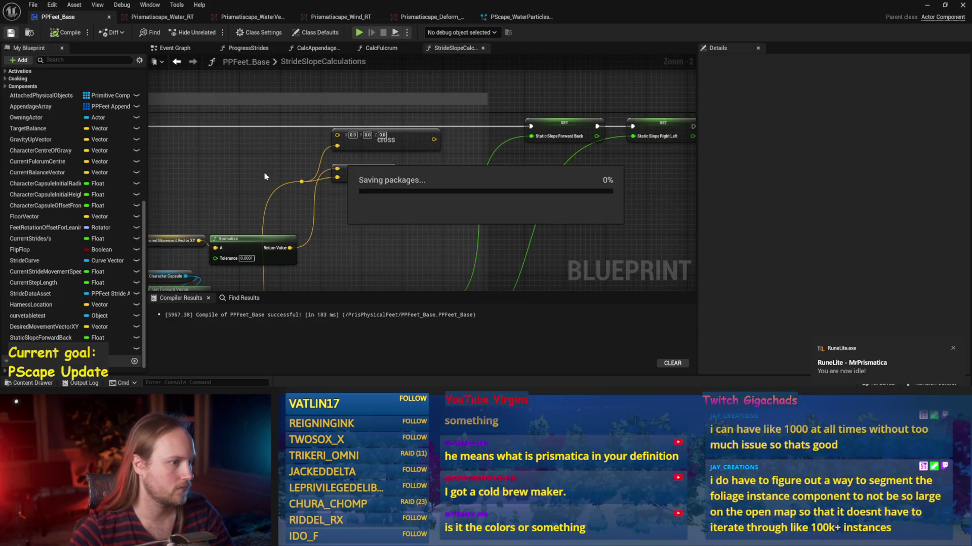
# Step: Frame the Normalize and cross nodes in the graph and save the blueprint
pyautogui.moveTo(456, 194); pyautogui.dragTo(399, 218)
pyautogui.click(56, 32)
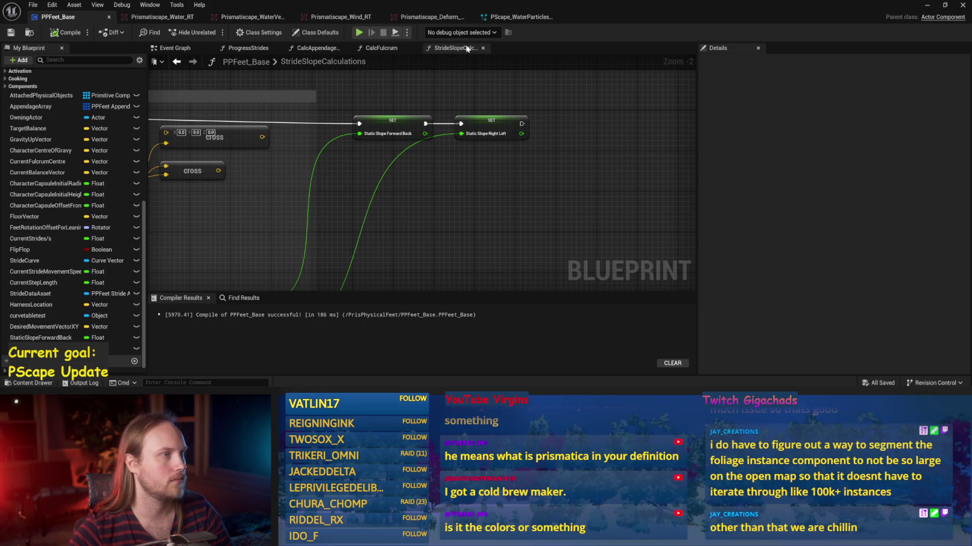
pyautogui.moveTo(472, 141); pyautogui.dragTo(549, 129)
pyautogui.moveTo(357, 215); pyautogui.dragTo(432, 221)
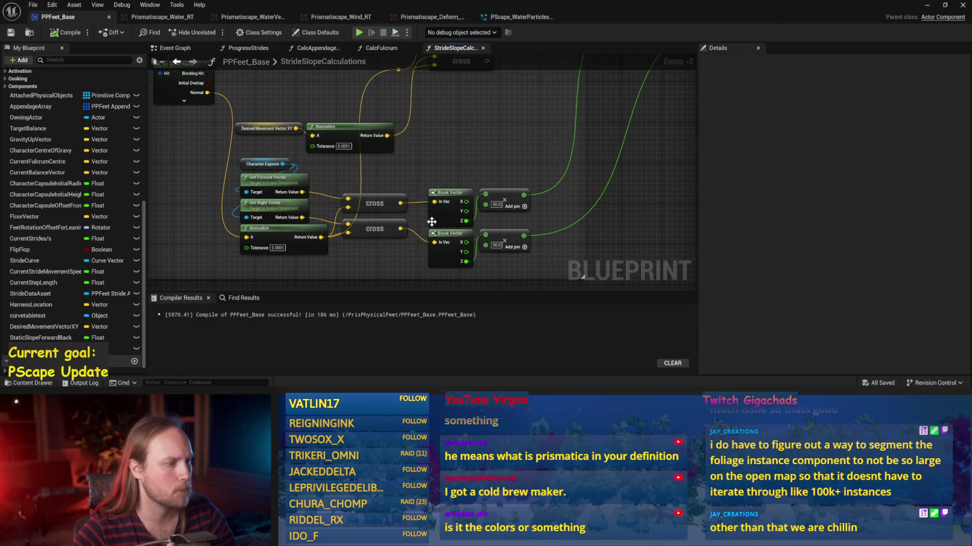
pyautogui.moveTo(375, 178)
pyautogui.mouseDown()
pyautogui.moveTo(369, 250)
pyautogui.moveTo(385, 206)
pyautogui.mouseUp()
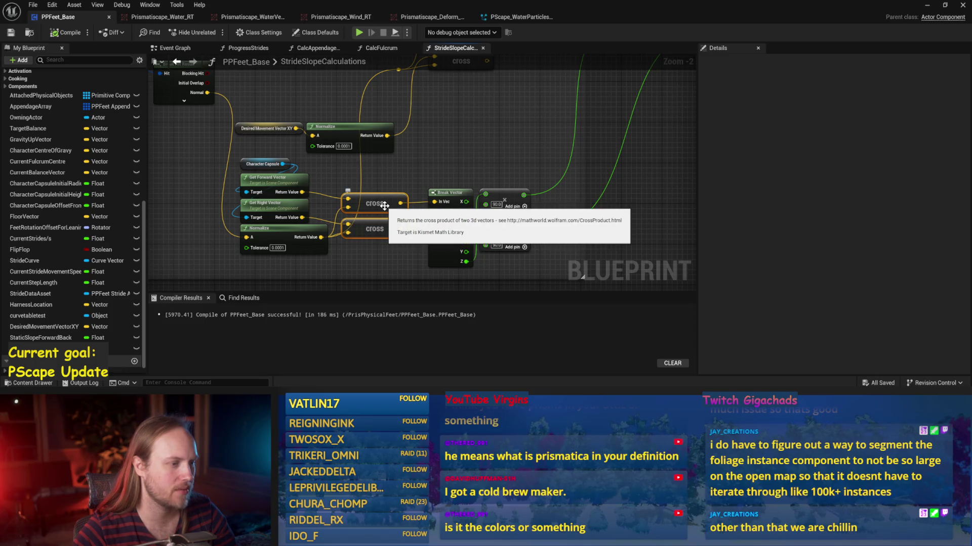
pyautogui.moveTo(455, 162); pyautogui.dragTo(396, 238)
pyautogui.moveTo(397, 191)
pyautogui.mouseDown()
pyautogui.moveTo(345, 198)
pyautogui.moveTo(345, 188)
pyautogui.moveTo(424, 190)
pyautogui.mouseUp()
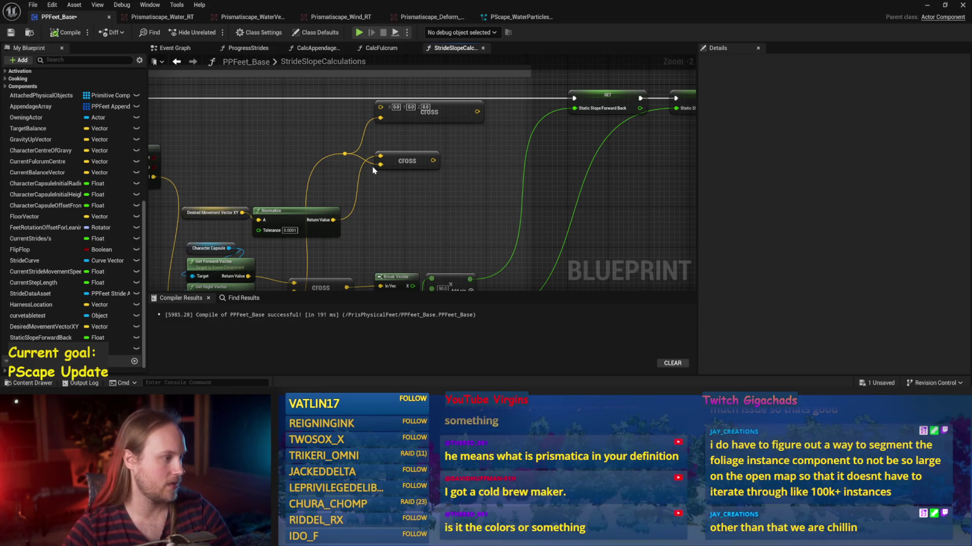
pyautogui.scroll(-2, 384, 177)
pyautogui.hotkey('ctrl', 's')
pyautogui.scroll(2, 395, 183)
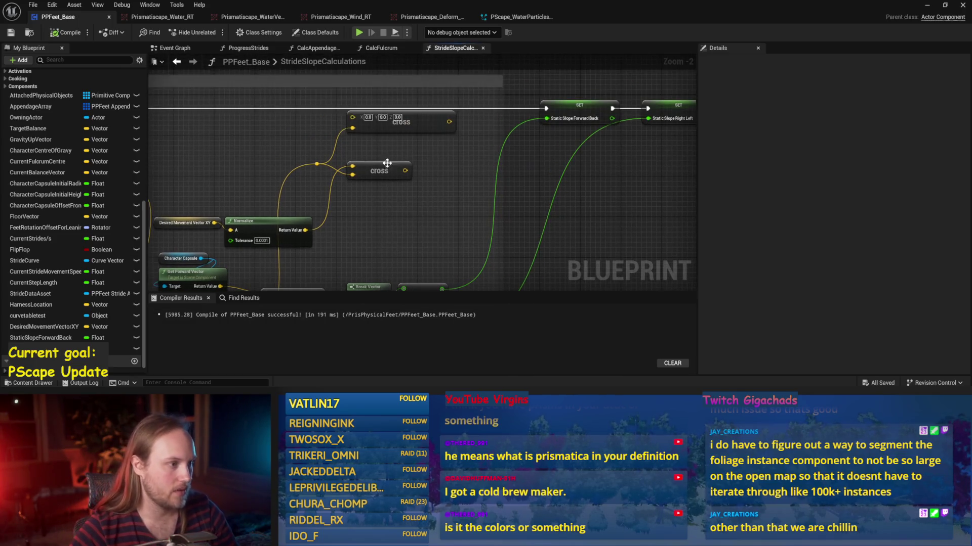
pyautogui.scroll(-1, 299, 205)
pyautogui.scroll(1, 259, 205)
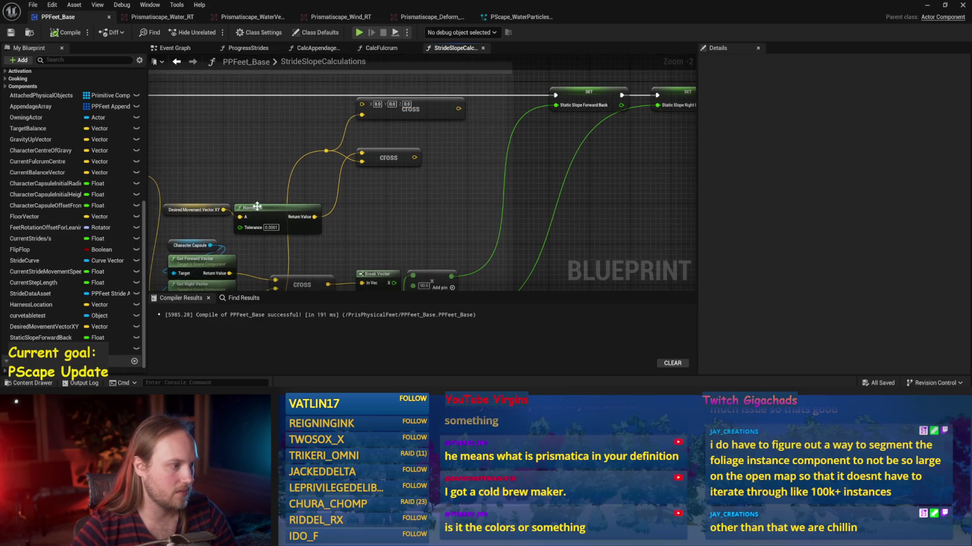
# Step: Wire Normalize's Return Value into the top cross node, move the vector nodes up, save and compile
pyautogui.moveTo(314, 217); pyautogui.dragTo(361, 104)
pyautogui.moveTo(226, 196)
pyautogui.mouseDown()
pyautogui.moveTo(266, 214)
pyautogui.moveTo(276, 122)
pyautogui.mouseUp()
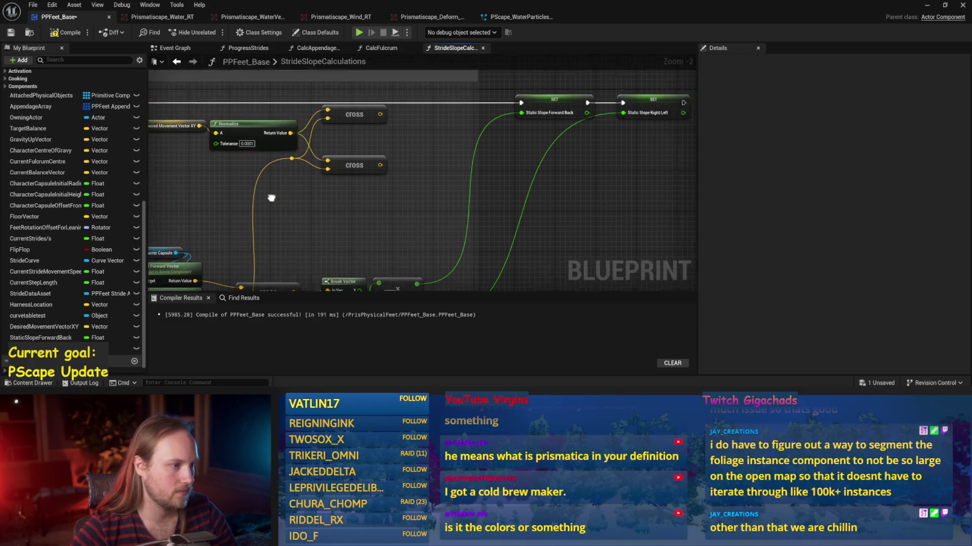
pyautogui.click(334, 146)
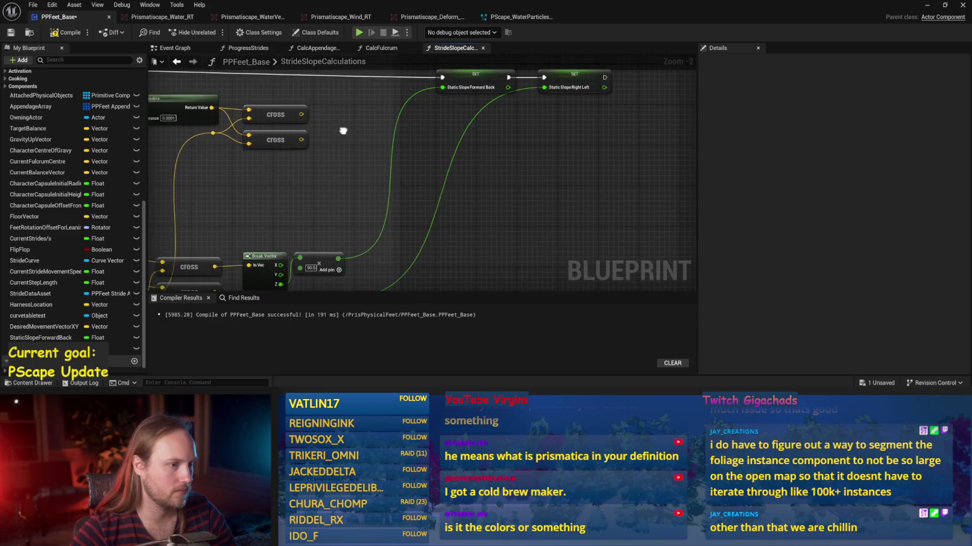
pyautogui.hotkey('ctrl', 's')
pyautogui.click(59, 33)
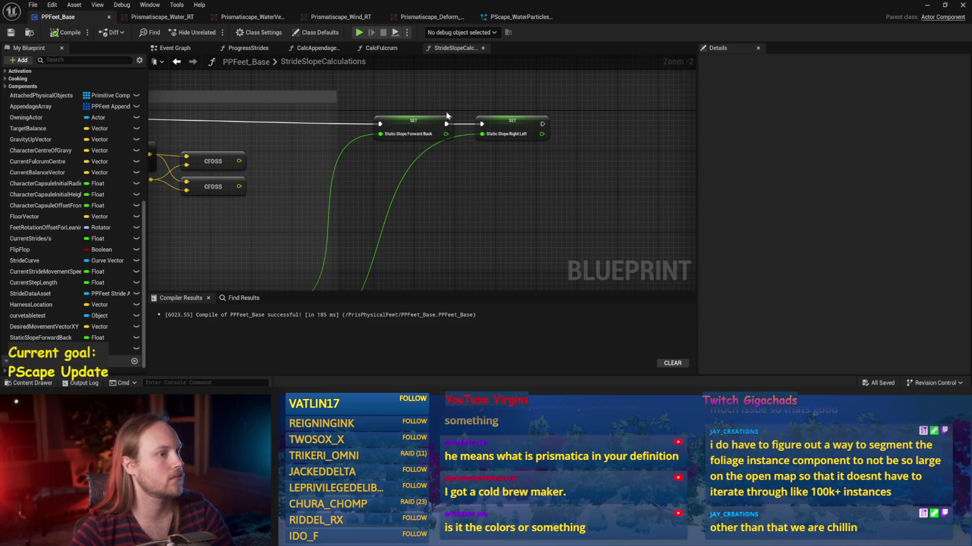
pyautogui.click(59, 32)
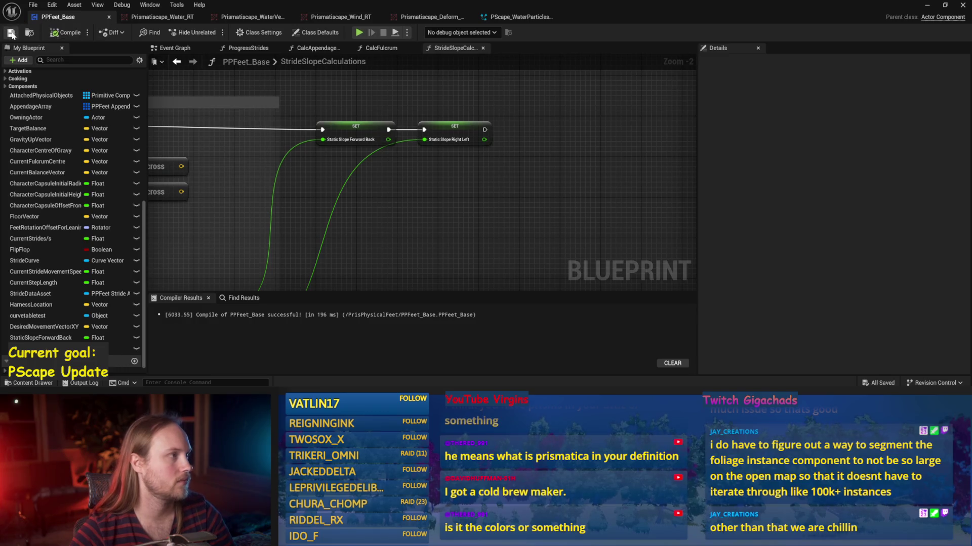
# Step: Inspect the Break Vector and cross nodes, recompile, and switch to the Paint sketch
pyautogui.moveTo(594, 218); pyautogui.dragTo(549, 228)
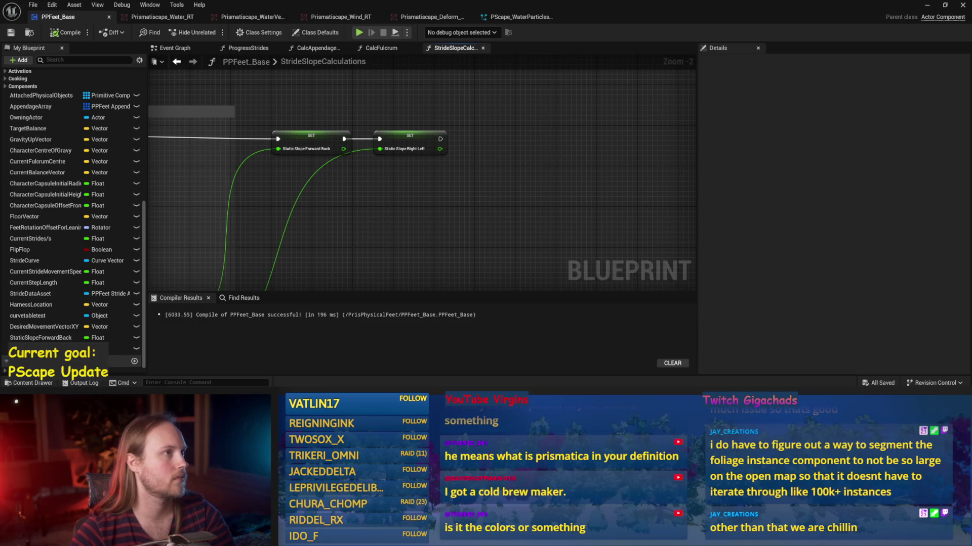
pyautogui.moveTo(436, 172)
pyautogui.mouseDown()
pyautogui.moveTo(405, 182)
pyautogui.moveTo(425, 167)
pyautogui.moveTo(384, 193)
pyautogui.moveTo(426, 213)
pyautogui.moveTo(343, 264)
pyautogui.moveTo(423, 238)
pyautogui.moveTo(427, 211)
pyautogui.mouseUp()
pyautogui.scroll(1, 399, 186)
pyautogui.scroll(-2, 429, 278)
pyautogui.click(66, 32)
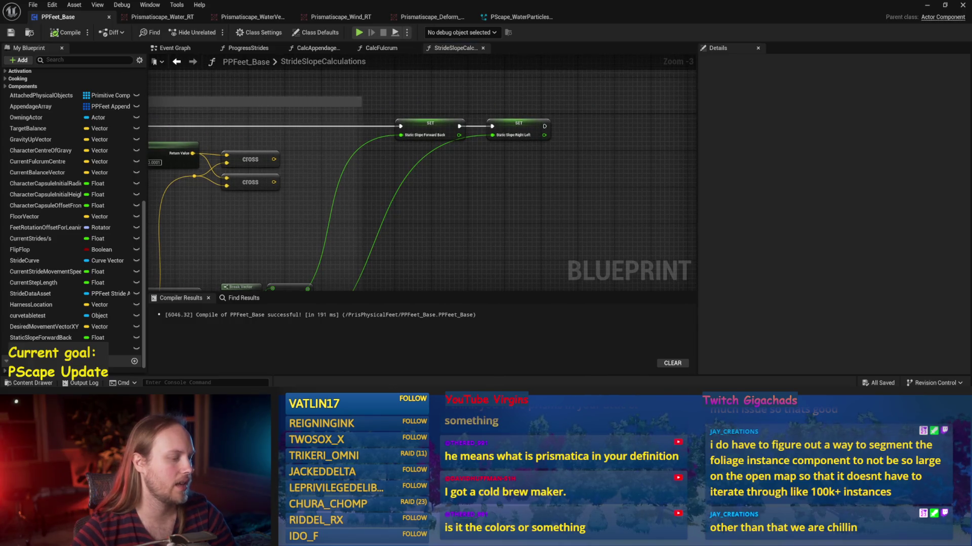
pyautogui.hotkey('alt', 'Tab')
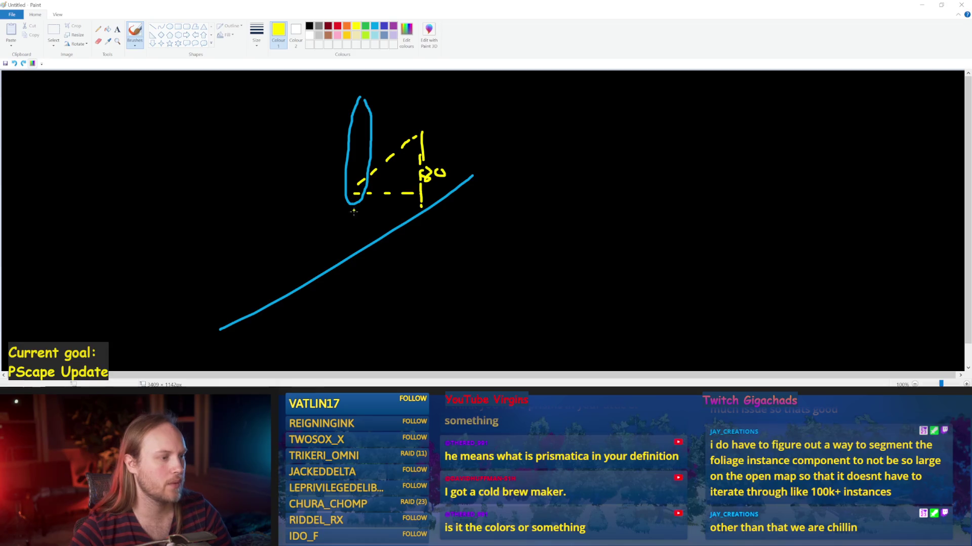
# Step: Draw yellow dashes forming a dashed guide line beneath the blue slope
pyautogui.click(353, 279)
pyautogui.click(366, 281)
pyautogui.click(397, 280)
pyautogui.moveTo(380, 281); pyautogui.dragTo(423, 212)
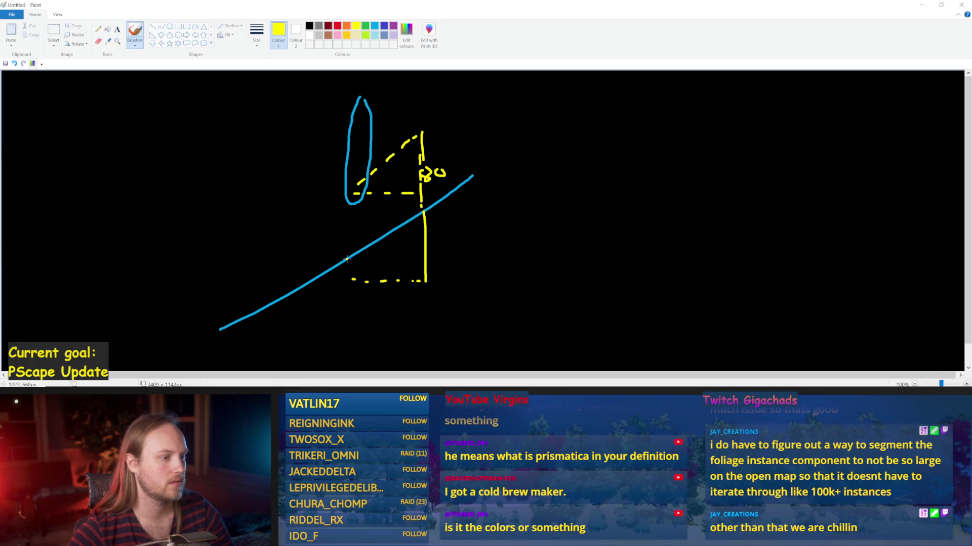
# Step: Draw a yellow diagonal line to the right of the slope, undoing misplaced strokes
pyautogui.moveTo(609, 251); pyautogui.dragTo(721, 93)
pyautogui.hotkey('ctrl', 'z')
pyautogui.moveTo(571, 254); pyautogui.dragTo(678, 121)
pyautogui.hotkey('ctrl', 'z')
pyautogui.moveTo(569, 256); pyautogui.dragTo(661, 152)
pyautogui.hotkey('ctrl', 'z')
pyautogui.moveTo(581, 254); pyautogui.dragTo(673, 154)
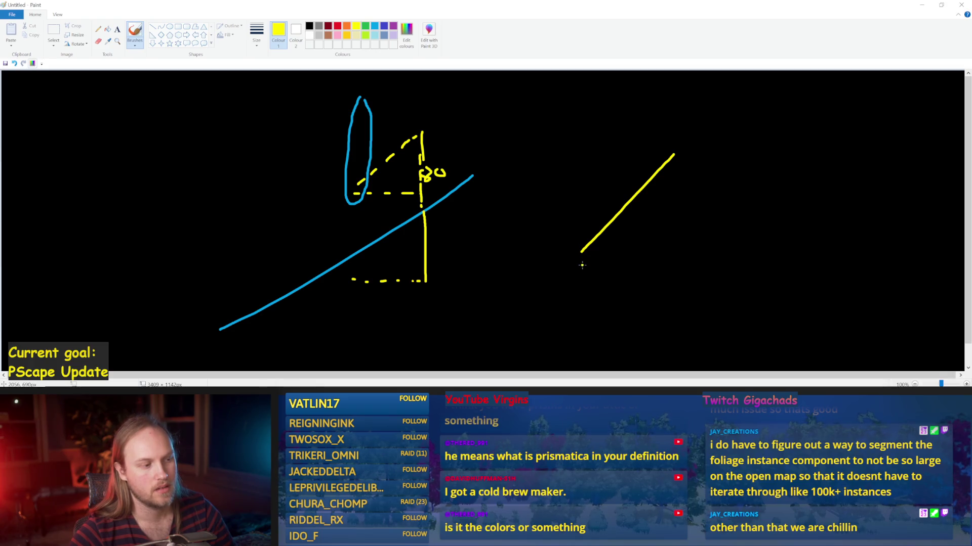
# Step: Handwrite the label '0.7v' below the right-hand yellow line
pyautogui.moveTo(576, 280)
pyautogui.mouseDown()
pyautogui.moveTo(571, 289)
pyautogui.moveTo(576, 279)
pyautogui.moveTo(591, 301)
pyautogui.moveTo(616, 288)
pyautogui.mouseUp()
pyautogui.click(583, 293)
pyautogui.moveTo(621, 288)
pyautogui.mouseDown()
pyautogui.moveTo(628, 286)
pyautogui.moveTo(616, 305)
pyautogui.mouseUp()
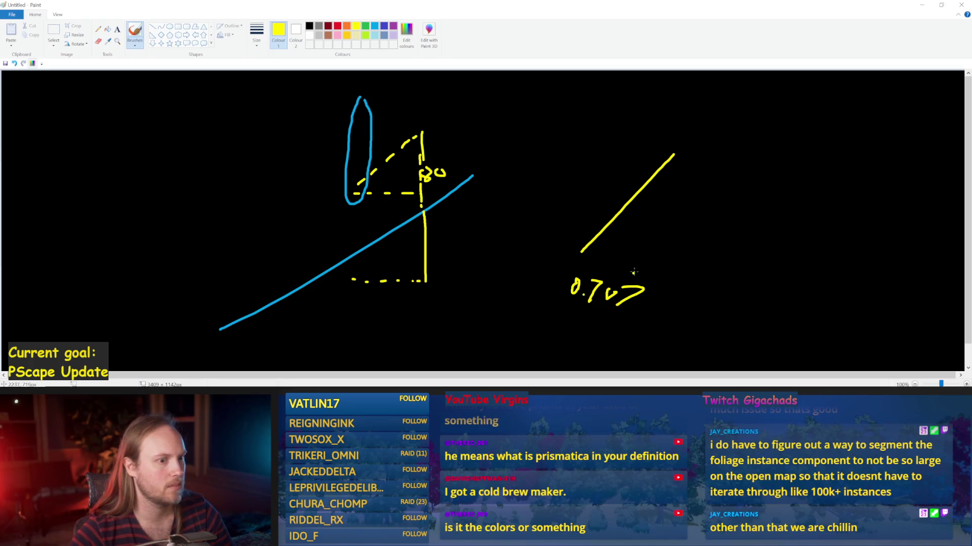
pyautogui.click(582, 257)
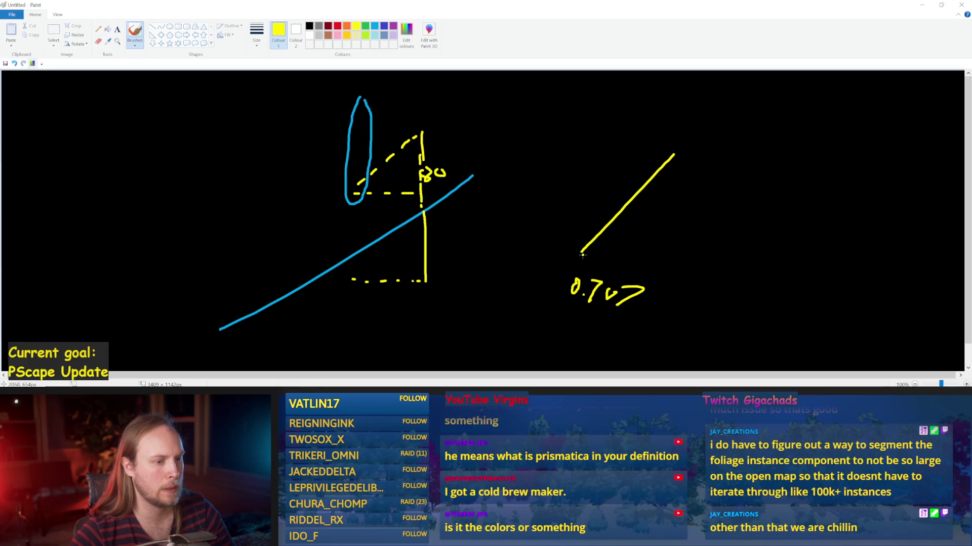
pyautogui.hotkey('ctrl', 'z')
pyautogui.hotkey('ctrl', 'z')
pyautogui.hotkey('ctrl', 'z')
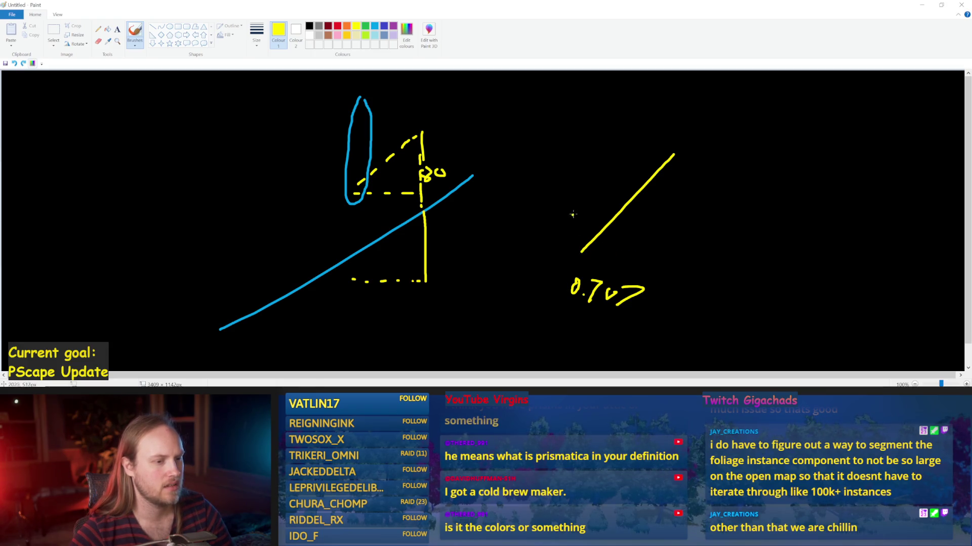
# Step: Mark points along the blue slope and draw a dashed yellow vertical guide line
pyautogui.moveTo(351, 248); pyautogui.dragTo(363, 255)
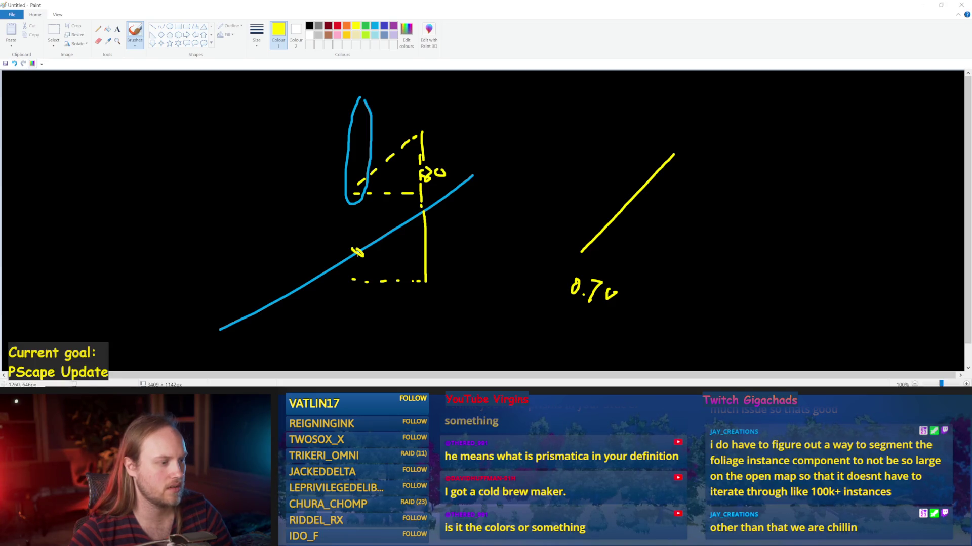
pyautogui.moveTo(392, 253)
pyautogui.mouseDown()
pyautogui.moveTo(414, 248)
pyautogui.moveTo(409, 218)
pyautogui.mouseUp()
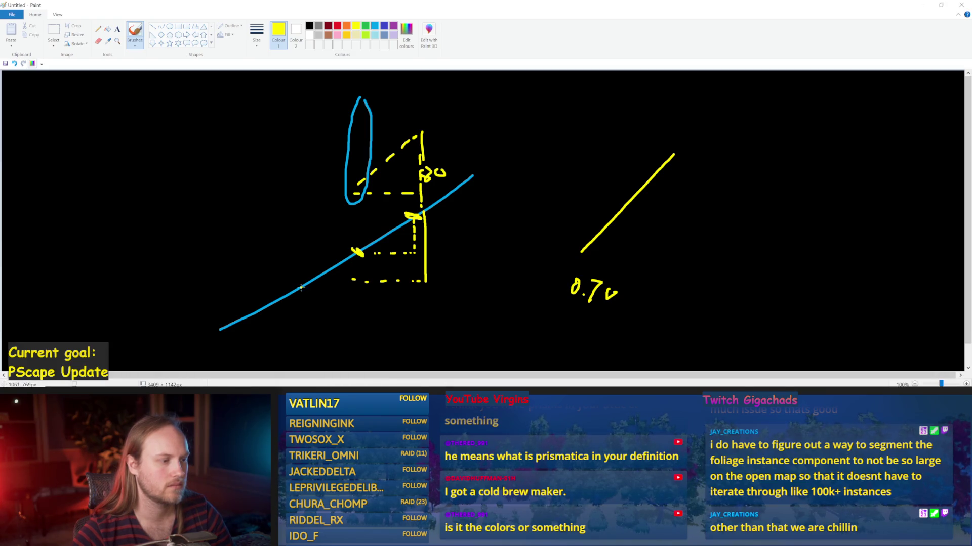
pyautogui.moveTo(297, 290); pyautogui.dragTo(298, 288)
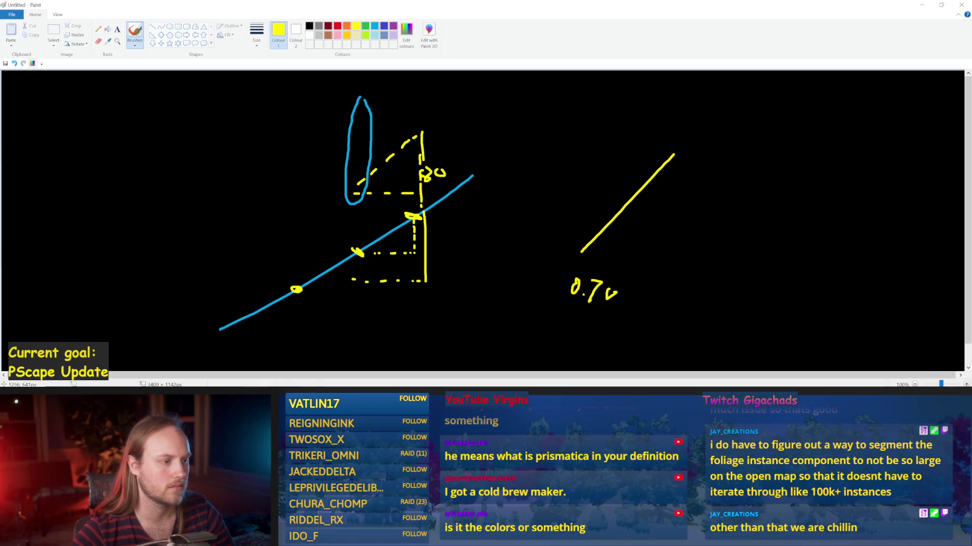
pyautogui.moveTo(356, 208); pyautogui.dragTo(357, 216)
pyautogui.moveTo(357, 220); pyautogui.dragTo(358, 227)
pyautogui.moveTo(357, 230); pyautogui.dragTo(357, 236)
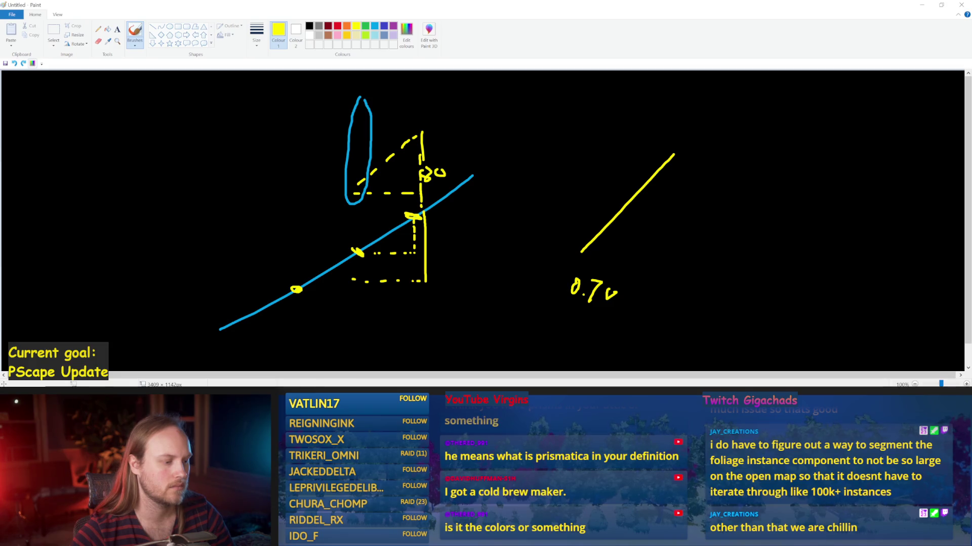
pyautogui.click(520, 272)
# Step: Return to PPFeet_Base, recompile, and inspect the CalcFulcrum function graph
pyautogui.moveTo(392, 380)
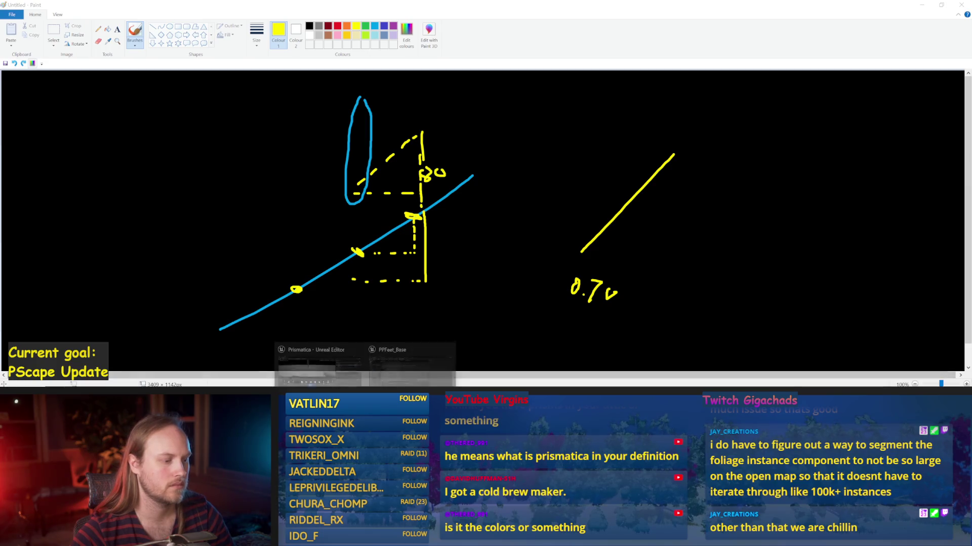
pyautogui.click(324, 354)
pyautogui.scroll(-1, 504, 226)
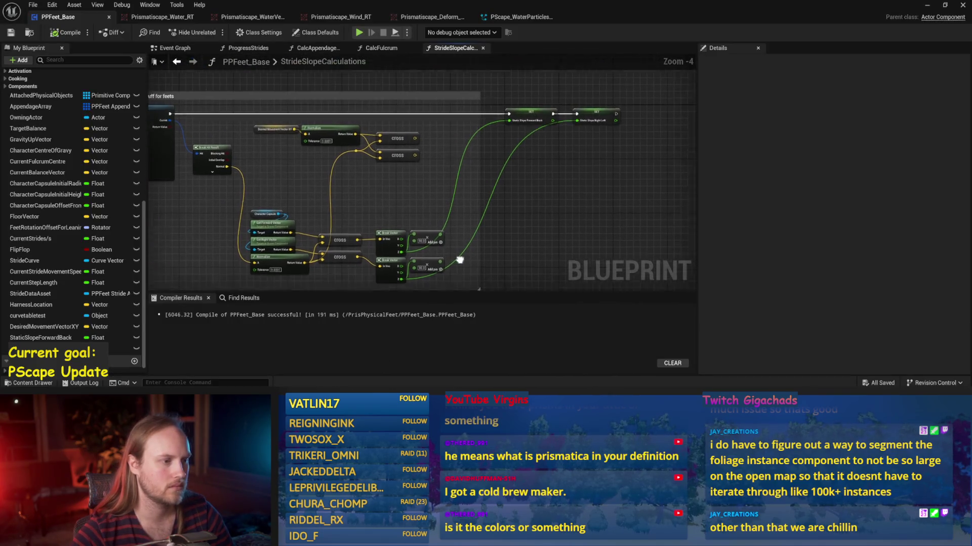
pyautogui.click(68, 33)
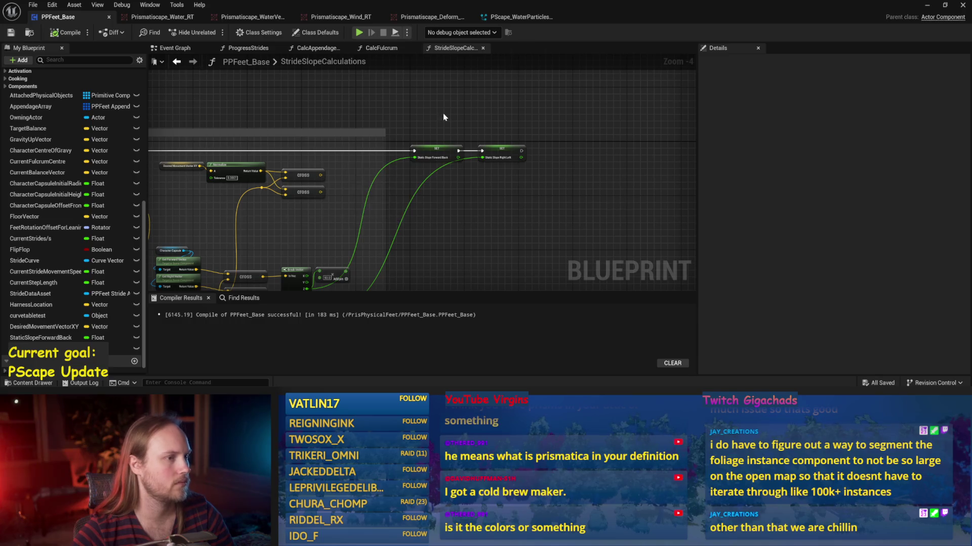
pyautogui.click(381, 47)
pyautogui.moveTo(451, 193)
pyautogui.mouseDown()
pyautogui.moveTo(420, 200)
pyautogui.moveTo(399, 98)
pyautogui.moveTo(420, 153)
pyautogui.mouseUp()
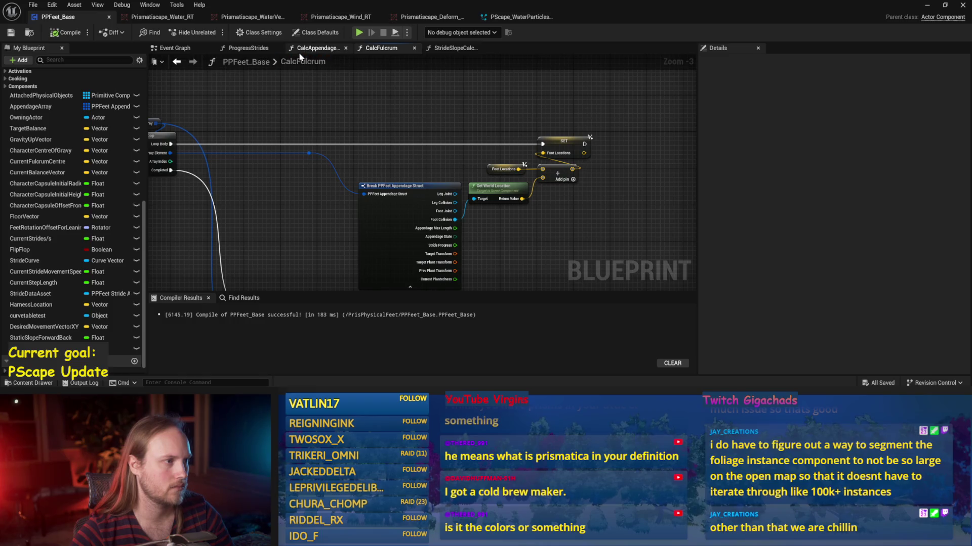
# Step: Navigate ProgressStrides to the foot-tilt and leg-lift sections near Make Vector and recompile
pyautogui.click(245, 52)
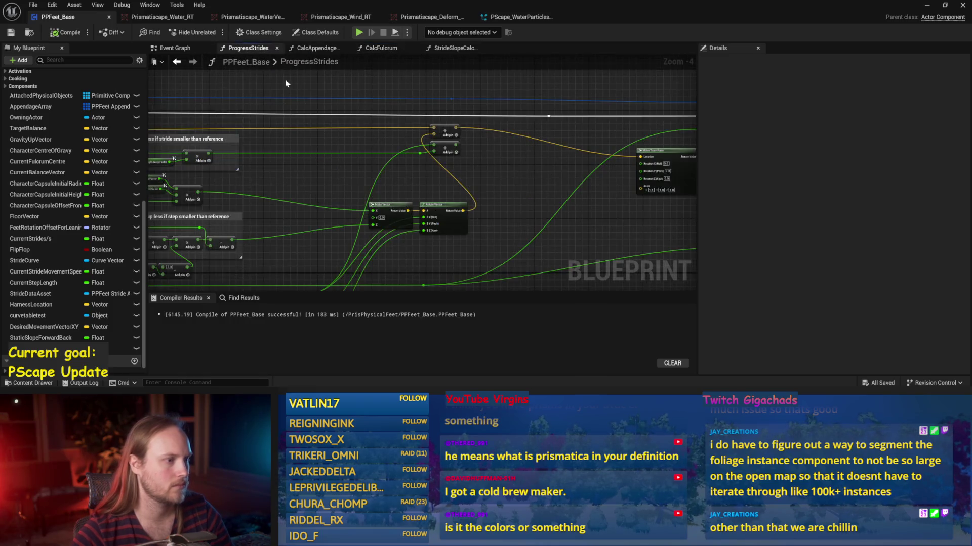
pyautogui.moveTo(249, 259)
pyautogui.mouseDown()
pyautogui.moveTo(462, 211)
pyautogui.moveTo(345, 214)
pyautogui.moveTo(246, 304)
pyautogui.mouseUp()
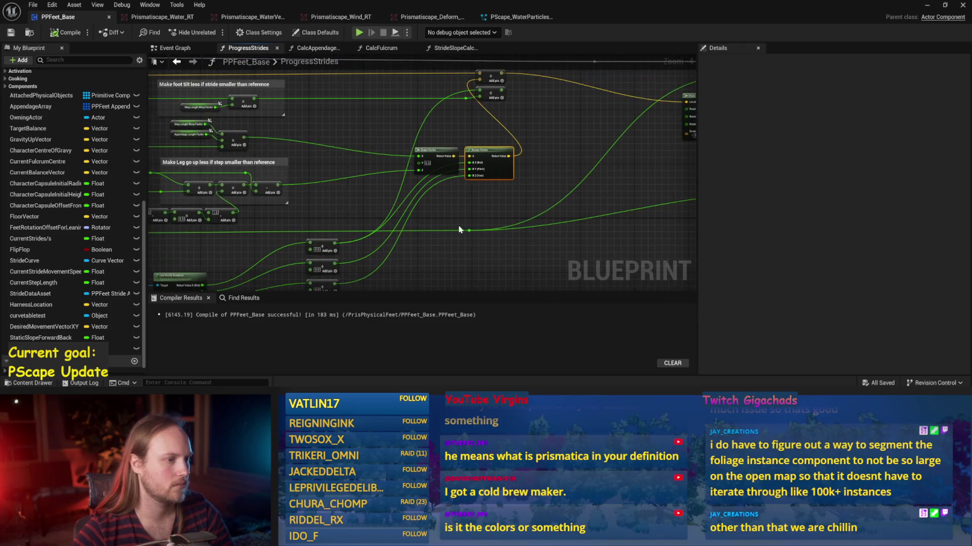
pyautogui.scroll(1, 399, 172)
pyautogui.moveTo(354, 213)
pyautogui.mouseDown()
pyautogui.moveTo(400, 172)
pyautogui.moveTo(383, 189)
pyautogui.mouseUp()
pyautogui.click(66, 32)
pyautogui.moveTo(361, 128)
pyautogui.mouseDown()
pyautogui.moveTo(412, 152)
pyautogui.moveTo(356, 127)
pyautogui.mouseUp()
# Step: Insert a * node from the multiply output into Make Vector X, then play the test level
pyautogui.moveTo(276, 141); pyautogui.dragTo(377, 144)
pyautogui.write('*')
pyautogui.press('Return')
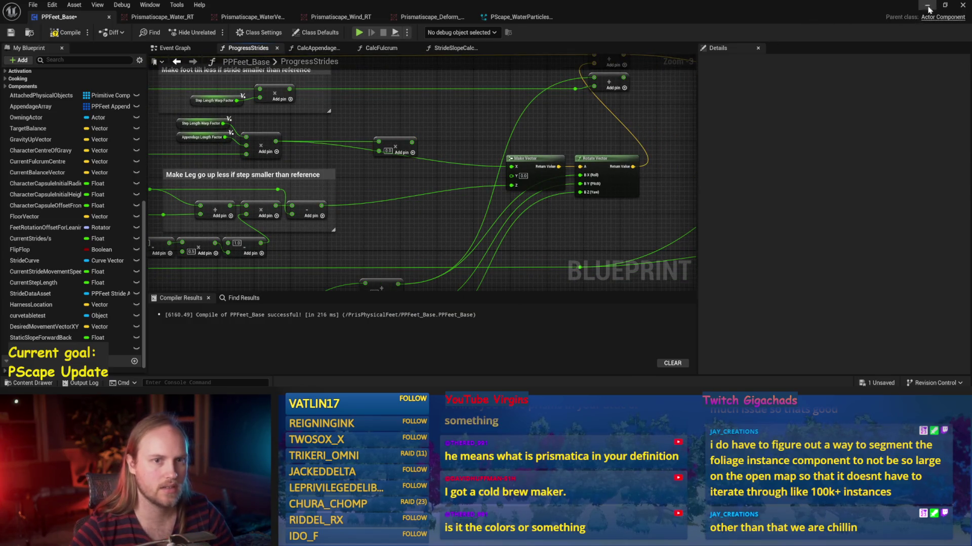
pyautogui.click(927, 5)
pyautogui.click(248, 34)
pyautogui.moveTo(295, 158); pyautogui.dragTo(295, 135)
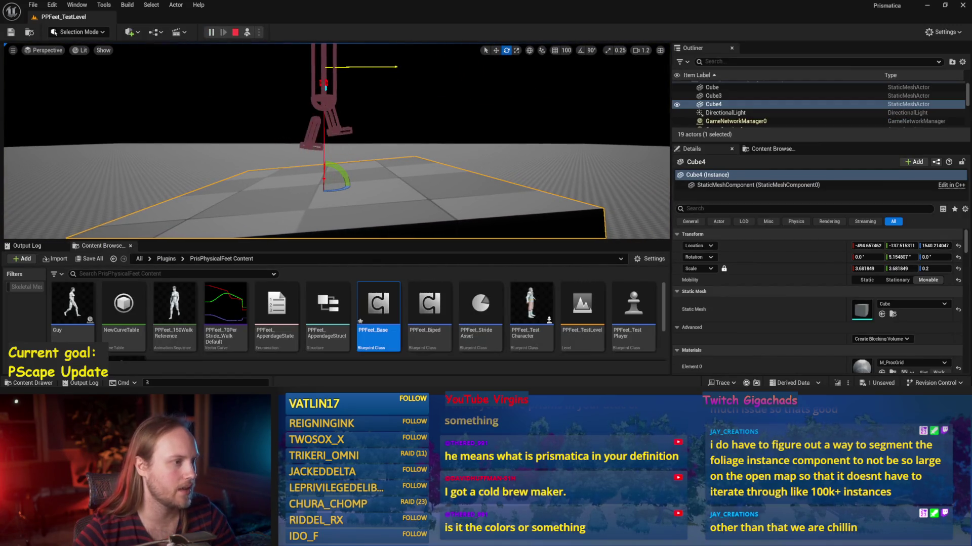
# Step: Stop play, save, and set the new multiply node's constant to 1.0
pyautogui.press('Escape')
pyautogui.hotkey('ctrl', 's')
pyautogui.doubleClick(378, 308)
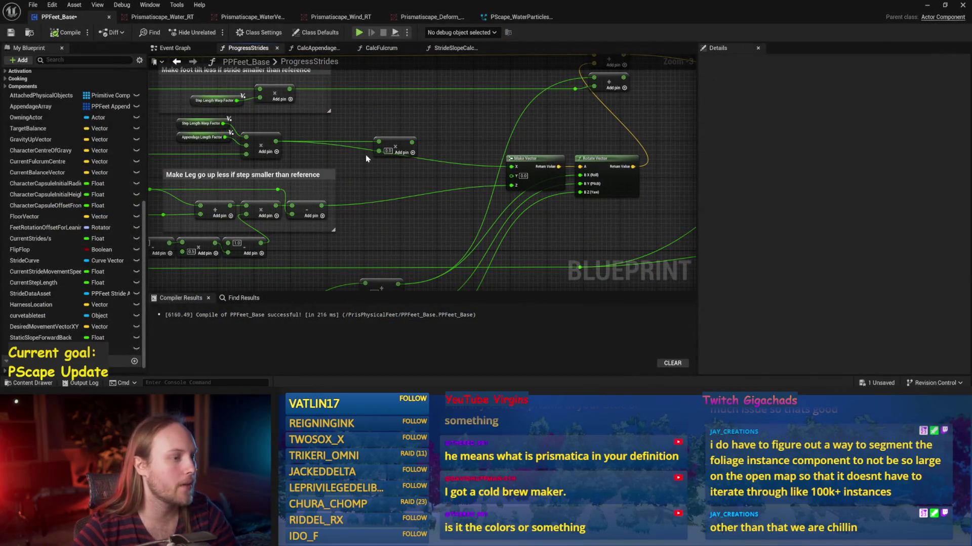
pyautogui.click(388, 150)
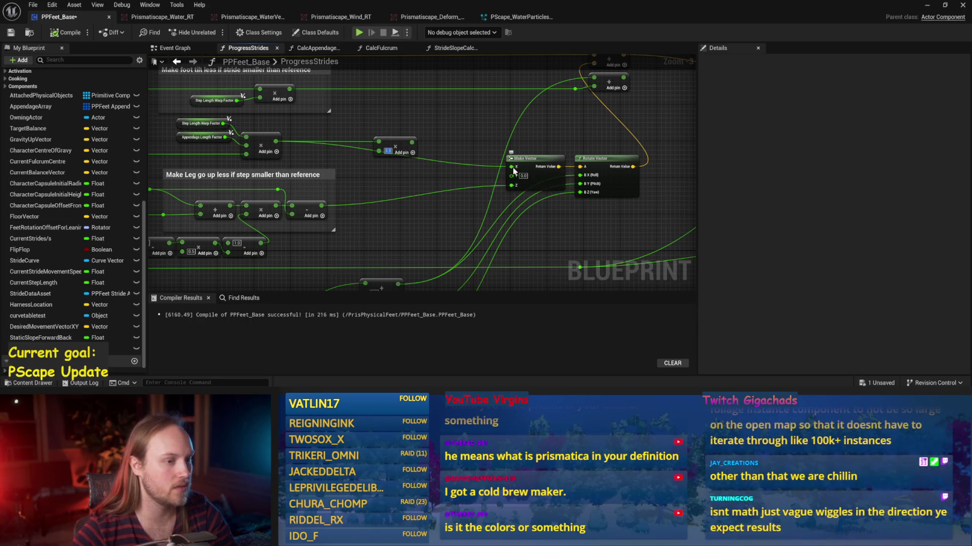
pyautogui.moveTo(485, 166)
pyautogui.mouseDown()
pyautogui.moveTo(390, 205)
pyautogui.moveTo(655, 174)
pyautogui.moveTo(460, 227)
pyautogui.moveTo(445, 172)
pyautogui.moveTo(356, 147)
pyautogui.moveTo(409, 198)
pyautogui.mouseUp()
pyautogui.scroll(1, 357, 146)
pyautogui.write('1')
pyautogui.press('Return')
# Step: Add an Add node fed by the subtract node, save, and play-test the level
pyautogui.write('+')
pyautogui.press('Return')
pyautogui.moveTo(294, 226)
pyautogui.mouseDown()
pyautogui.moveTo(330, 193)
pyautogui.moveTo(448, 174)
pyautogui.mouseUp()
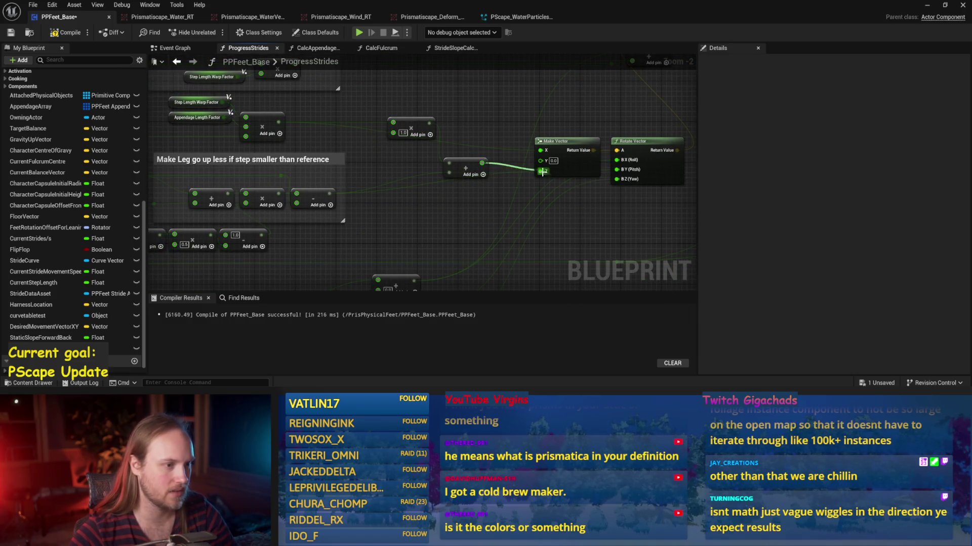
pyautogui.click(11, 33)
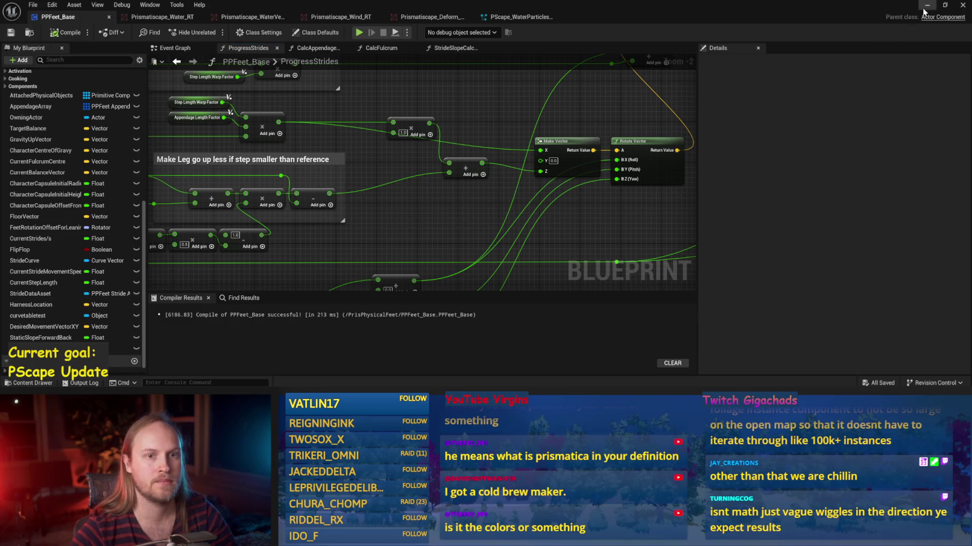
pyautogui.hotkey('alt', 'Tab')
pyautogui.click(210, 32)
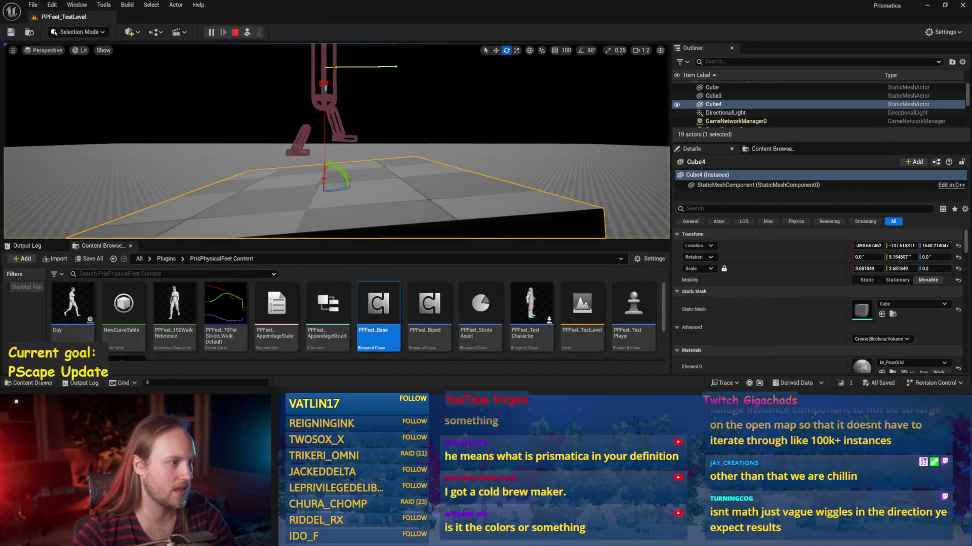
pyautogui.scroll(-2, 257, 149)
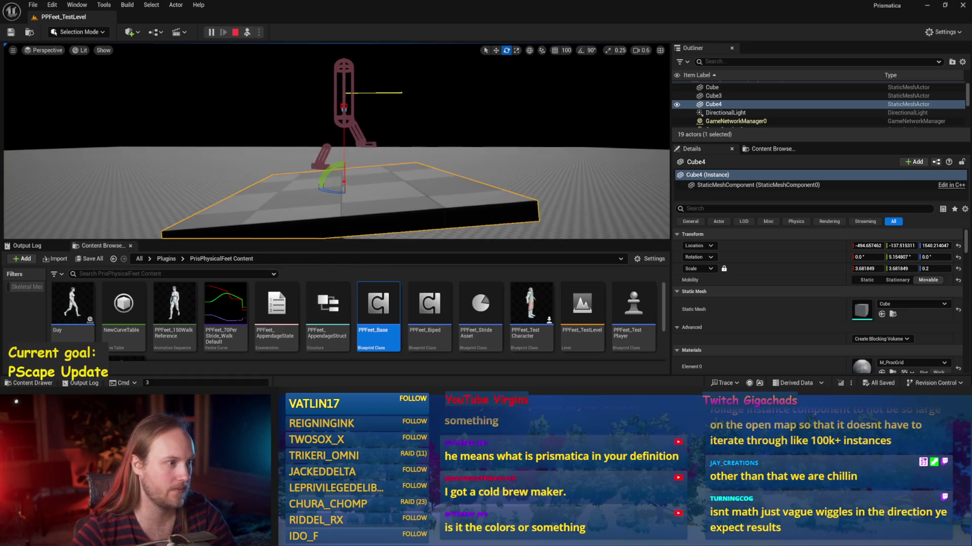
pyautogui.scroll(3, 353, 188)
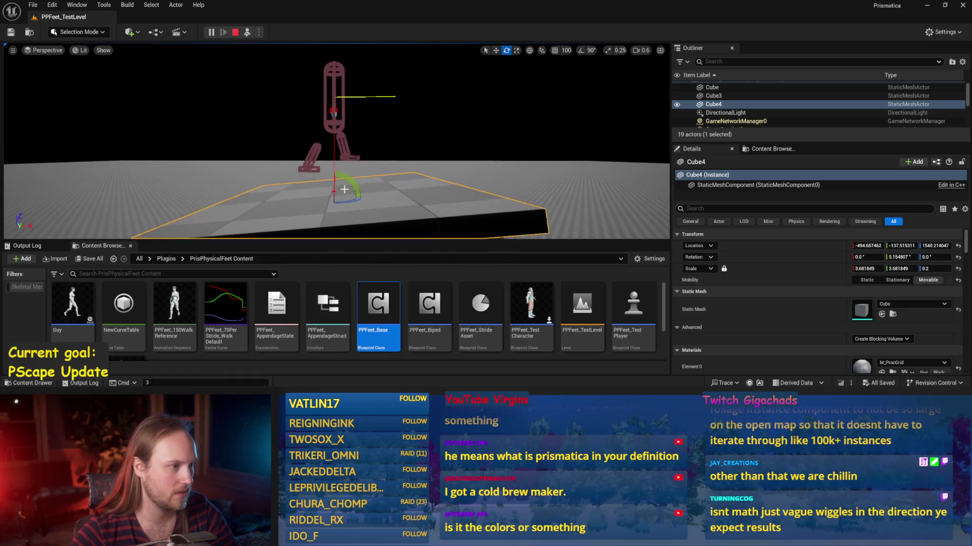
pyautogui.scroll(-3, 353, 189)
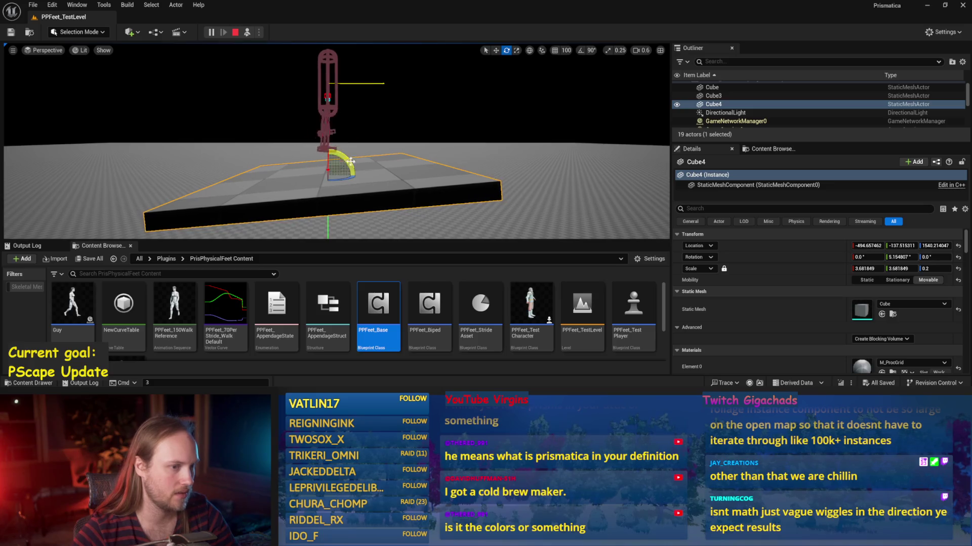
pyautogui.press('Escape')
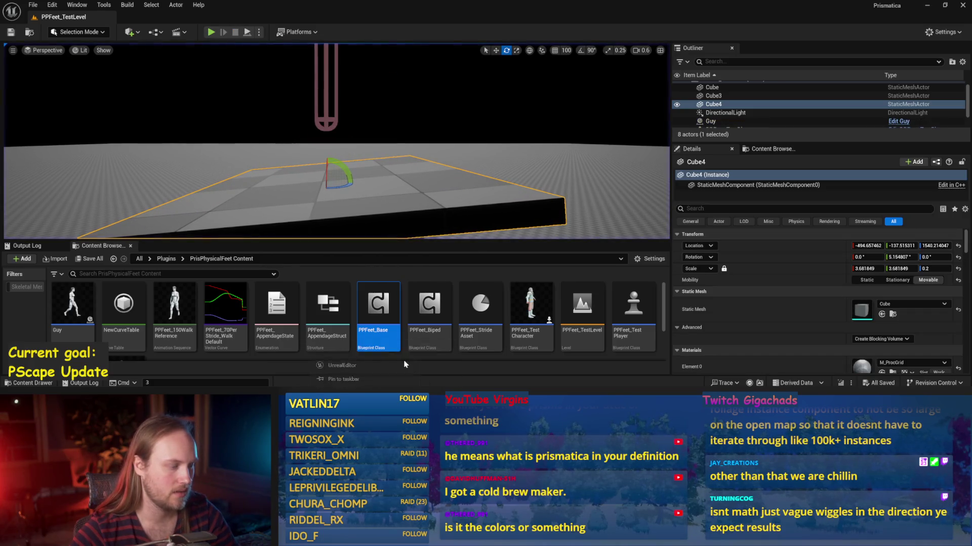
# Step: Change the multiply constant to 5.0, recompile, and play-test again
pyautogui.doubleClick(379, 314)
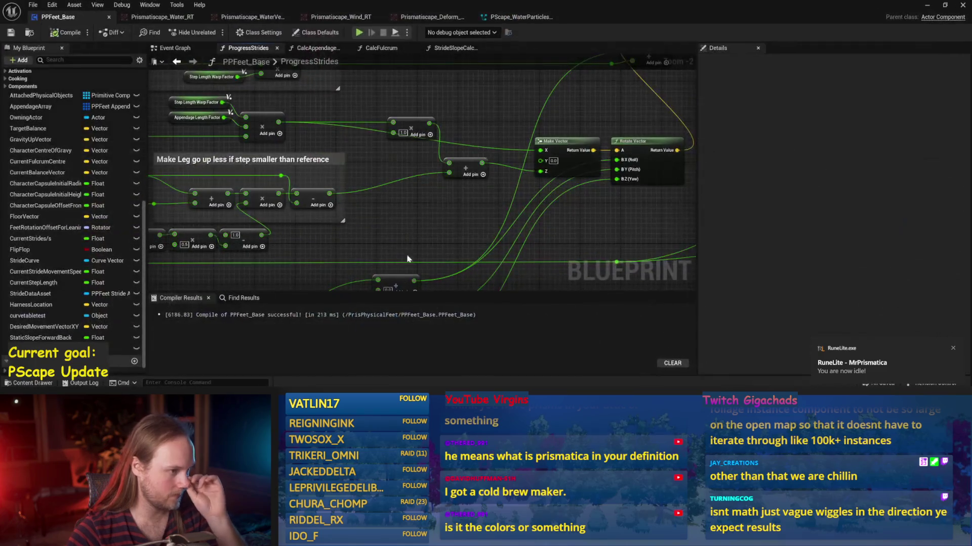
pyautogui.click(403, 133)
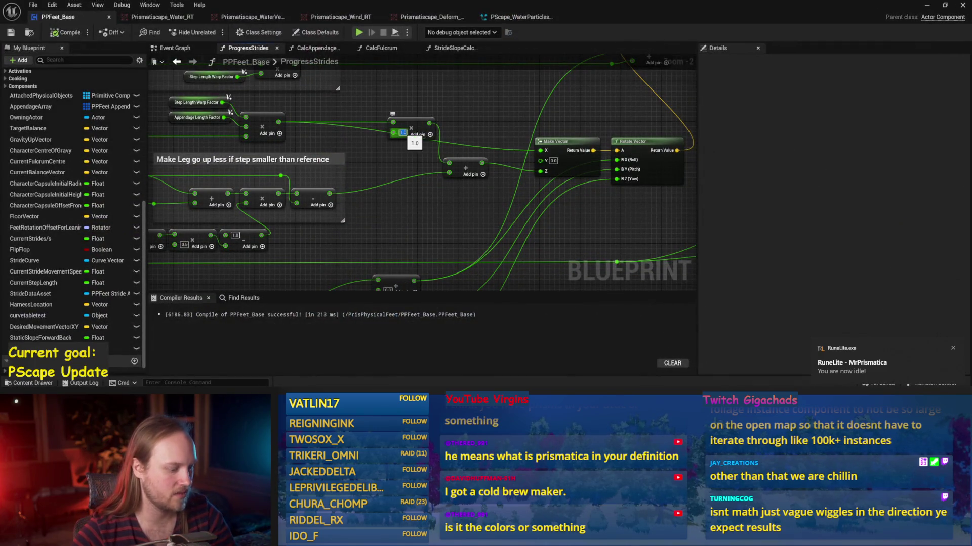
pyautogui.write('5')
pyautogui.press('Return')
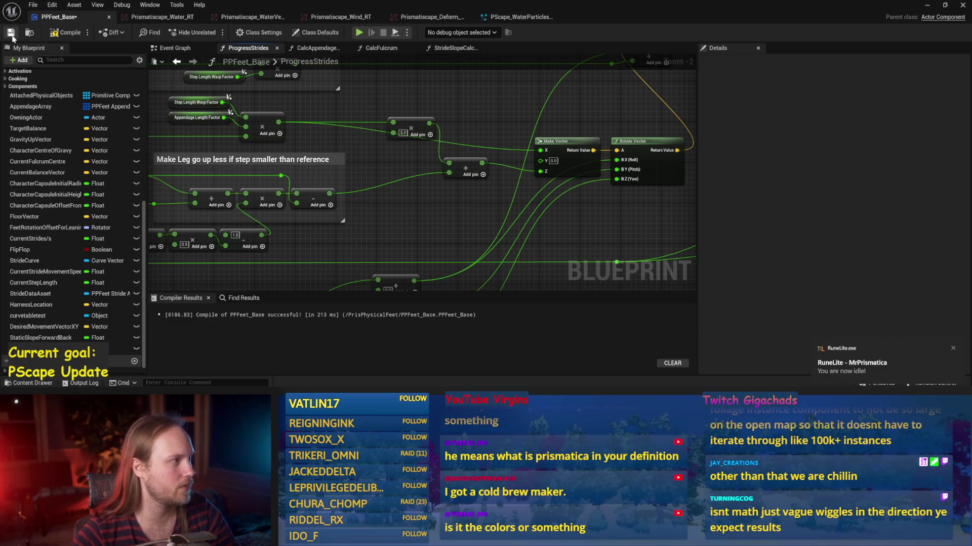
pyautogui.click(67, 33)
pyautogui.hotkey('alt', 'Tab')
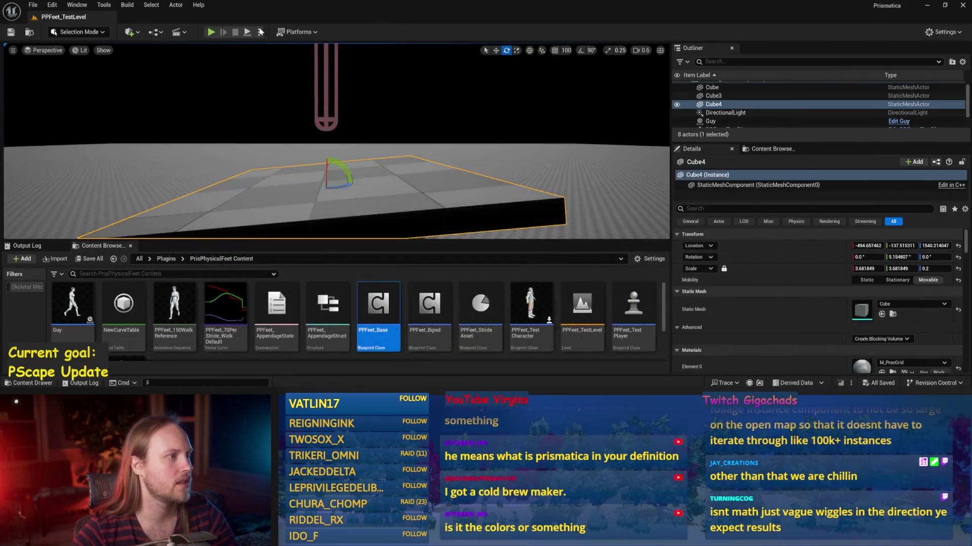
pyautogui.hotkey('alt', 'p')
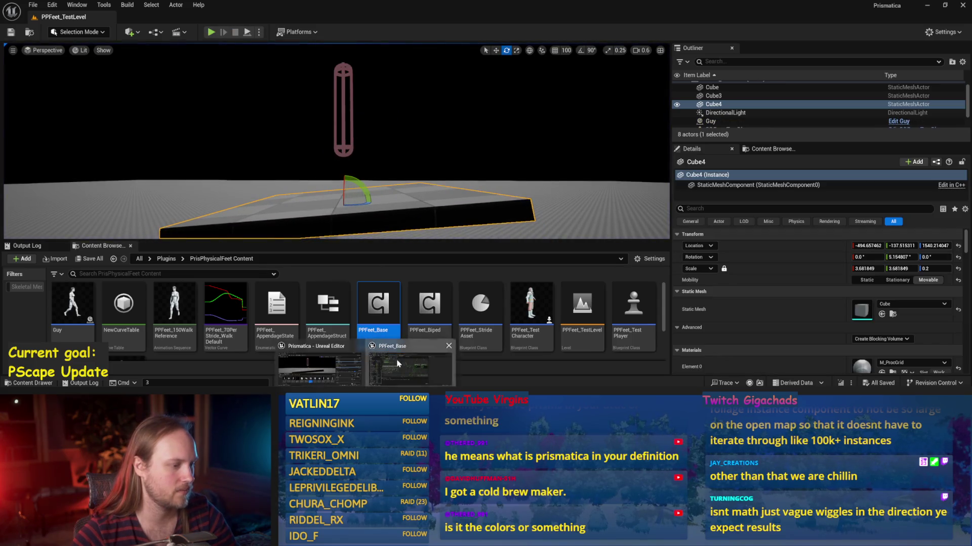
# Step: Change the multiply constant to 2.0, recompile, and simulate the test level
pyautogui.doubleClick(380, 319)
pyautogui.doubleClick(403, 133)
pyautogui.write('2')
pyautogui.press('Return')
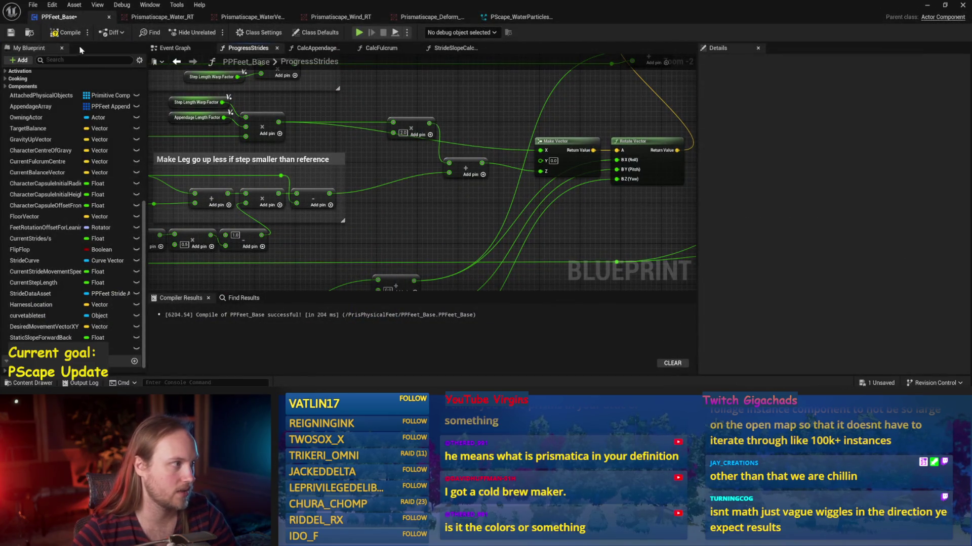
pyautogui.click(73, 34)
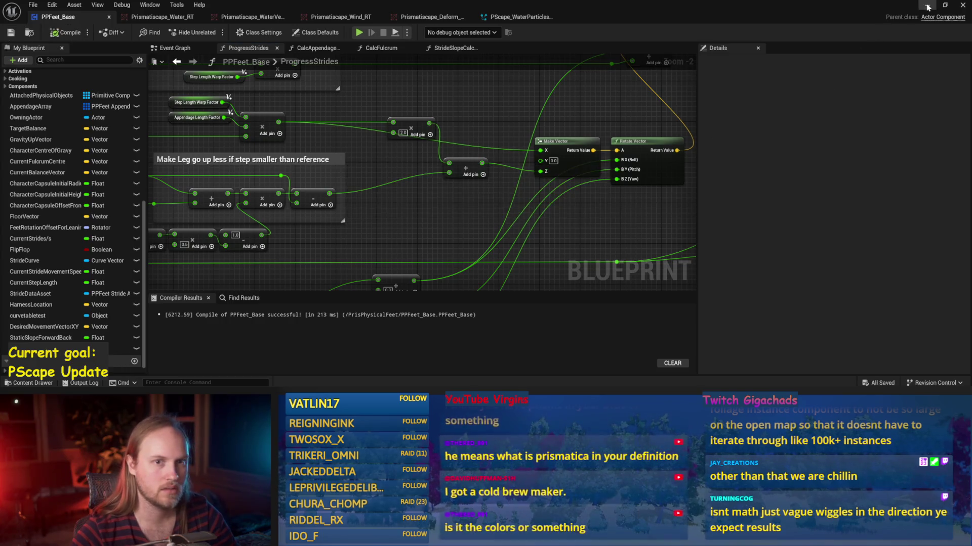
pyautogui.hotkey('alt', 'Tab')
pyautogui.click(247, 32)
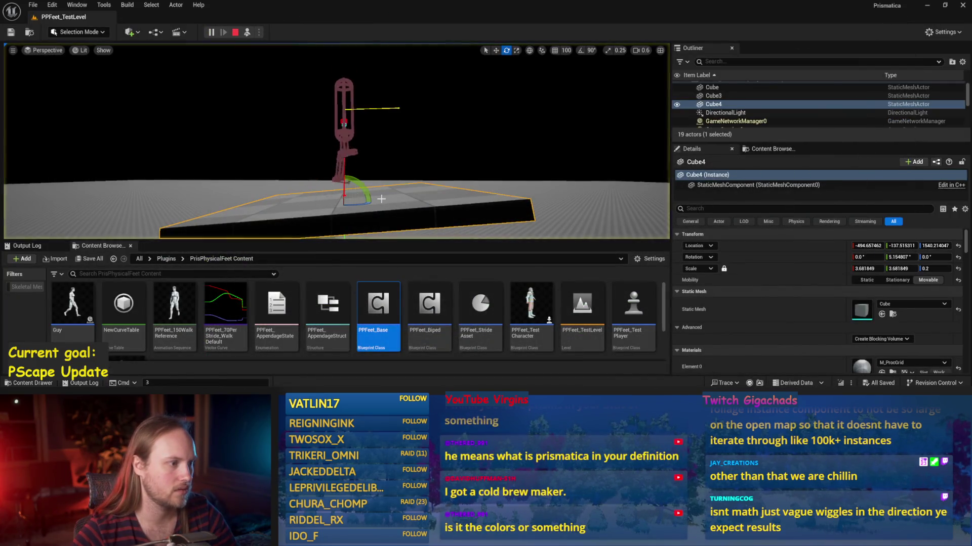
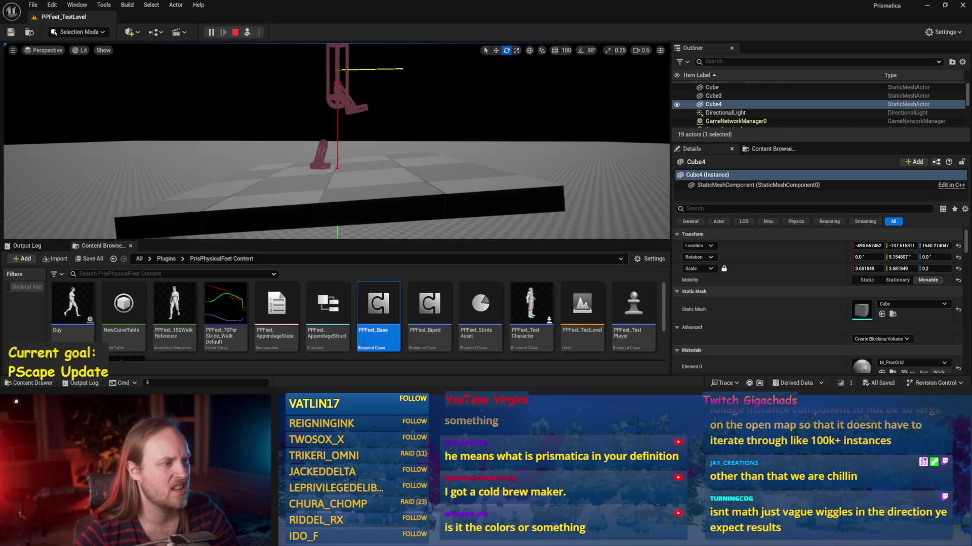
# Step: Stop the simulation and open PPFeet_Base to look over the ProgressStrides graph
pyautogui.press('Escape')
pyautogui.doubleClick(378, 303)
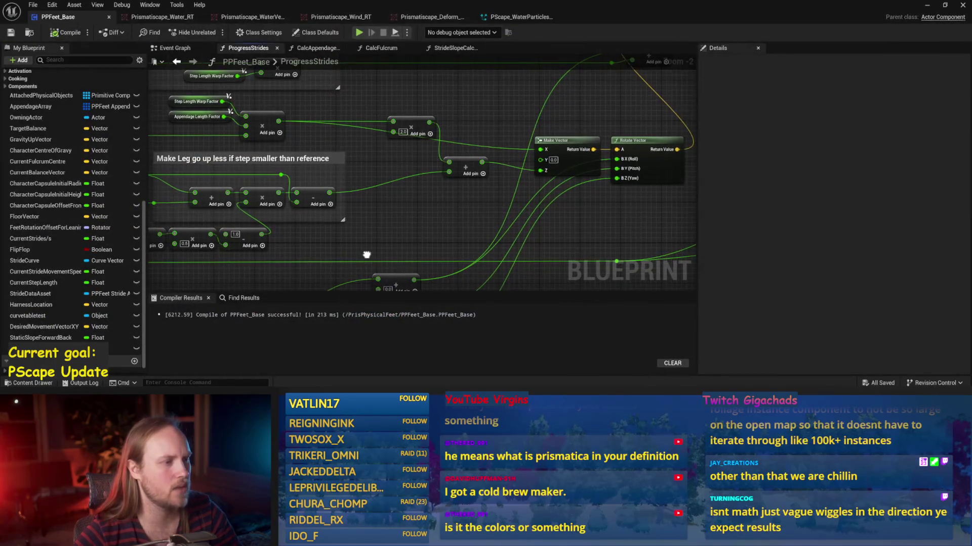
pyautogui.moveTo(284, 197)
pyautogui.mouseDown()
pyautogui.moveTo(486, 181)
pyautogui.moveTo(202, 202)
pyautogui.moveTo(484, 243)
pyautogui.mouseUp()
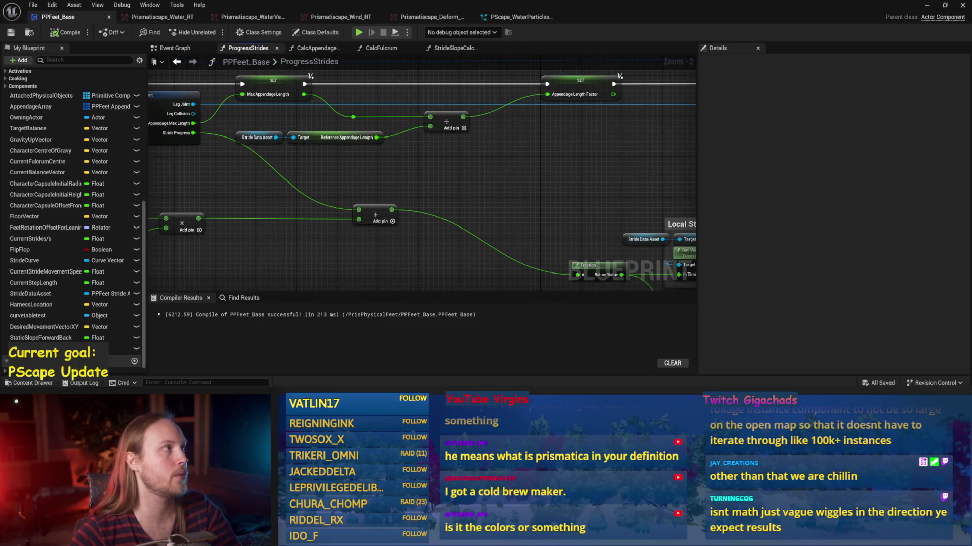
pyautogui.moveTo(147, 172); pyautogui.dragTo(499, 173)
pyautogui.moveTo(510, 206); pyautogui.dragTo(636, 208)
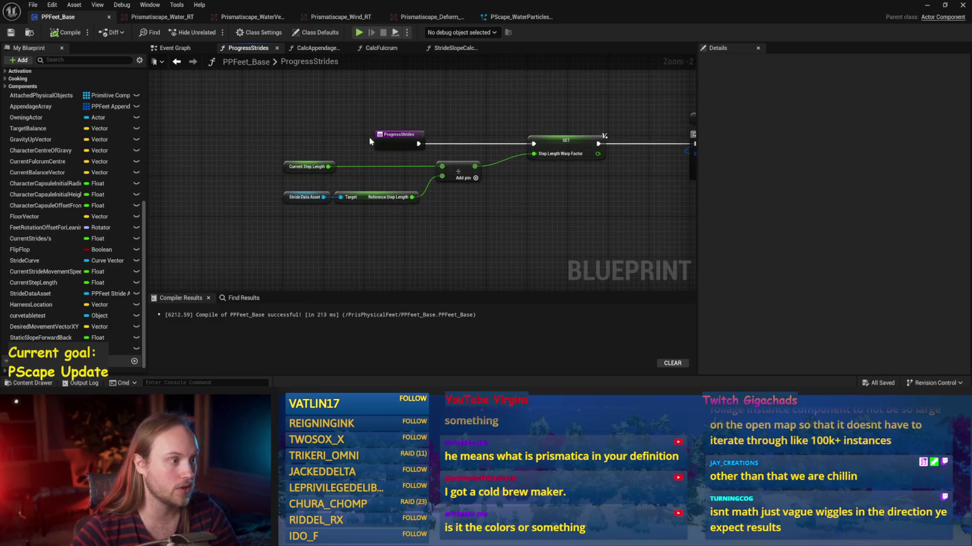
# Step: Set Current Step Length's default to 30, compile, and go back to the test level
pyautogui.click(271, 181)
pyautogui.moveTo(280, 159)
pyautogui.mouseDown()
pyautogui.moveTo(271, 141)
pyautogui.moveTo(298, 178)
pyautogui.mouseUp()
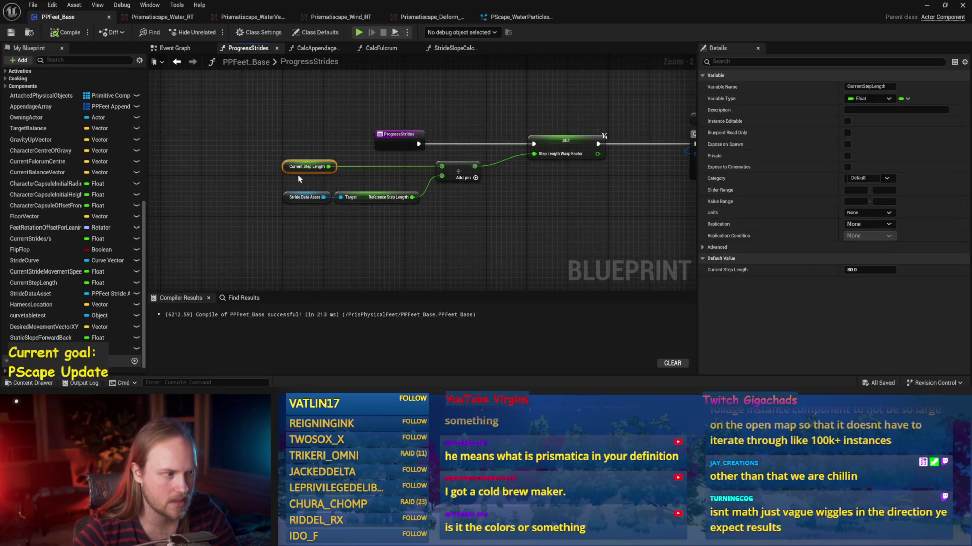
pyautogui.click(885, 266)
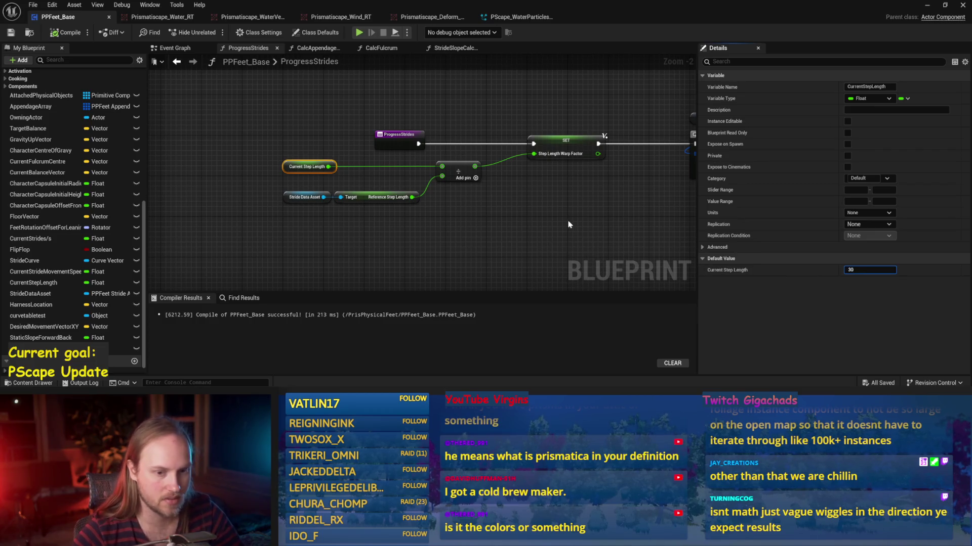
pyautogui.click(554, 227)
pyautogui.click(65, 32)
pyautogui.click(926, 4)
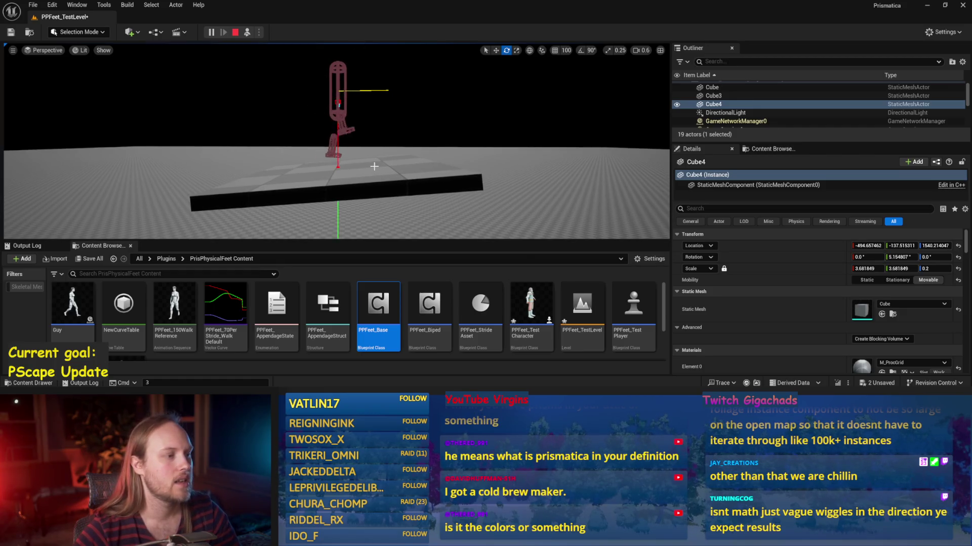
# Step: End the running simulation and reopen PPFeet_Base from the Content Browser
pyautogui.press('Escape')
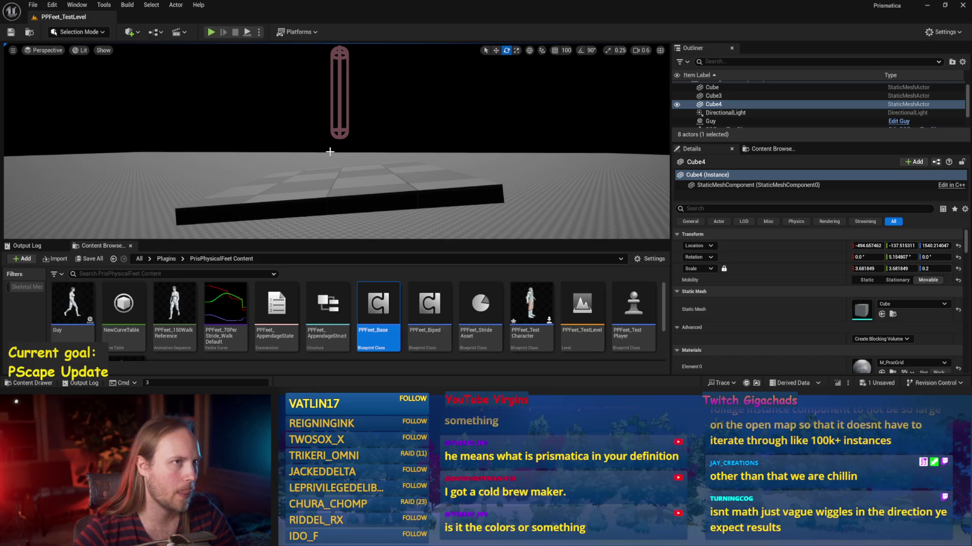
pyautogui.scroll(3, 329, 151)
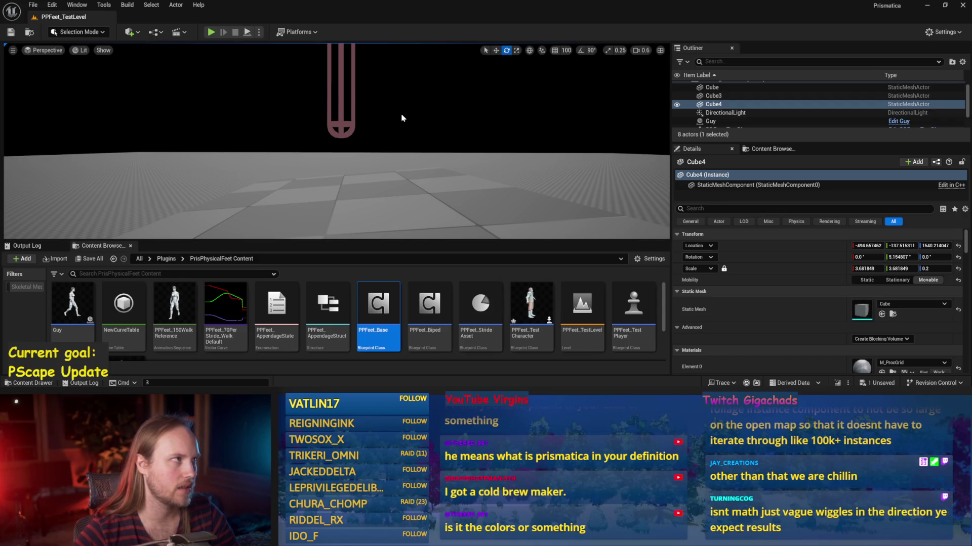
pyautogui.scroll(-3, 342, 167)
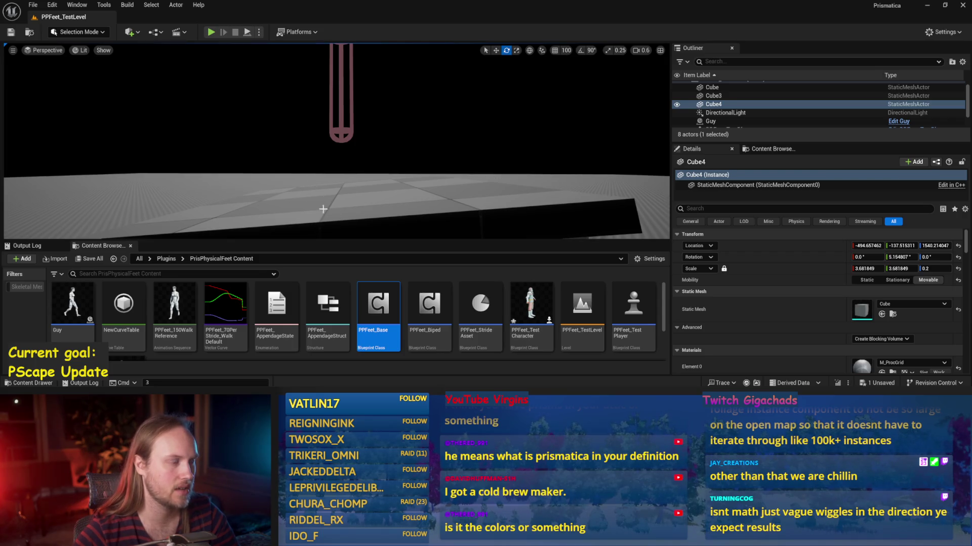
pyautogui.doubleClick(378, 303)
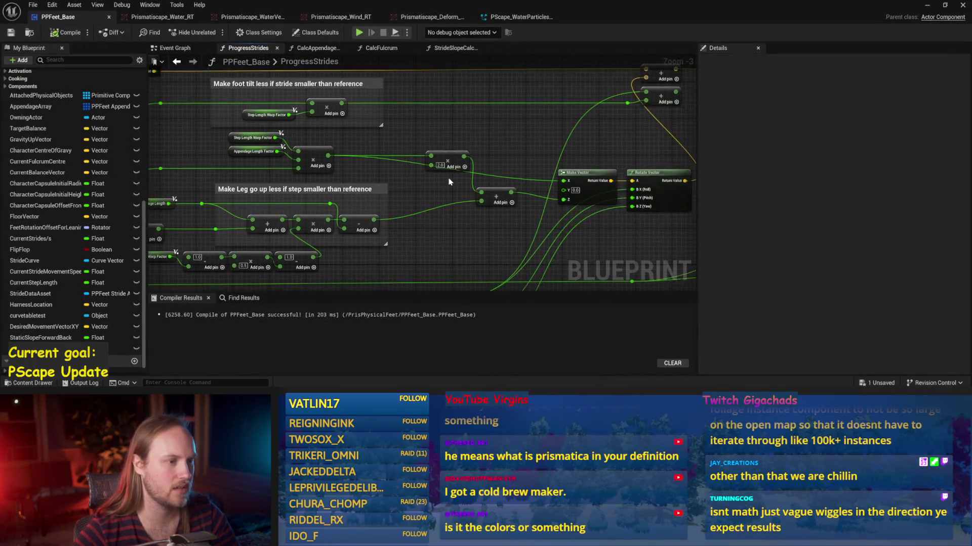
# Step: Delete the extra multiply in the 'Make Leg go up less' math, tidy the Add nodes, save and compile
pyautogui.press('Delete')
pyautogui.moveTo(366, 232)
pyautogui.mouseDown()
pyautogui.moveTo(400, 215)
pyautogui.moveTo(390, 215)
pyautogui.mouseUp()
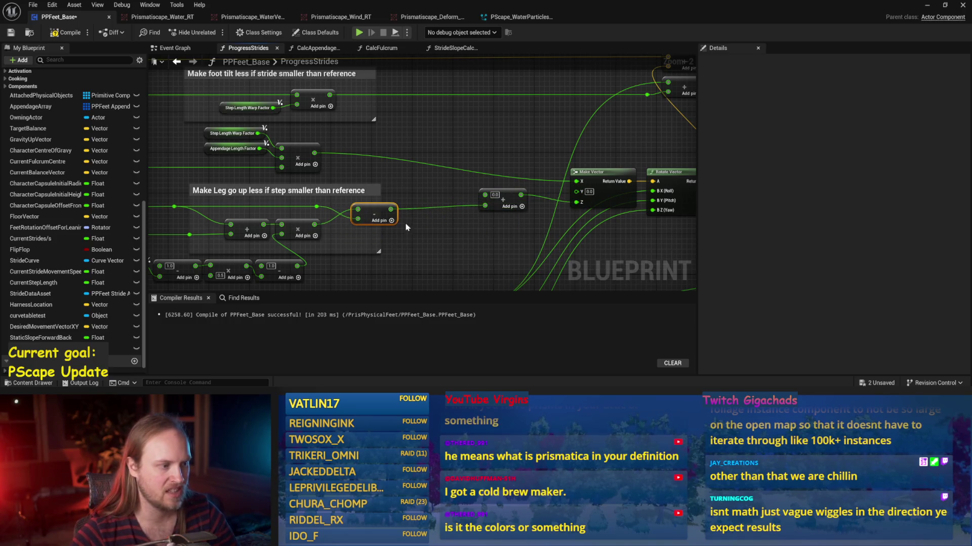
pyautogui.scroll(-3, 392, 211)
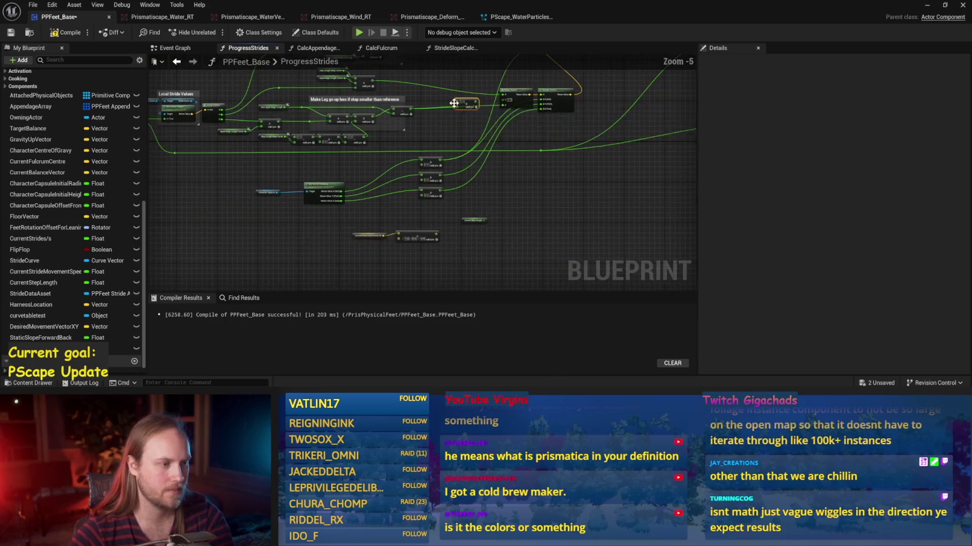
pyautogui.scroll(3, 478, 156)
pyautogui.hotkey('ctrl', 's')
pyautogui.moveTo(506, 146); pyautogui.dragTo(418, 235)
pyautogui.moveTo(311, 183)
pyautogui.mouseDown()
pyautogui.moveTo(421, 213)
pyautogui.moveTo(508, 210)
pyautogui.moveTo(405, 219)
pyautogui.moveTo(506, 304)
pyautogui.mouseUp()
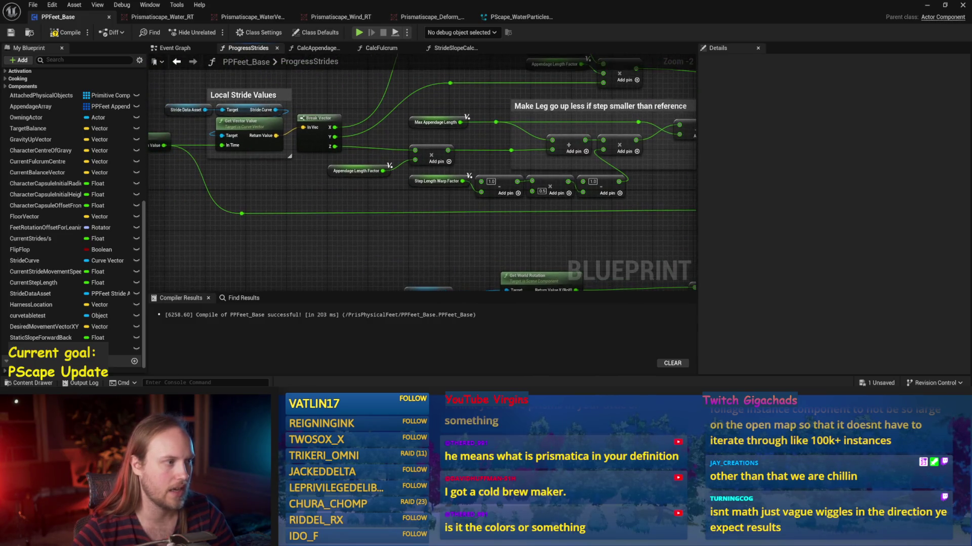
pyautogui.hotkey('ctrl', 's')
pyautogui.click(66, 33)
# Step: Nudge the Make Transform node up and left beside Rotate Vector, and save
pyautogui.scroll(-1, 443, 165)
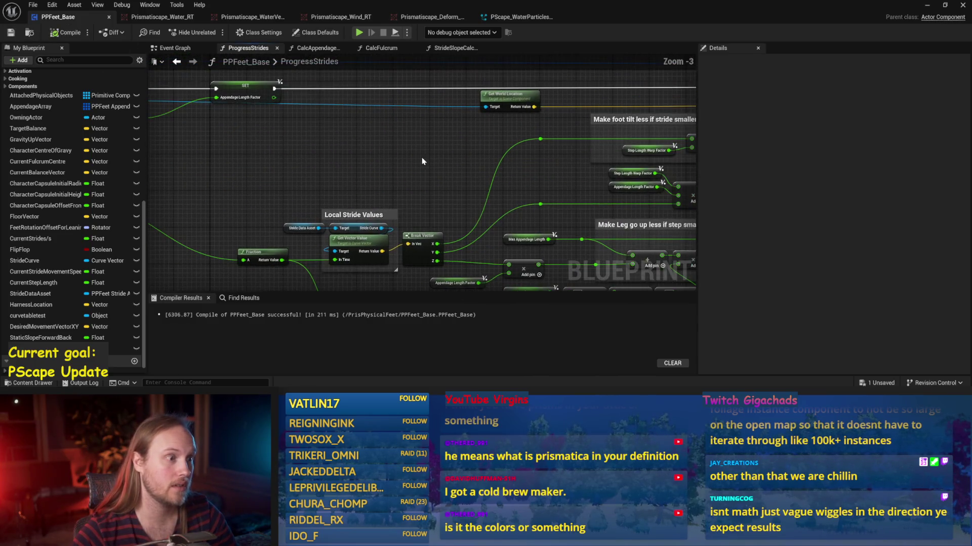
pyautogui.moveTo(443, 166); pyautogui.dragTo(190, 140)
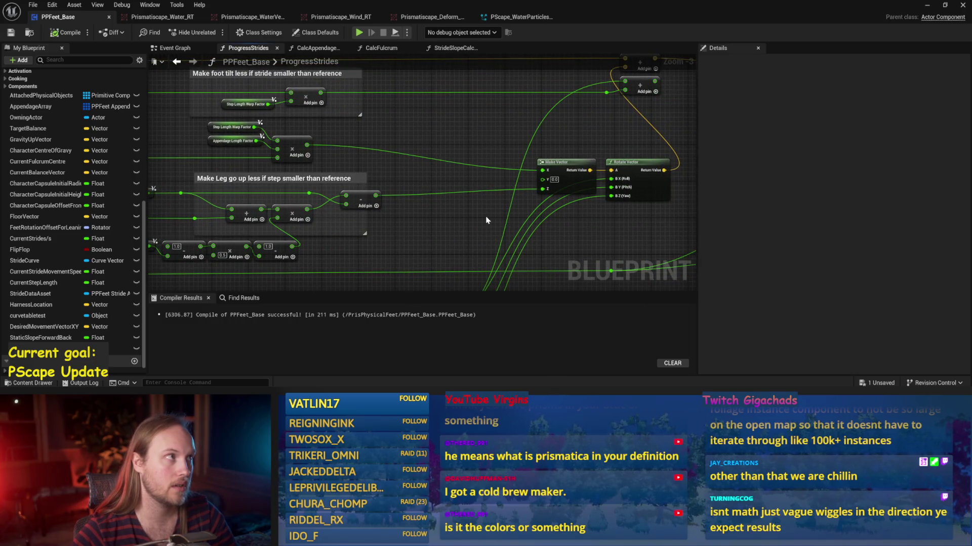
pyautogui.moveTo(477, 156)
pyautogui.mouseDown()
pyautogui.moveTo(419, 207)
pyautogui.moveTo(466, 171)
pyautogui.moveTo(446, 199)
pyautogui.moveTo(520, 161)
pyautogui.moveTo(424, 200)
pyautogui.moveTo(552, 147)
pyautogui.moveTo(467, 185)
pyautogui.mouseUp()
pyautogui.scroll(-1, 552, 146)
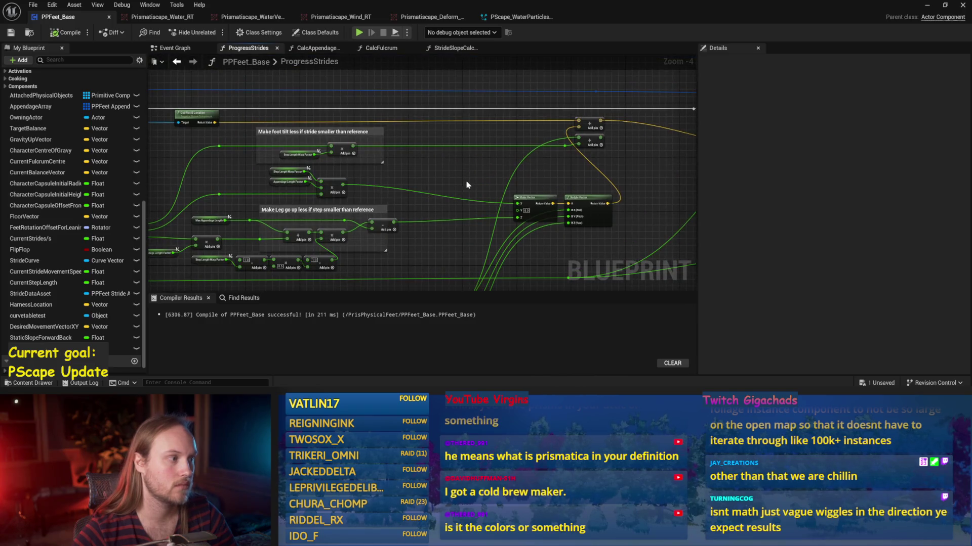
pyautogui.scroll(1, 379, 165)
pyautogui.moveTo(379, 165)
pyautogui.mouseDown()
pyautogui.moveTo(521, 175)
pyautogui.moveTo(380, 194)
pyautogui.mouseUp()
pyautogui.moveTo(431, 113)
pyautogui.mouseDown()
pyautogui.moveTo(296, 117)
pyautogui.moveTo(319, 147)
pyautogui.moveTo(444, 167)
pyautogui.moveTo(254, 151)
pyautogui.moveTo(385, 161)
pyautogui.mouseUp()
pyautogui.moveTo(501, 257); pyautogui.dragTo(495, 266)
pyautogui.scroll(-2, 552, 220)
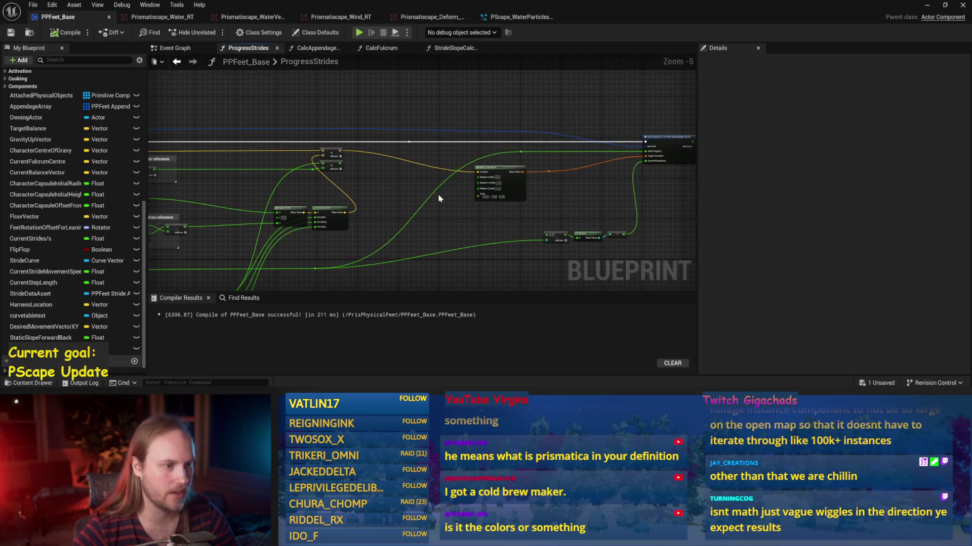
pyautogui.moveTo(565, 187); pyautogui.dragTo(511, 175)
pyautogui.scroll(2, 511, 174)
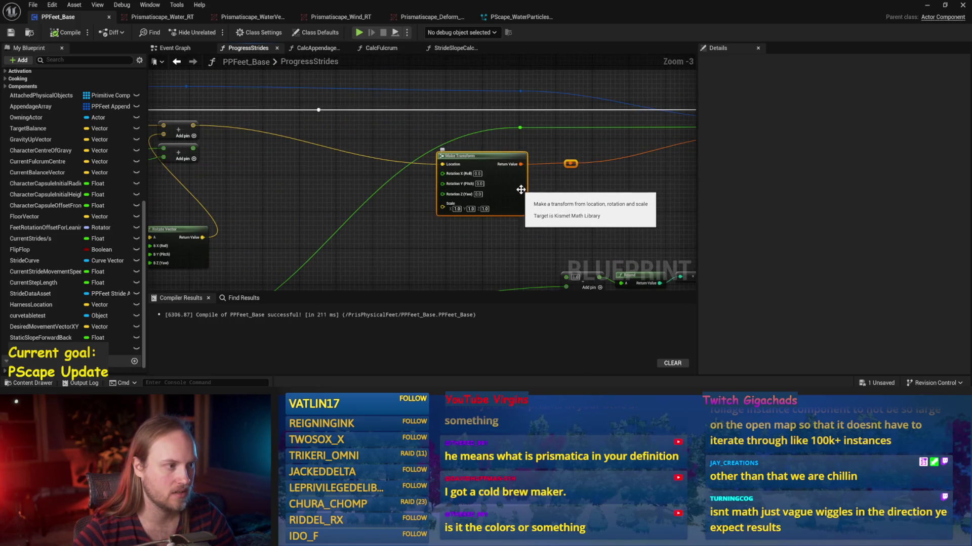
pyautogui.moveTo(444, 153); pyautogui.dragTo(445, 162)
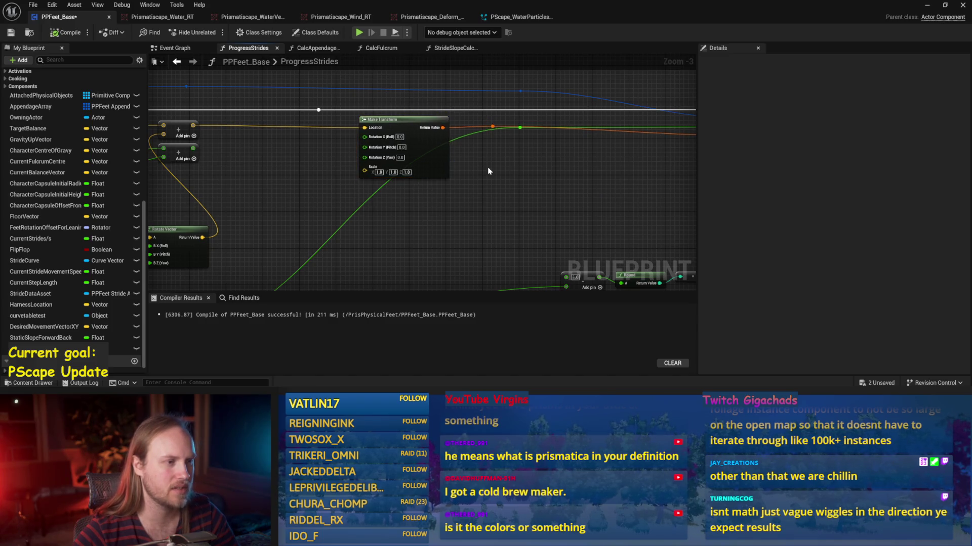
pyautogui.click(482, 143)
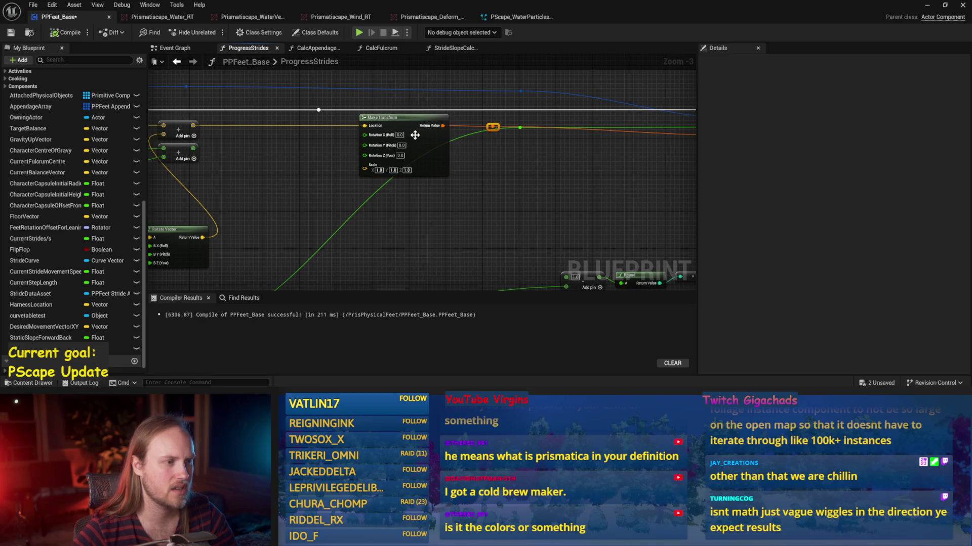
pyautogui.hotkey('ctrl', 's')
# Step: Move Make Transform and its reroute knot right and down, compile, and view CalcAppendageLeanOffsets
pyautogui.scroll(-3, 506, 172)
pyautogui.scroll(3, 481, 171)
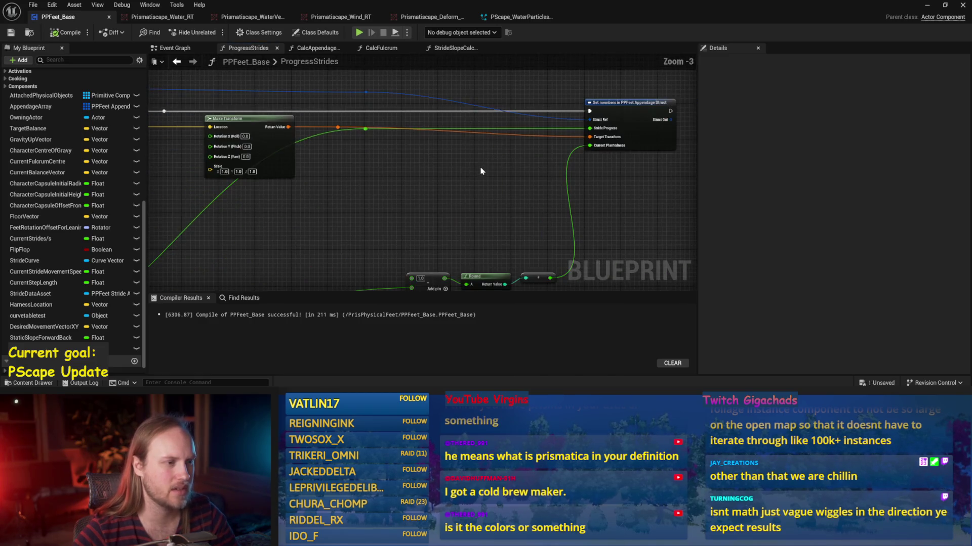
pyautogui.moveTo(271, 148)
pyautogui.mouseDown()
pyautogui.moveTo(350, 199)
pyautogui.moveTo(443, 195)
pyautogui.mouseUp()
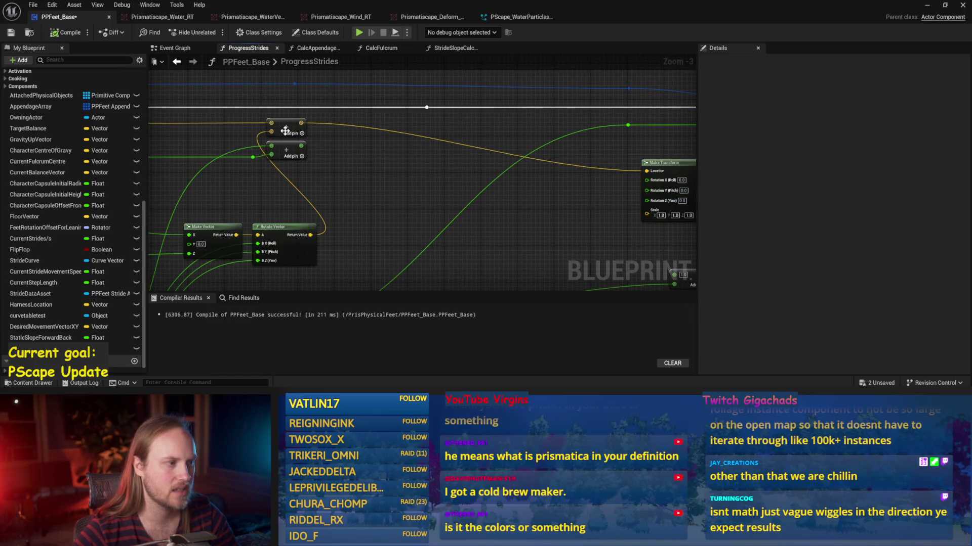
pyautogui.scroll(-1, 286, 131)
pyautogui.click(66, 33)
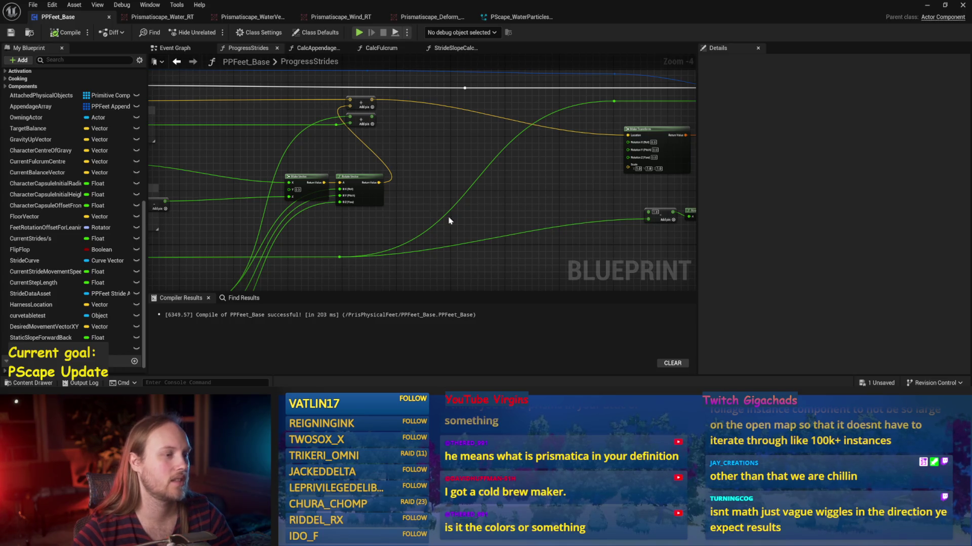
pyautogui.click(335, 48)
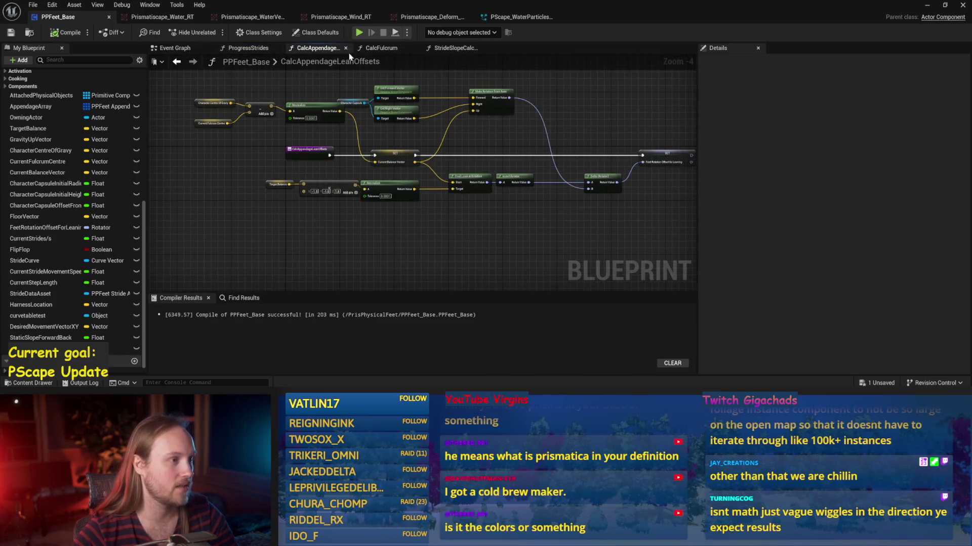
# Step: In StrideSlopeCalculations, wire the Add results into the Static Slope Forward Back and Right Left setters, save and compile
pyautogui.click(382, 48)
pyautogui.click(456, 48)
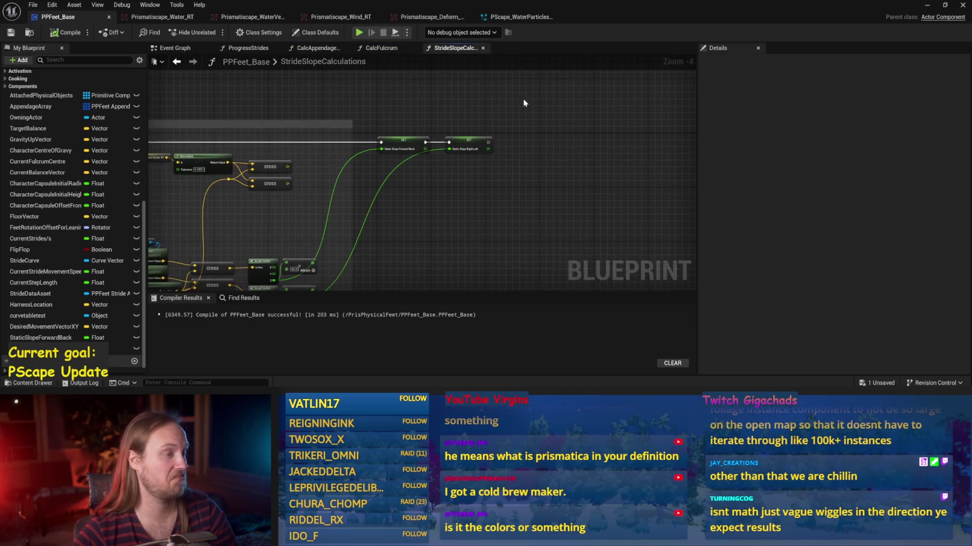
pyautogui.moveTo(428, 190); pyautogui.dragTo(470, 169)
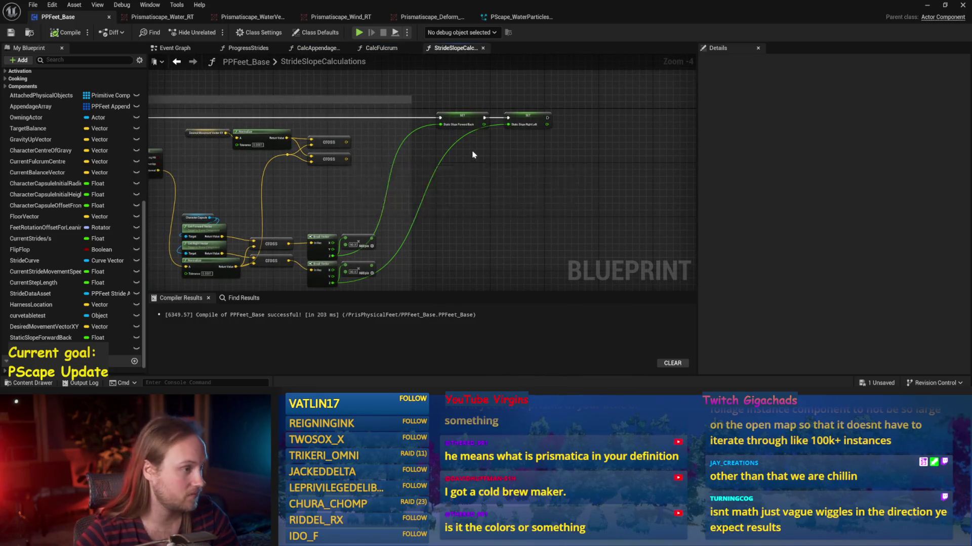
pyautogui.scroll(2, 466, 157)
pyautogui.moveTo(335, 272)
pyautogui.mouseDown()
pyautogui.moveTo(386, 182)
pyautogui.moveTo(377, 183)
pyautogui.moveTo(427, 169)
pyautogui.moveTo(475, 127)
pyautogui.moveTo(473, 102)
pyautogui.mouseUp()
pyautogui.scroll(-1, 457, 168)
pyautogui.moveTo(338, 269); pyautogui.dragTo(549, 97)
pyautogui.hotkey('ctrl', 's')
pyautogui.click(65, 32)
# Step: Switch through the function tabs back to the ProgressStrides graph
pyautogui.click(381, 47)
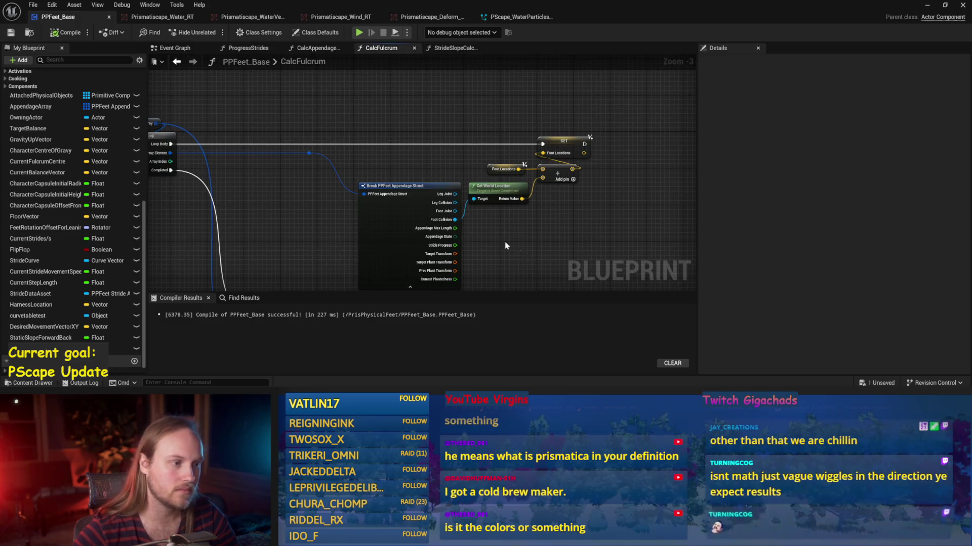
pyautogui.click(316, 48)
pyautogui.click(248, 48)
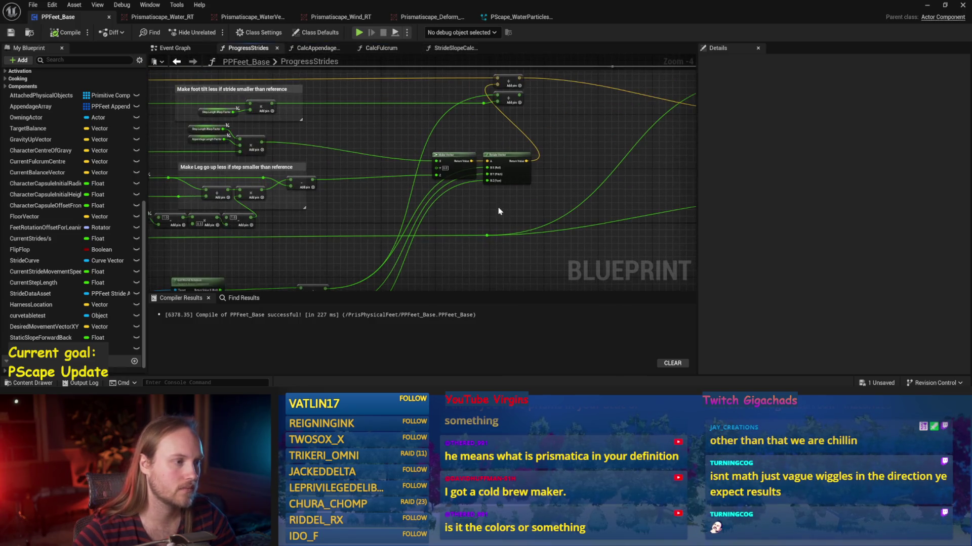
# Step: Rearrange Make Vector, the Desired Movement Vector group and Rotate Vector, then save and compile
pyautogui.moveTo(539, 158)
pyautogui.mouseDown()
pyautogui.moveTo(448, 163)
pyautogui.moveTo(460, 159)
pyautogui.mouseUp()
pyautogui.moveTo(505, 248); pyautogui.dragTo(506, 180)
pyautogui.moveTo(452, 255); pyautogui.dragTo(306, 278)
pyautogui.moveTo(385, 266); pyautogui.dragTo(600, 227)
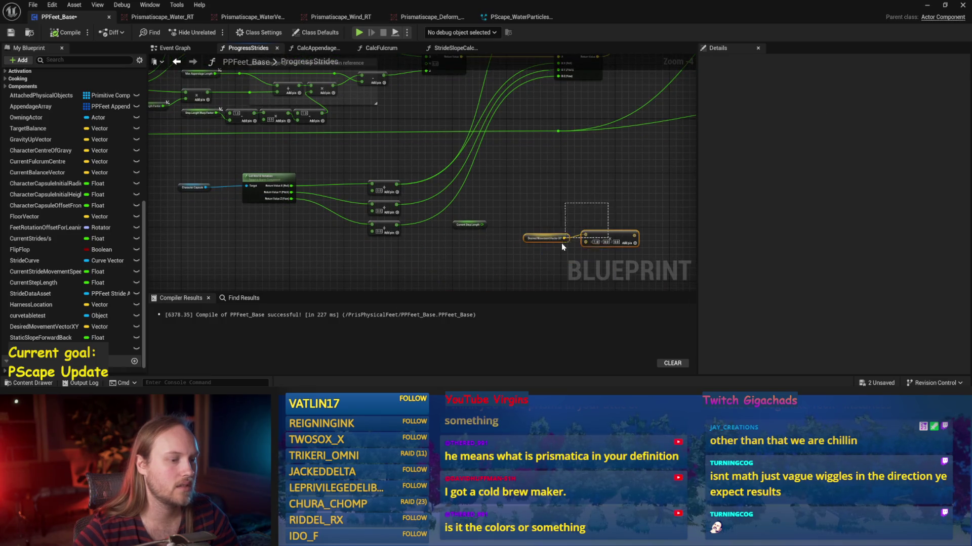
pyautogui.moveTo(533, 199)
pyautogui.mouseDown()
pyautogui.moveTo(474, 221)
pyautogui.moveTo(502, 248)
pyautogui.mouseUp()
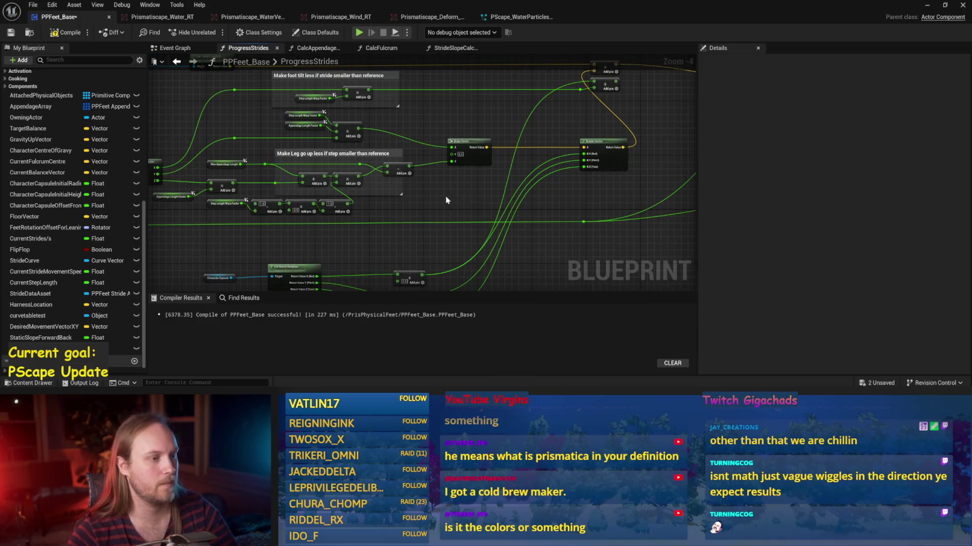
pyautogui.moveTo(459, 193); pyautogui.dragTo(381, 197)
pyautogui.click(525, 158)
pyautogui.hotkey('ctrl', 's')
pyautogui.moveTo(518, 218)
pyautogui.mouseDown()
pyautogui.moveTo(529, 136)
pyautogui.moveTo(553, 147)
pyautogui.moveTo(553, 205)
pyautogui.mouseUp()
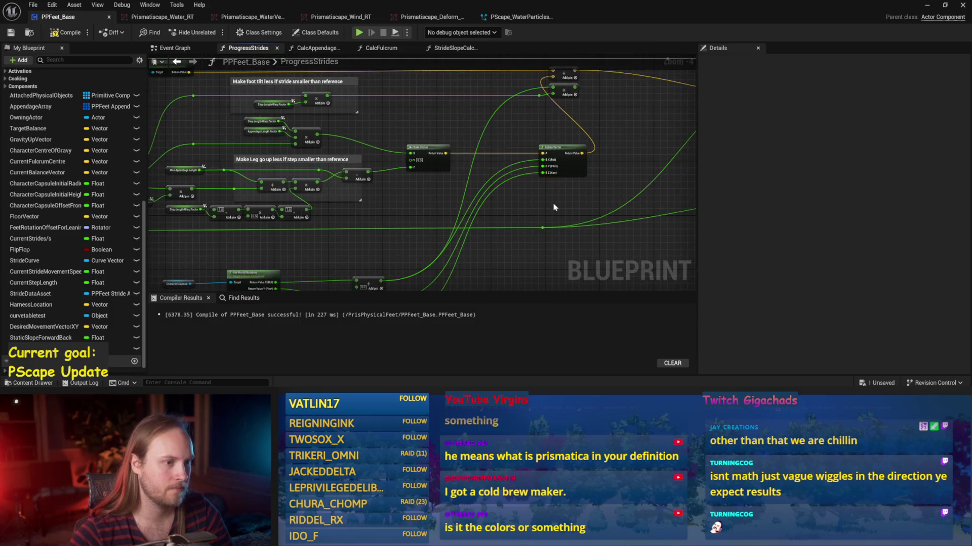
pyautogui.click(67, 33)
# Step: Place Static Slope Forward Back and Static Slope Right Left getters near the rotation Add nodes
pyautogui.moveTo(446, 117); pyautogui.dragTo(478, 146)
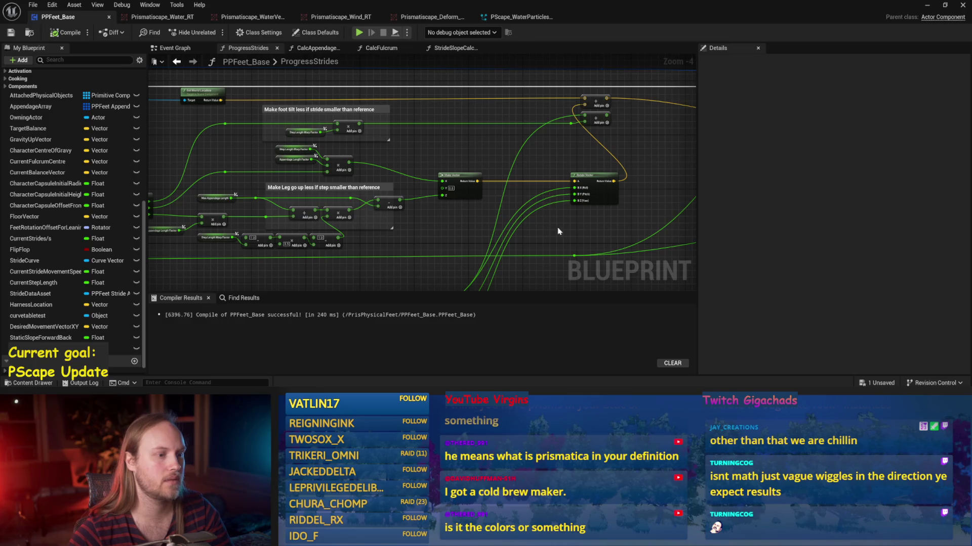
pyautogui.moveTo(553, 232); pyautogui.dragTo(589, 139)
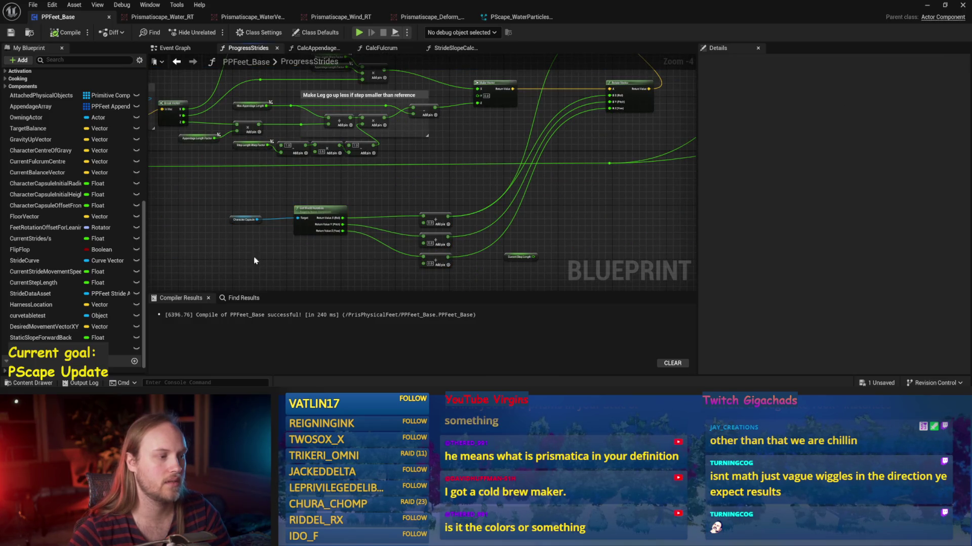
pyautogui.moveTo(278, 260); pyautogui.dragTo(317, 215)
pyautogui.moveTo(31, 339); pyautogui.dragTo(291, 238)
pyautogui.click(304, 243)
pyautogui.scroll(1, 270, 258)
pyautogui.moveTo(110, 348)
pyautogui.mouseDown()
pyautogui.moveTo(324, 195)
pyautogui.moveTo(385, 213)
pyautogui.moveTo(509, 142)
pyautogui.mouseUp()
pyautogui.scroll(2, 501, 170)
# Step: Wire Static Slope Forward Back into the second Add node, save, and return to the level
pyautogui.moveTo(230, 255)
pyautogui.mouseDown()
pyautogui.moveTo(383, 248)
pyautogui.moveTo(509, 177)
pyautogui.mouseUp()
pyautogui.moveTo(446, 242); pyautogui.dragTo(417, 240)
pyautogui.hotkey('ctrl', 's')
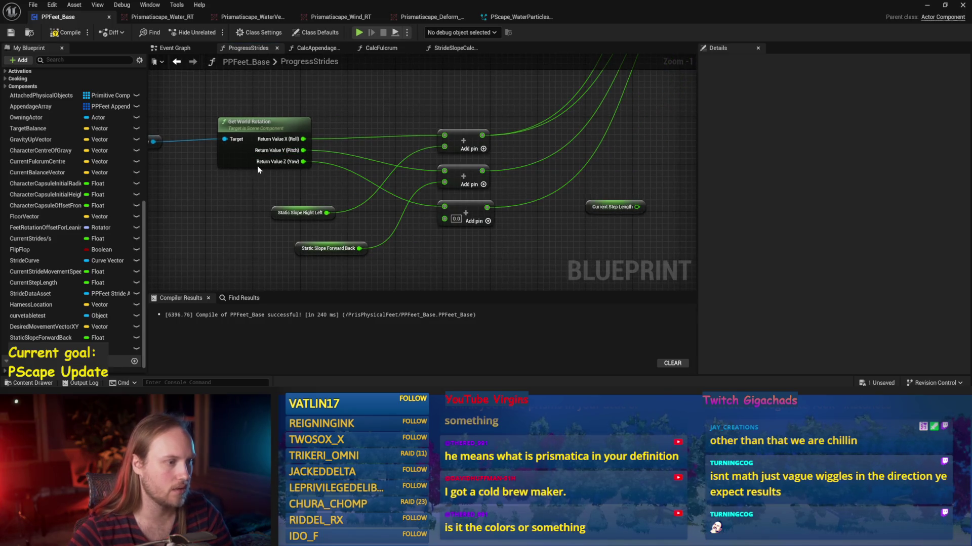
pyautogui.scroll(-2, 400, 162)
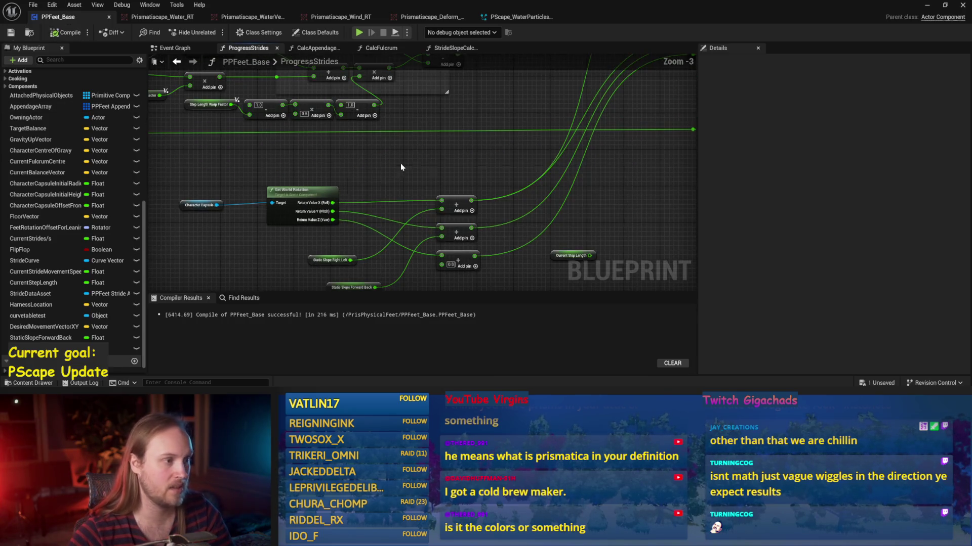
pyautogui.scroll(-2, 400, 163)
pyautogui.click(926, 6)
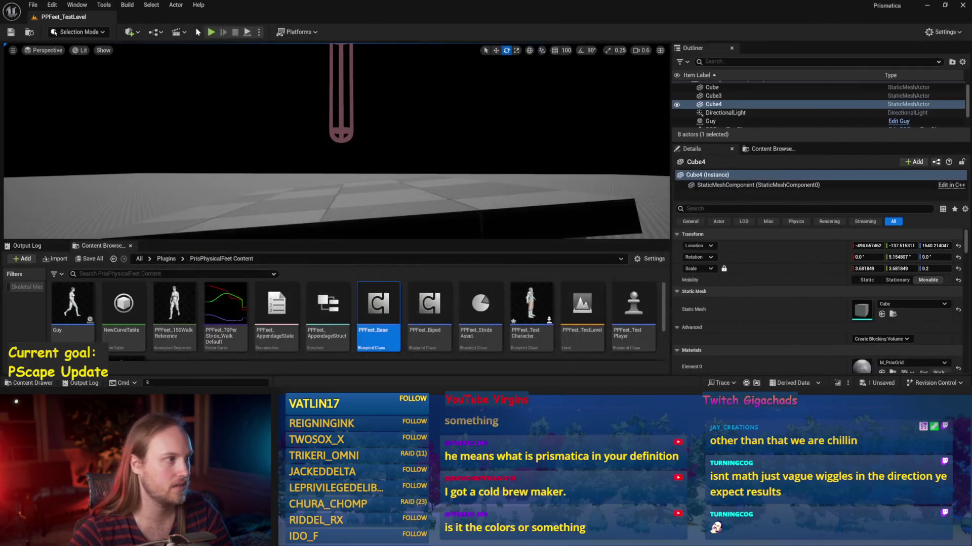
# Step: Simulate the test level and tilt Cube4 to test the slope response
pyautogui.click(246, 33)
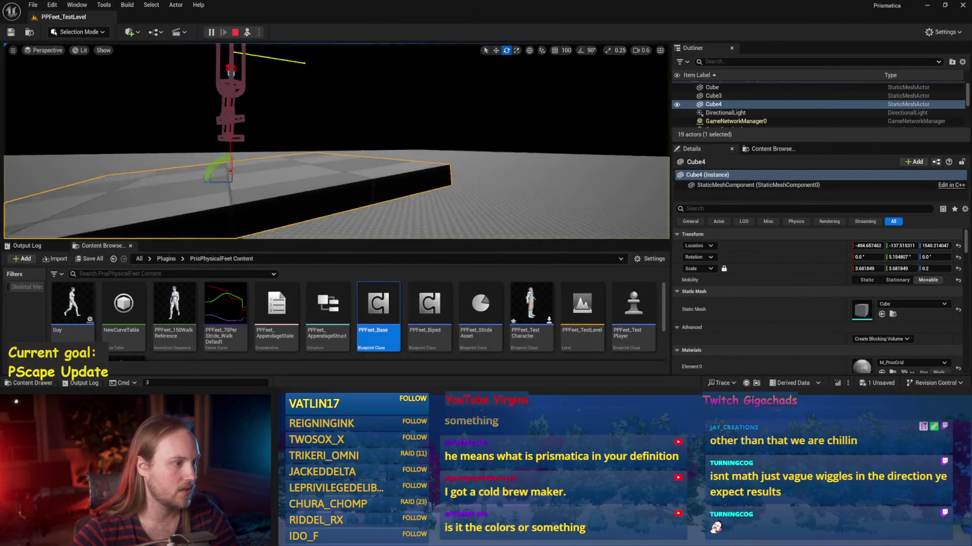
pyautogui.scroll(2, 356, 159)
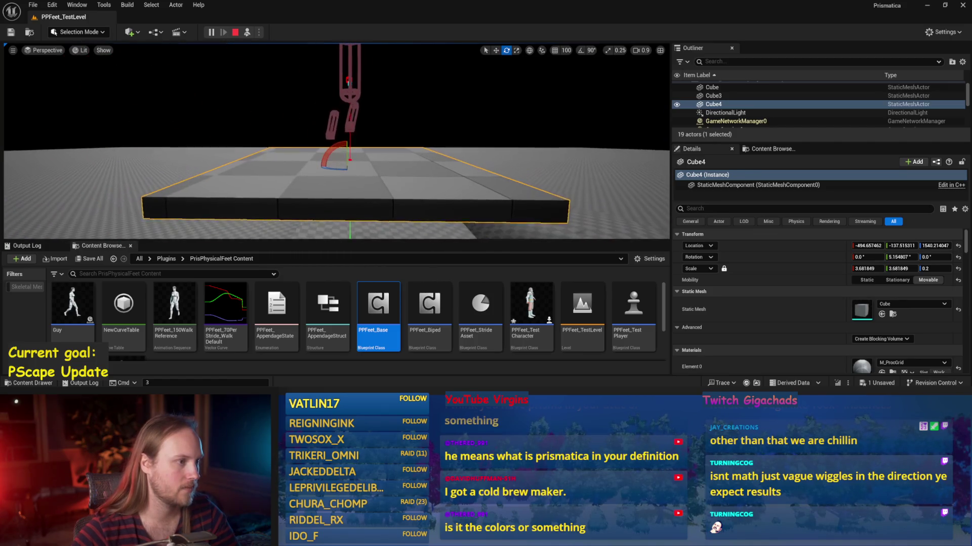
pyautogui.moveTo(355, 159); pyautogui.dragTo(338, 200)
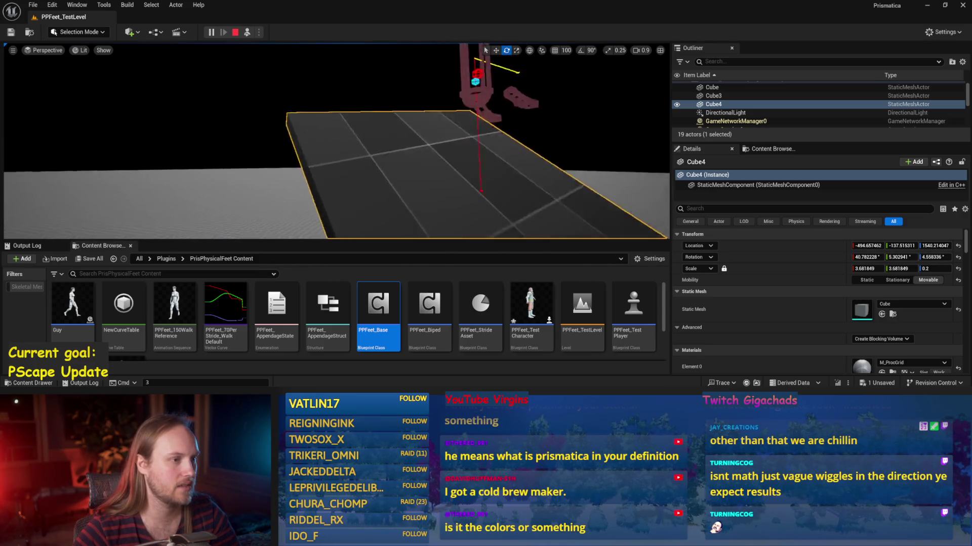
# Step: In PPFeet_Base, move Static Slope Right Left to the second Add node, compile and save
pyautogui.doubleClick(380, 319)
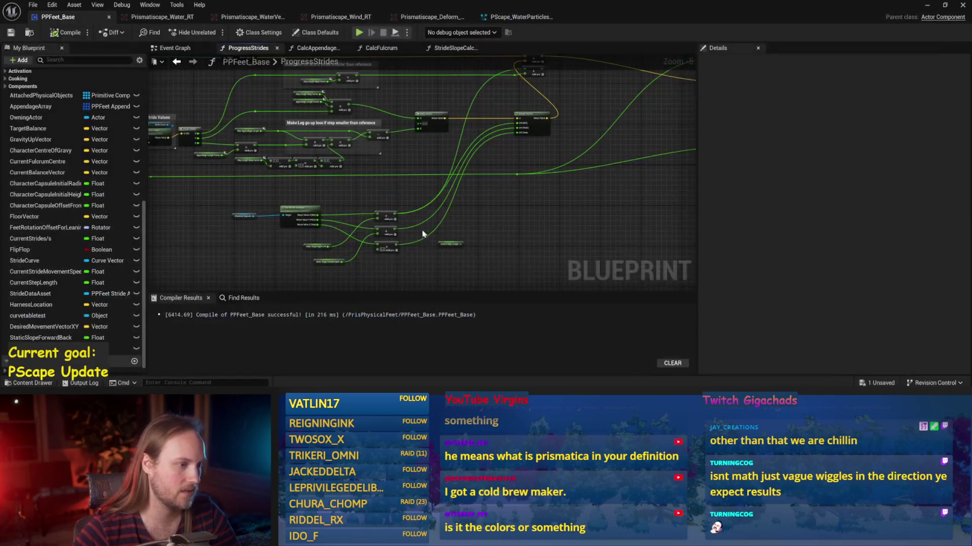
pyautogui.keyDown('alt'); pyautogui.click(410, 161); pyautogui.keyUp('alt')
pyautogui.moveTo(311, 216)
pyautogui.mouseDown()
pyautogui.moveTo(405, 202)
pyautogui.moveTo(411, 191)
pyautogui.mouseUp()
pyautogui.click(66, 32)
pyautogui.hotkey('ctrl', 'shift', 's')
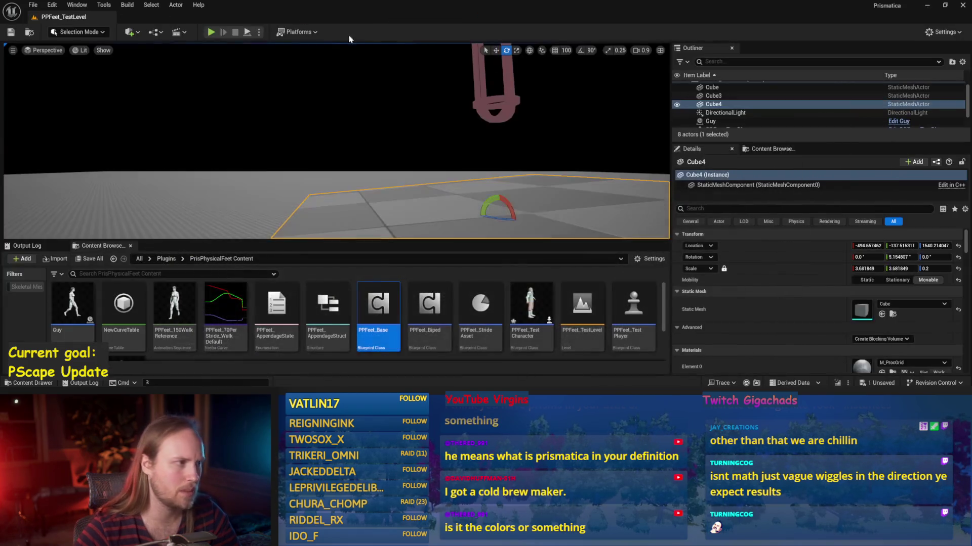
# Step: Play the level, tilting and moving Cube4 into a slant, then stop playing
pyautogui.hotkey('alt', 'p')
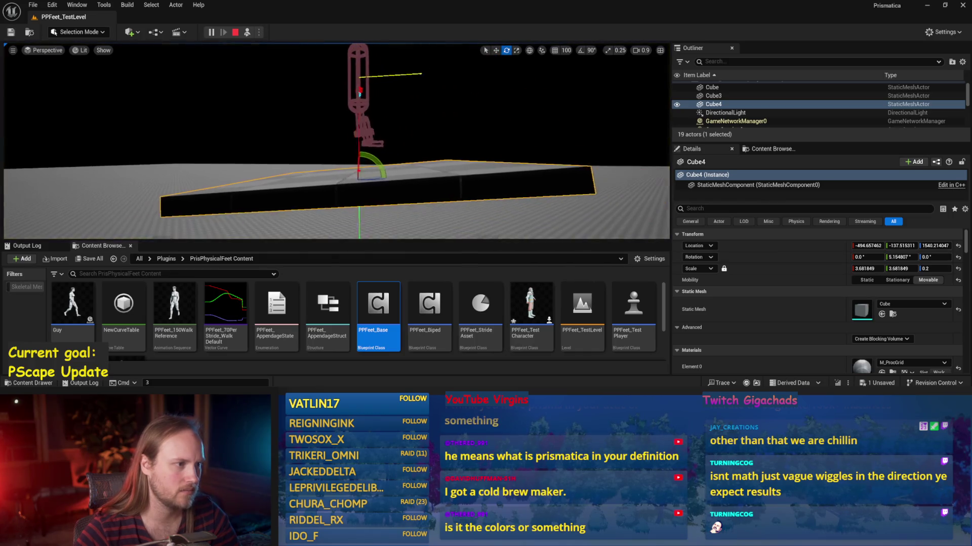
pyautogui.moveTo(358, 174)
pyautogui.mouseDown()
pyautogui.moveTo(365, 215)
pyautogui.moveTo(364, 186)
pyautogui.moveTo(324, 179)
pyautogui.moveTo(381, 157)
pyautogui.moveTo(390, 130)
pyautogui.moveTo(392, 142)
pyautogui.moveTo(371, 161)
pyautogui.moveTo(372, 152)
pyautogui.moveTo(364, 175)
pyautogui.mouseUp()
pyautogui.press('w')
pyautogui.click(375, 163)
pyautogui.moveTo(272, 217)
pyautogui.mouseDown()
pyautogui.moveTo(353, 147)
pyautogui.moveTo(364, 169)
pyautogui.moveTo(348, 151)
pyautogui.moveTo(333, 156)
pyautogui.mouseUp()
pyautogui.press('e')
pyautogui.press('w')
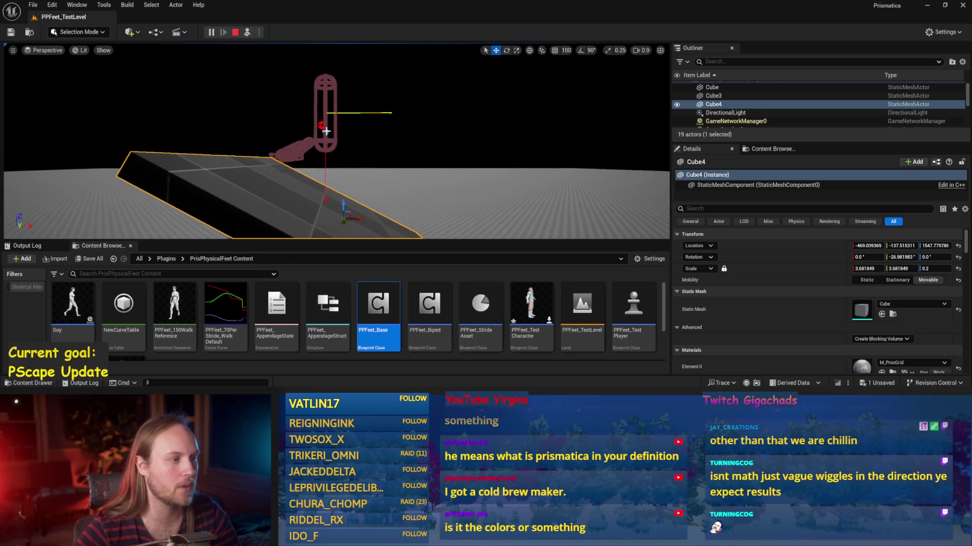
pyautogui.moveTo(343, 219); pyautogui.dragTo(321, 156)
pyautogui.press('Escape')
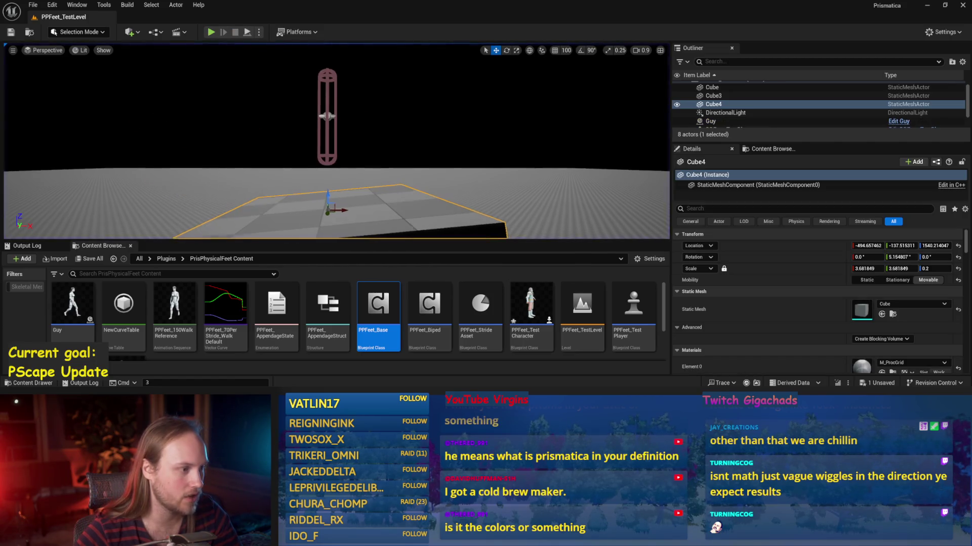
# Step: Reopen PPFeet_Base and disconnect the Static Slope values from the Add nodes
pyautogui.doubleClick(370, 327)
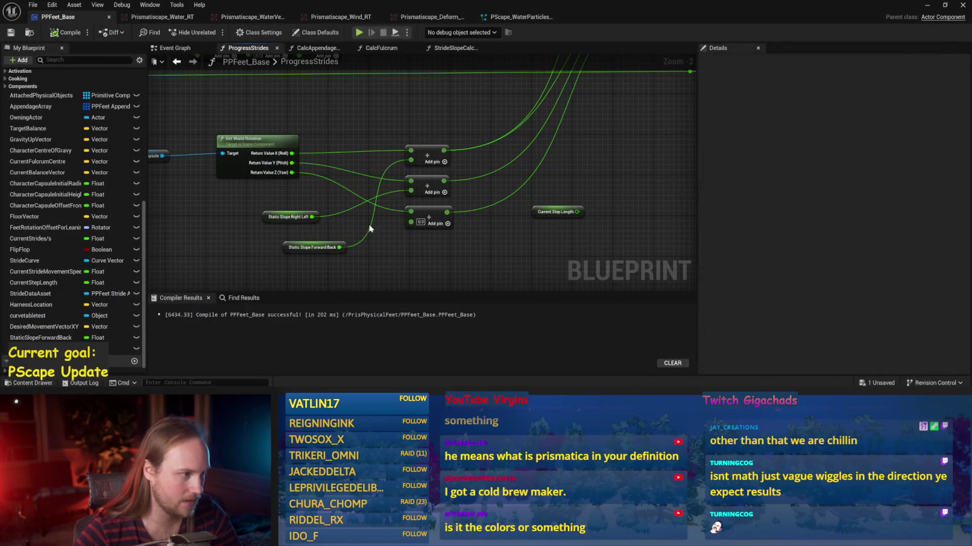
pyautogui.keyDown('alt'); pyautogui.click(411, 187); pyautogui.keyUp('alt')
pyautogui.keyDown('alt'); pyautogui.click(402, 152); pyautogui.keyUp('alt')
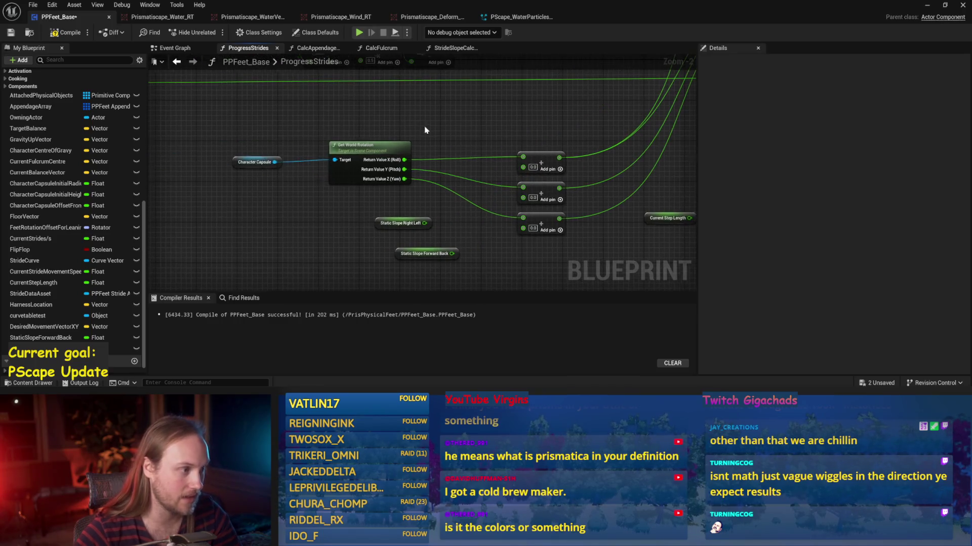
# Step: Move the Character Capsule node up and right, then compile and save PPFeet_Base
pyautogui.moveTo(256, 162); pyautogui.dragTo(279, 142)
pyautogui.click(218, 111)
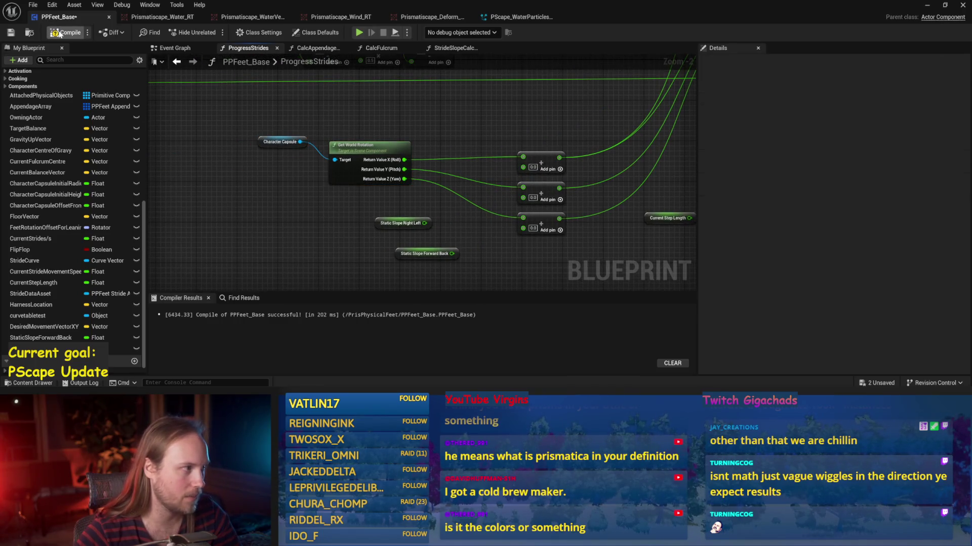
pyautogui.click(11, 32)
pyautogui.scroll(-1, 445, 143)
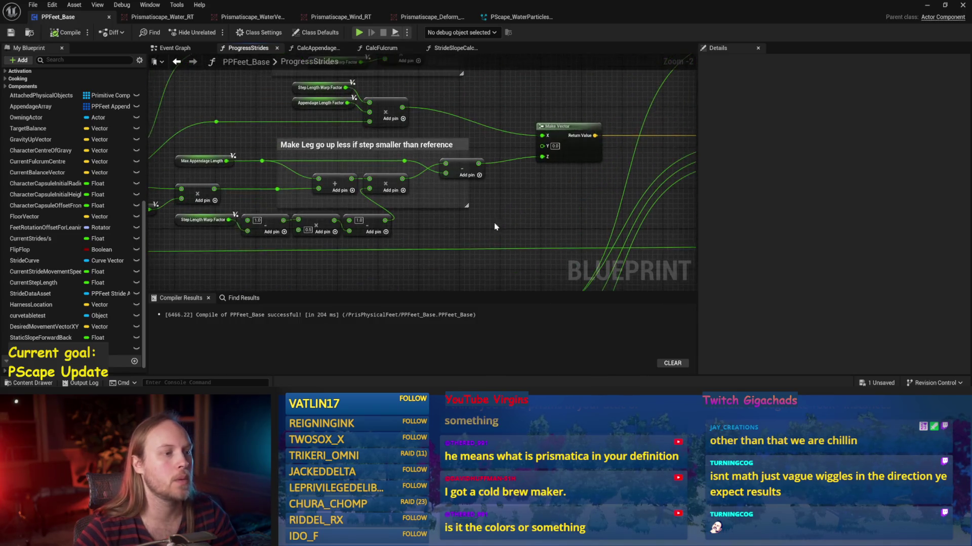
pyautogui.scroll(-1, 495, 223)
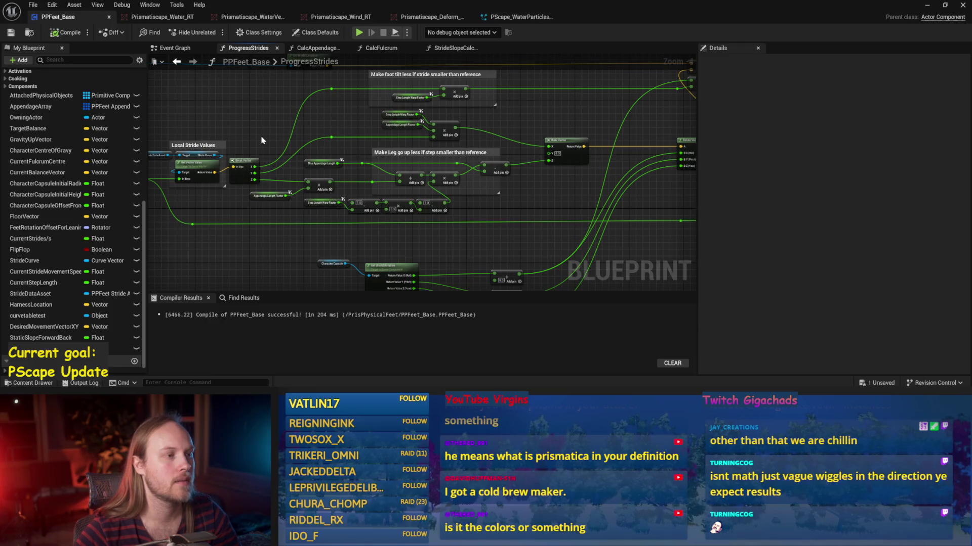
pyautogui.moveTo(570, 188); pyautogui.dragTo(504, 211)
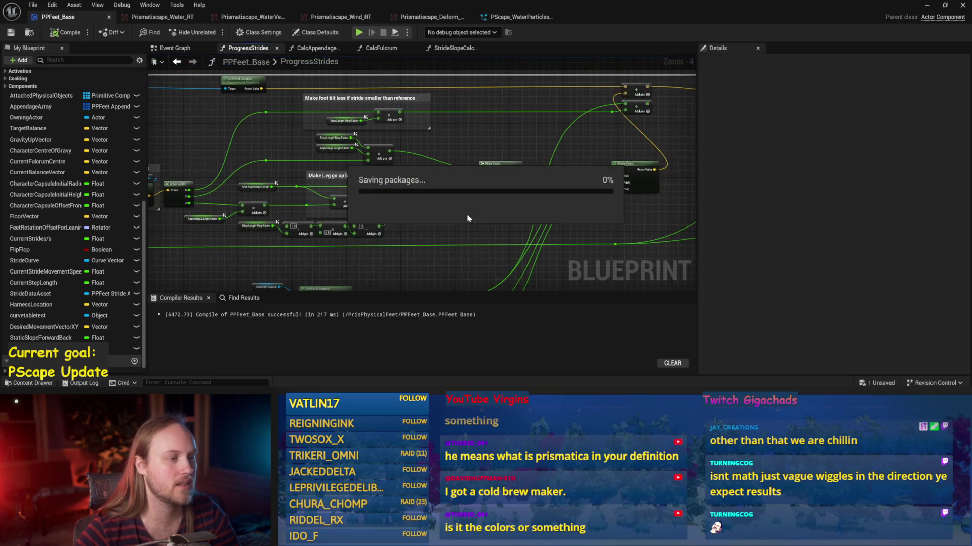
pyautogui.scroll(1, 481, 152)
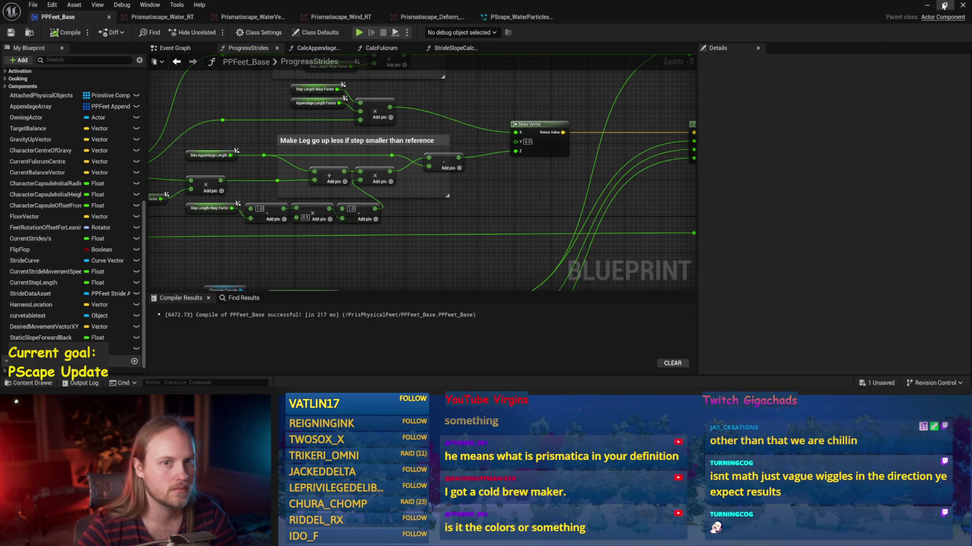
# Step: Check the running test level, stop playing, and save all changed assets
pyautogui.click(945, 6)
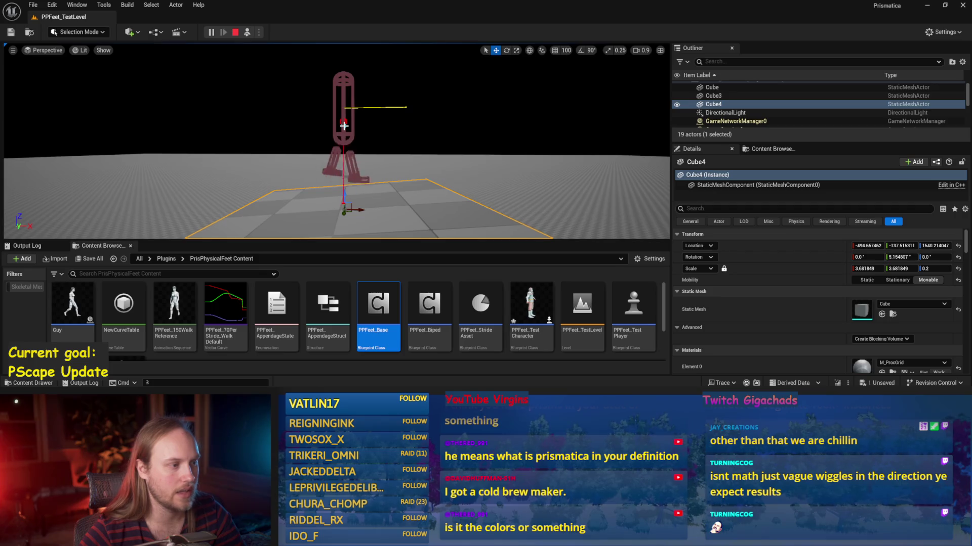
pyautogui.press('Escape')
pyautogui.hotkey('ctrl', 's')
# Step: Reopen PPFeet_Base, recompile it, and return to the level editor
pyautogui.doubleClick(379, 303)
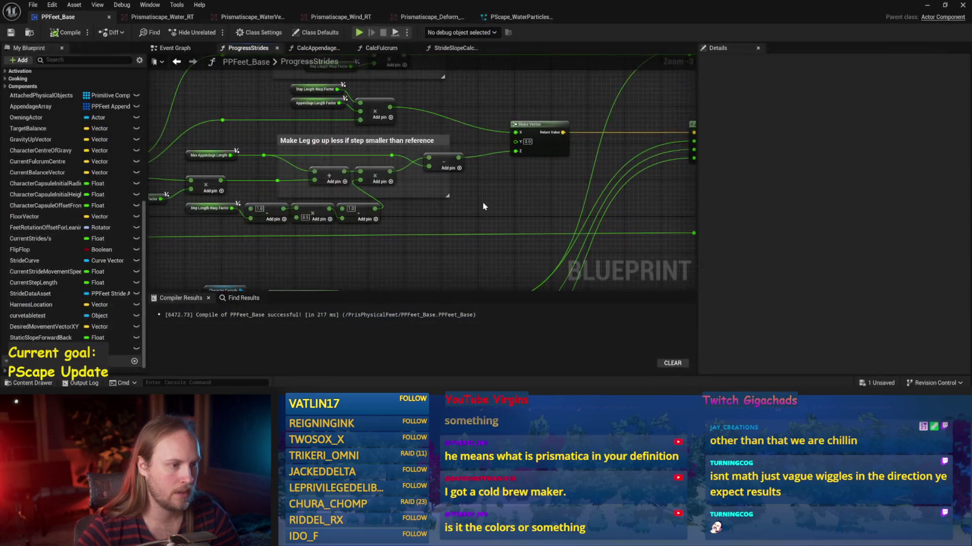
pyautogui.click(66, 35)
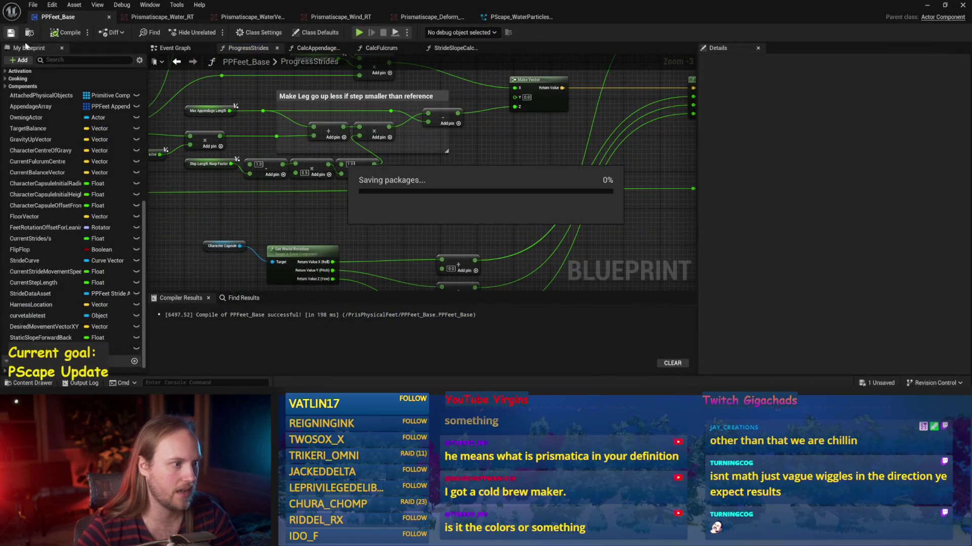
pyautogui.moveTo(430, 229); pyautogui.dragTo(450, 181)
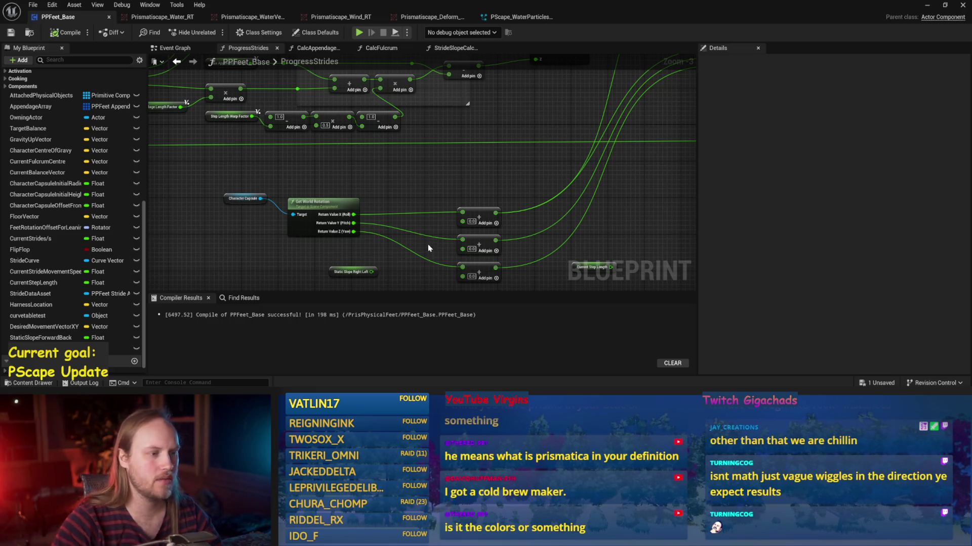
pyautogui.moveTo(414, 175); pyautogui.dragTo(406, 225)
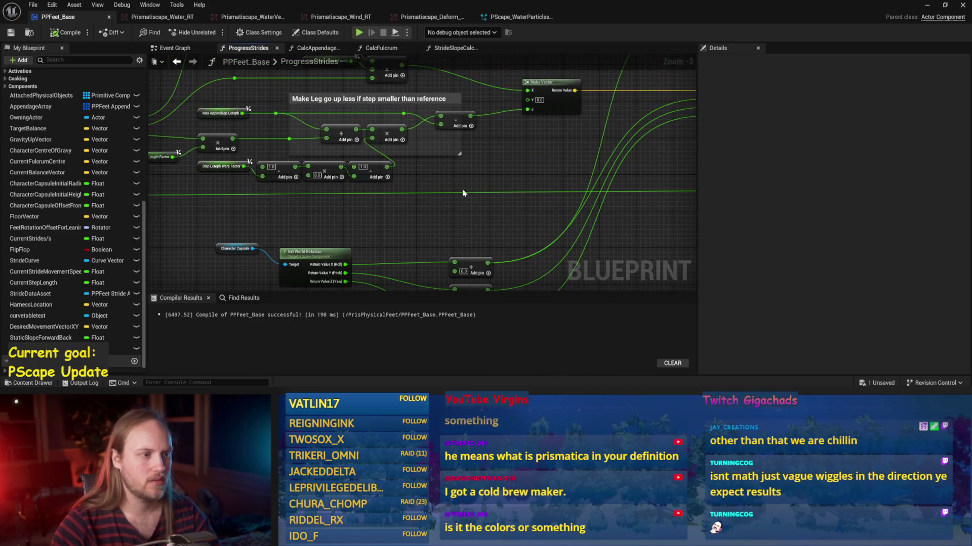
pyautogui.click(927, 5)
# Step: Reposition PPFeet_TestPlayer higher in the level and recompile PPFeet_Base
pyautogui.click(339, 136)
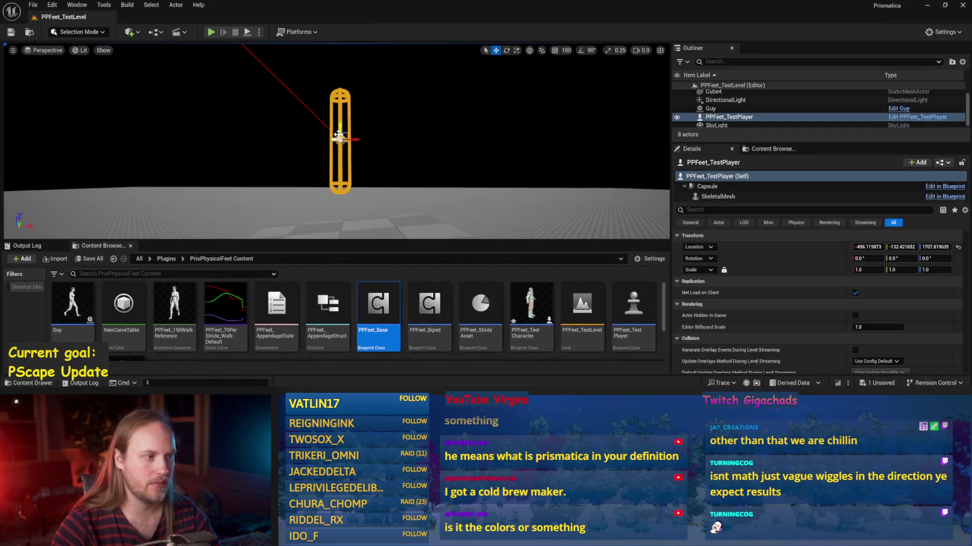
pyautogui.moveTo(338, 132); pyautogui.dragTo(306, 131)
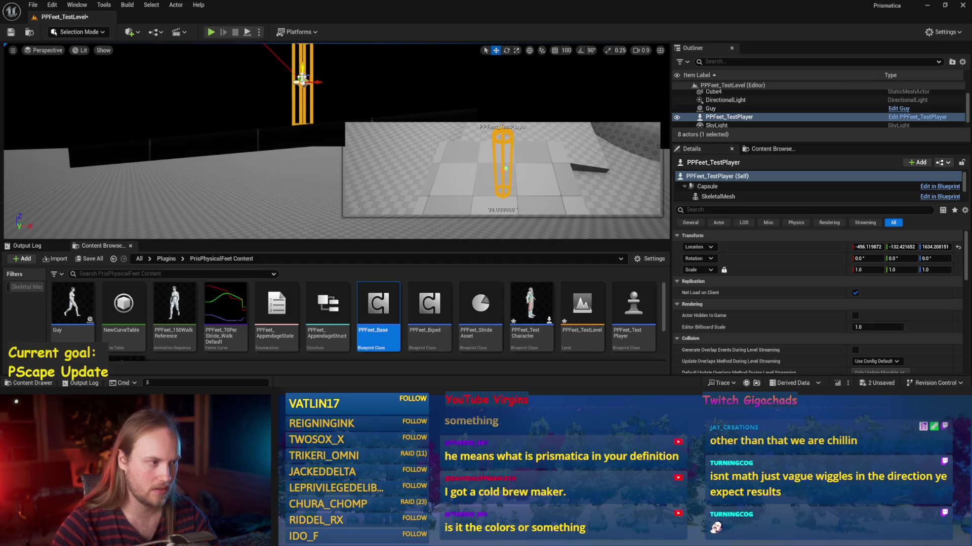
pyautogui.moveTo(300, 101); pyautogui.dragTo(301, 142)
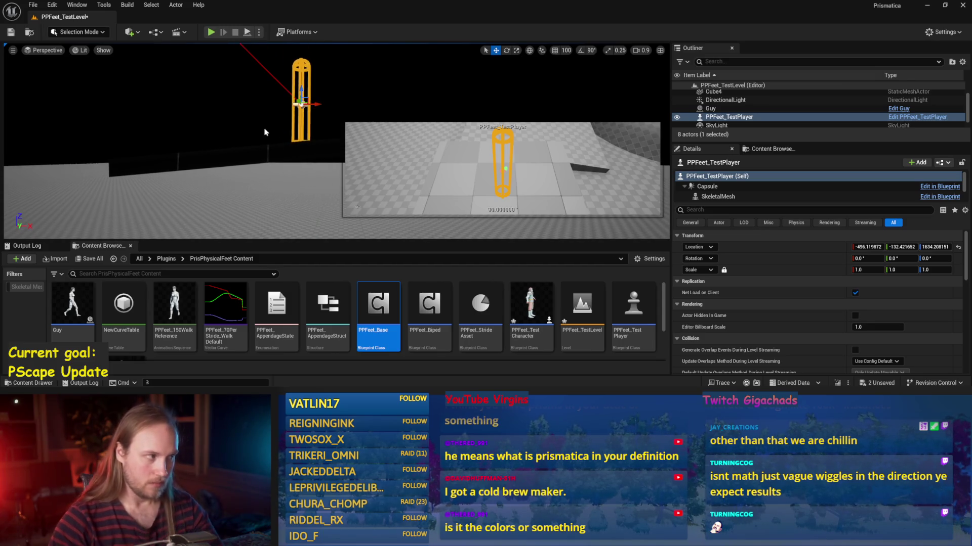
pyautogui.moveTo(295, 87); pyautogui.dragTo(295, 48)
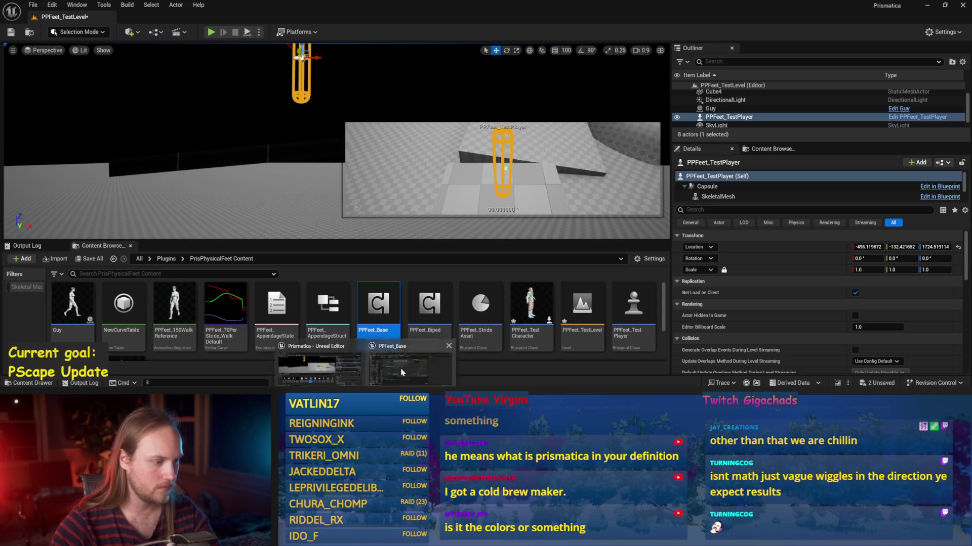
pyautogui.click(401, 374)
pyautogui.click(65, 33)
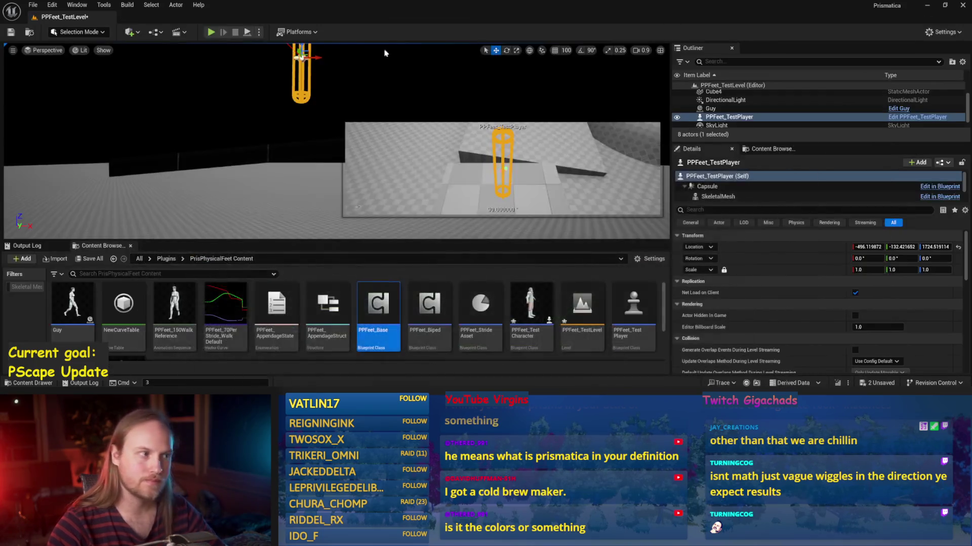
# Step: Play the level, shift the upper Cube5 platform sideways, inspect both platforms, stop, and reopen PPFeet_Base
pyautogui.hotkey('alt', 'p')
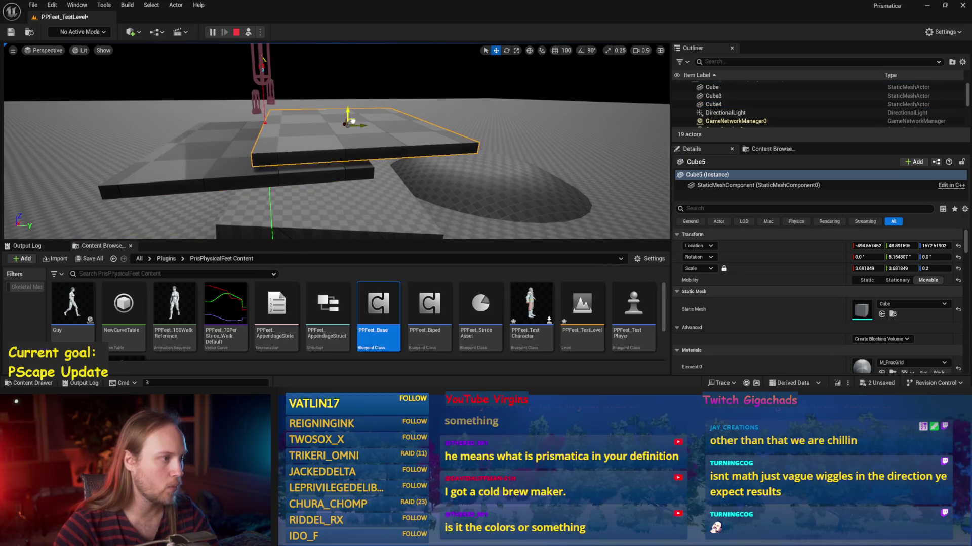
pyautogui.scroll(-2, 352, 127)
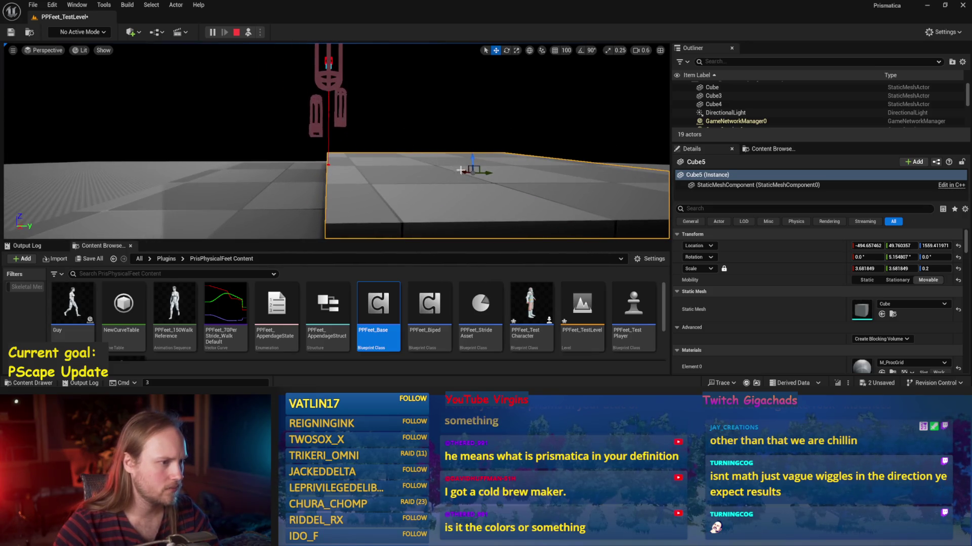
pyautogui.moveTo(472, 173)
pyautogui.mouseDown()
pyautogui.moveTo(491, 173)
pyautogui.moveTo(318, 156)
pyautogui.mouseUp()
pyautogui.scroll(-1, 317, 155)
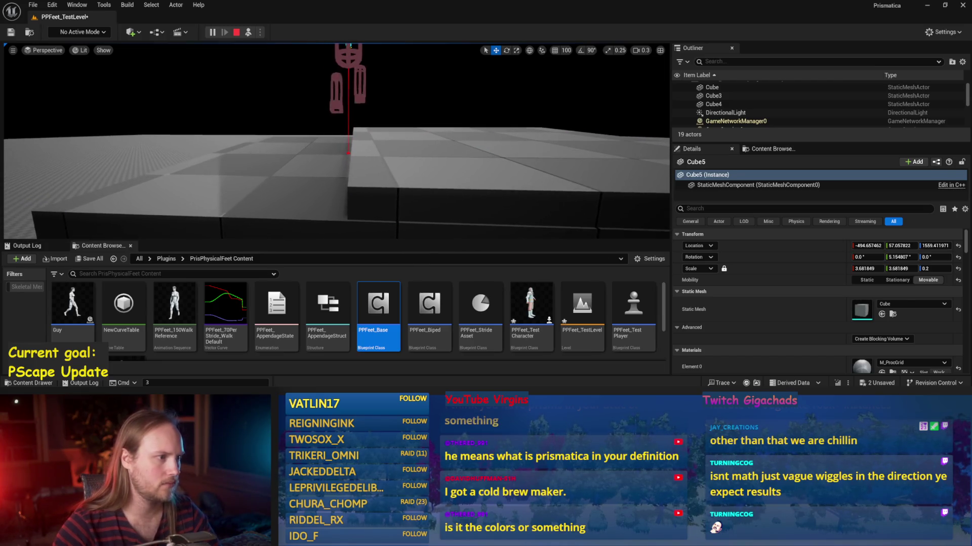
pyautogui.moveTo(342, 107); pyautogui.dragTo(342, 108)
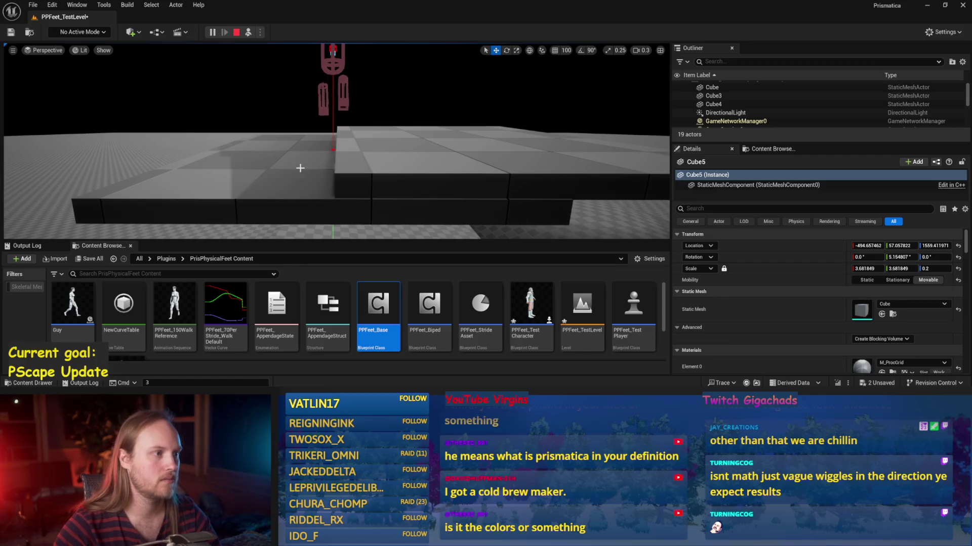
pyautogui.moveTo(339, 140); pyautogui.dragTo(336, 146)
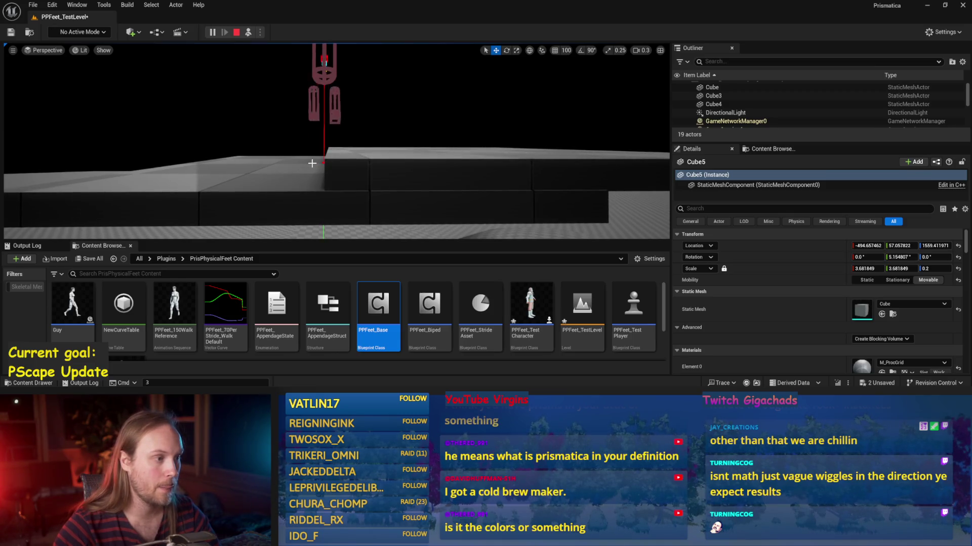
pyautogui.press('Escape')
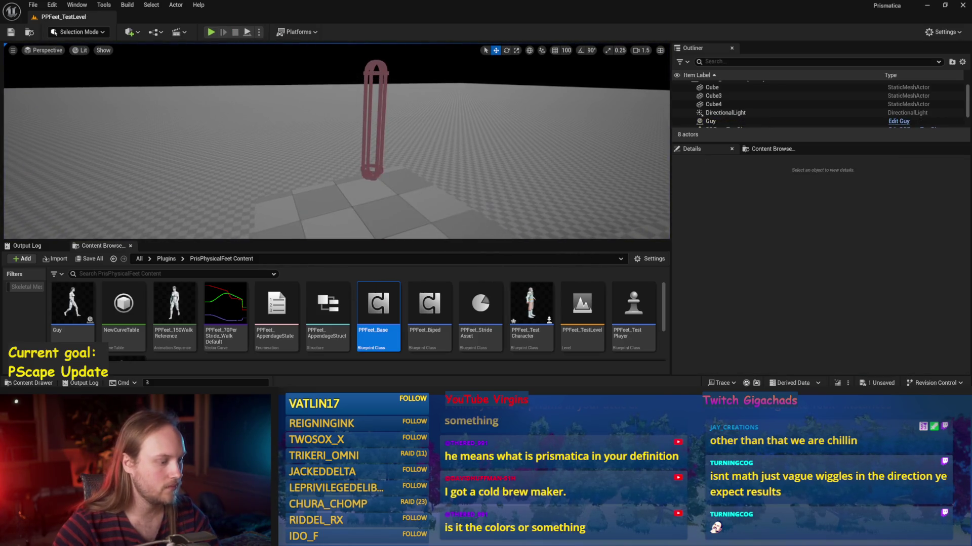
pyautogui.doubleClick(378, 309)
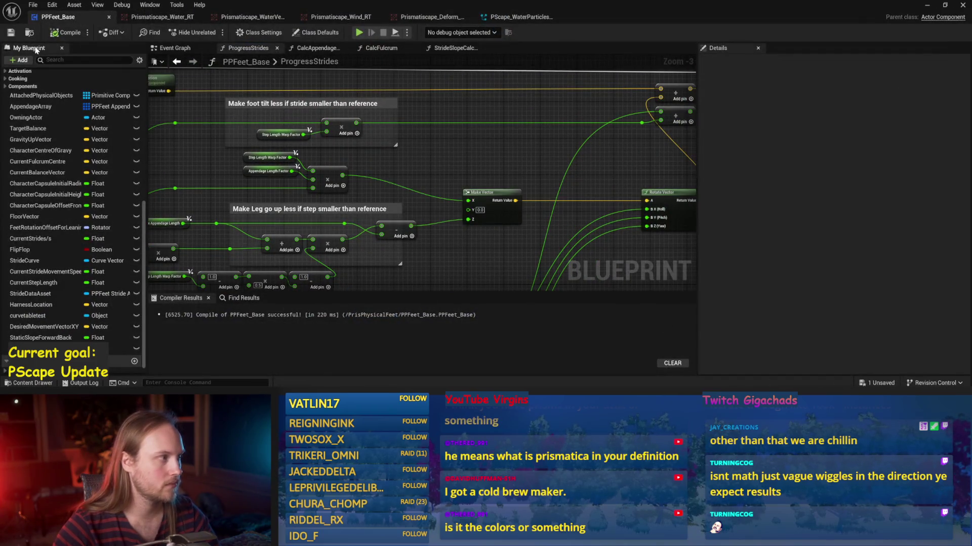
# Step: Pan over the ProgressStrides graph, then return to the level and start a new play test
pyautogui.moveTo(397, 156)
pyautogui.mouseDown()
pyautogui.moveTo(500, 108)
pyautogui.moveTo(475, 136)
pyautogui.mouseUp()
pyautogui.scroll(-1, 499, 107)
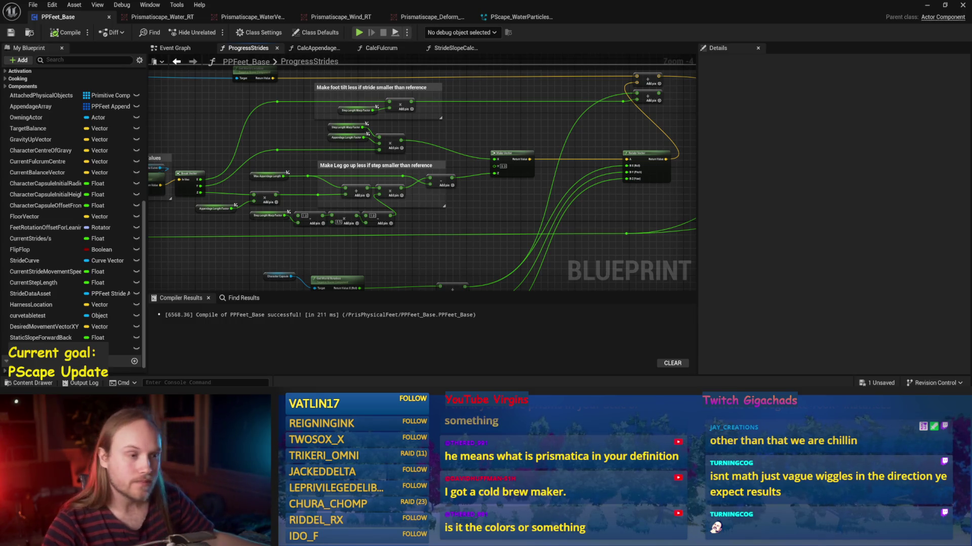
pyautogui.moveTo(510, 197); pyautogui.dragTo(500, 162)
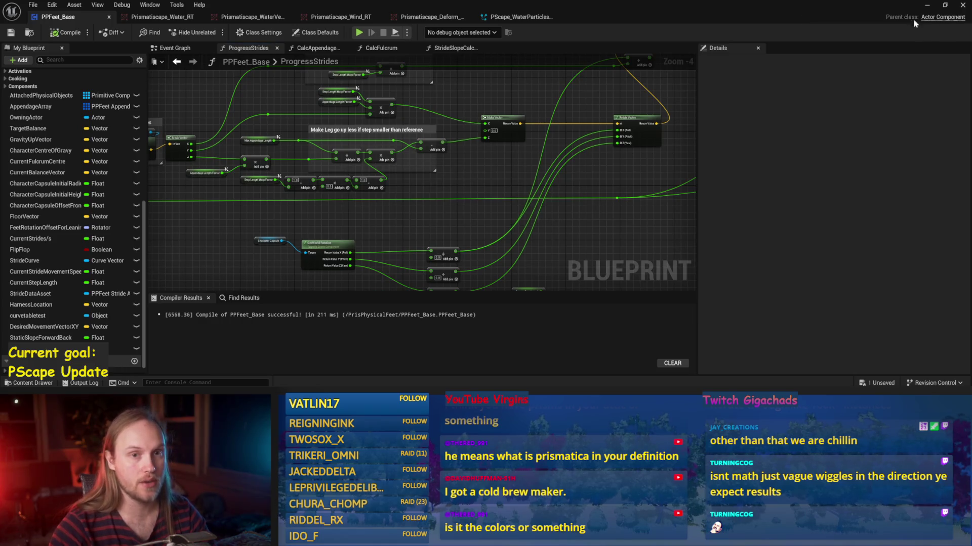
pyautogui.click(926, 5)
pyautogui.click(246, 33)
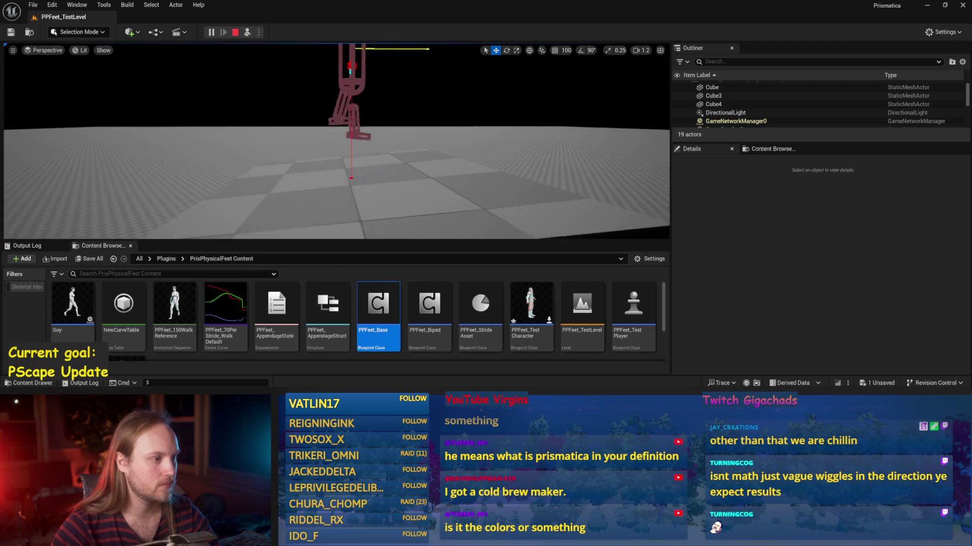
# Step: During play, tilt Cube4 into a steep slope, raise it under the walker, then stop
pyautogui.click(355, 202)
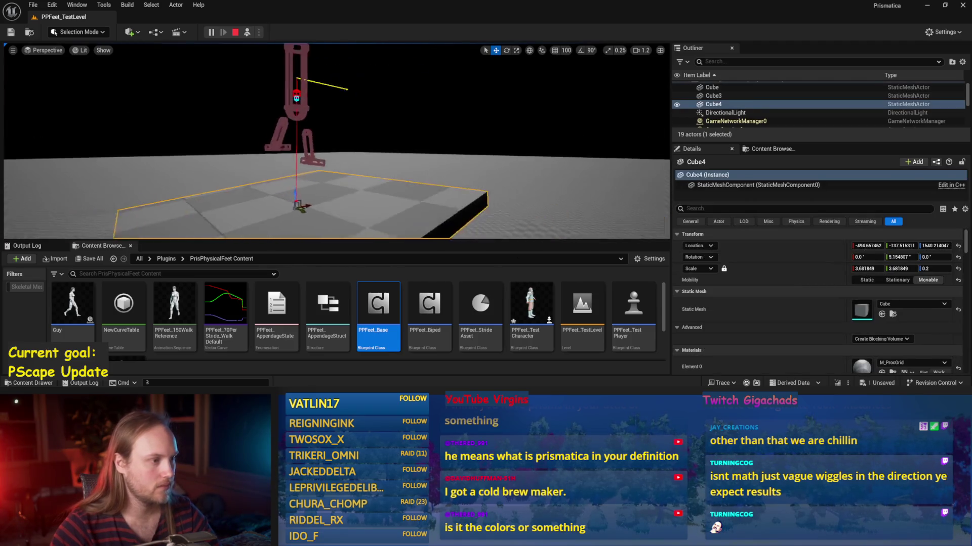
pyautogui.scroll(3, 311, 145)
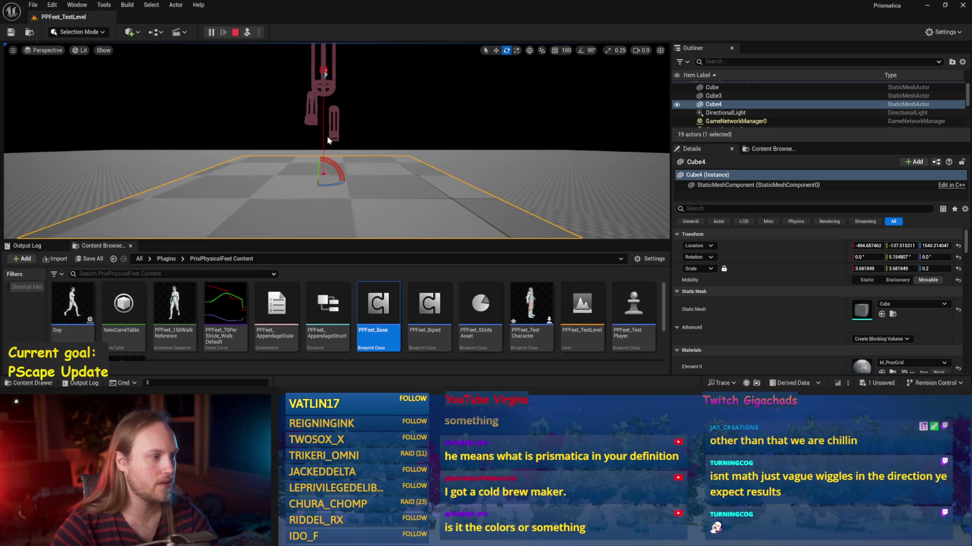
pyautogui.moveTo(338, 166); pyautogui.dragTo(347, 156)
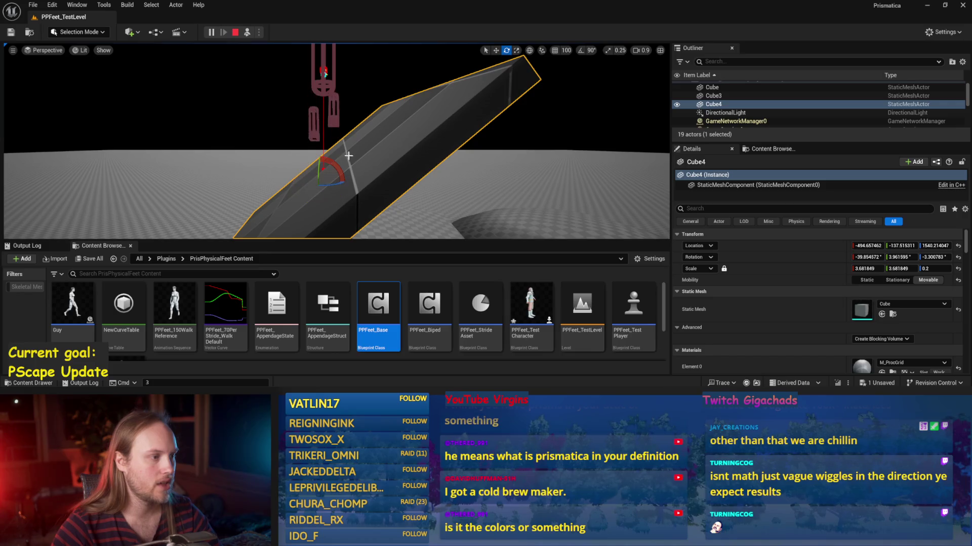
pyautogui.scroll(2, 313, 107)
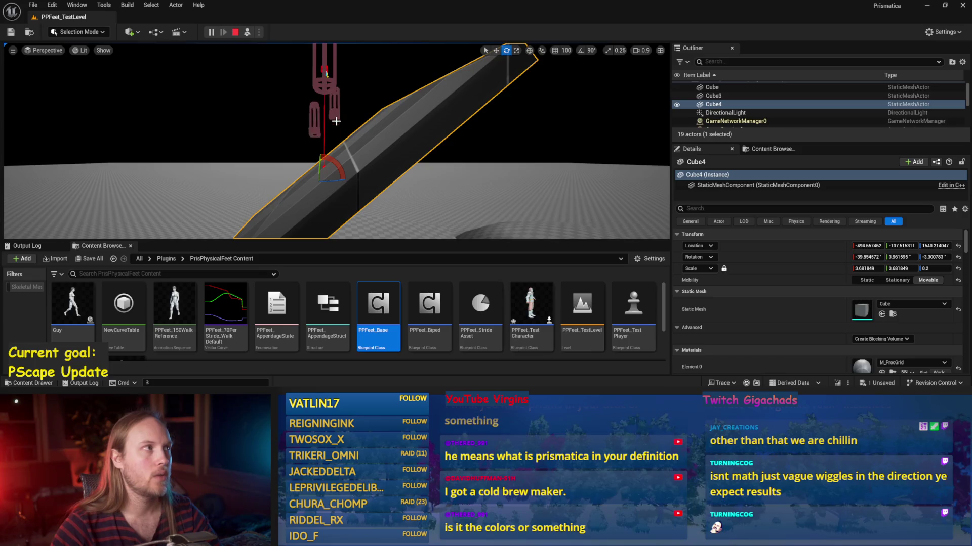
pyautogui.press('w')
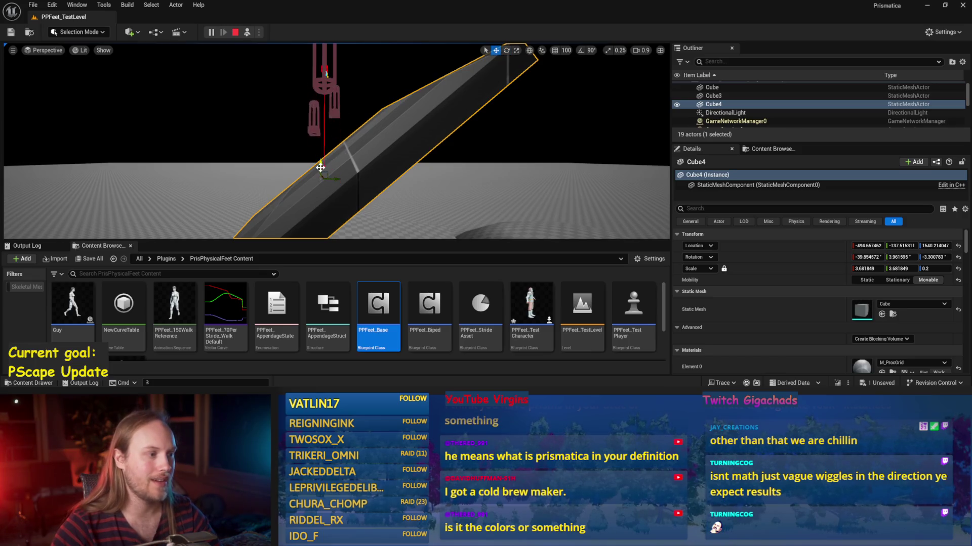
pyautogui.moveTo(320, 168); pyautogui.dragTo(320, 152)
pyautogui.moveTo(310, 116); pyautogui.dragTo(311, 116)
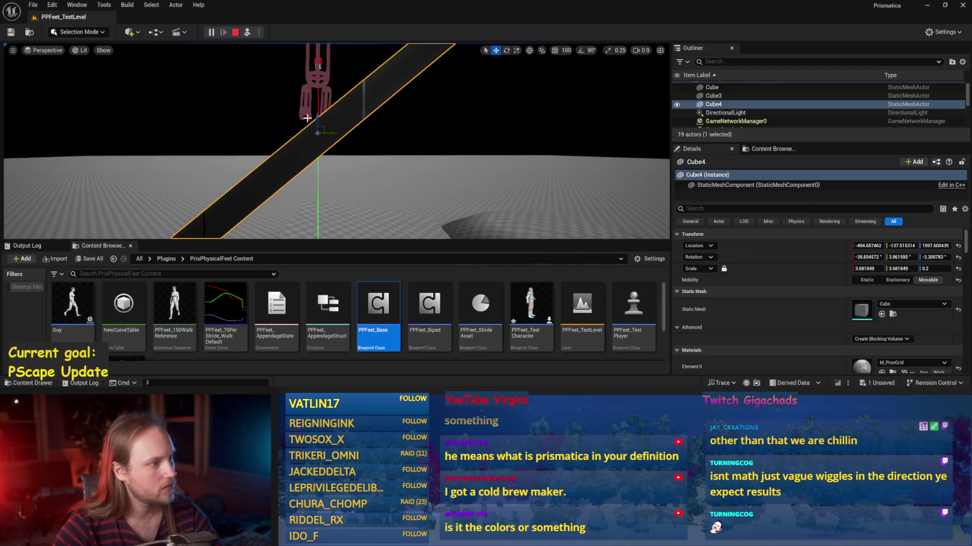
pyautogui.scroll(3, 314, 115)
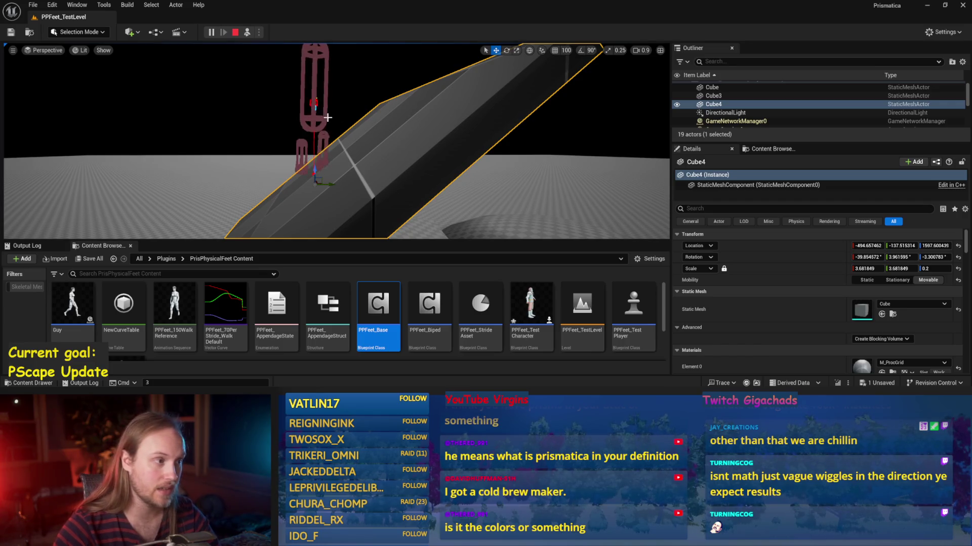
pyautogui.press('Escape')
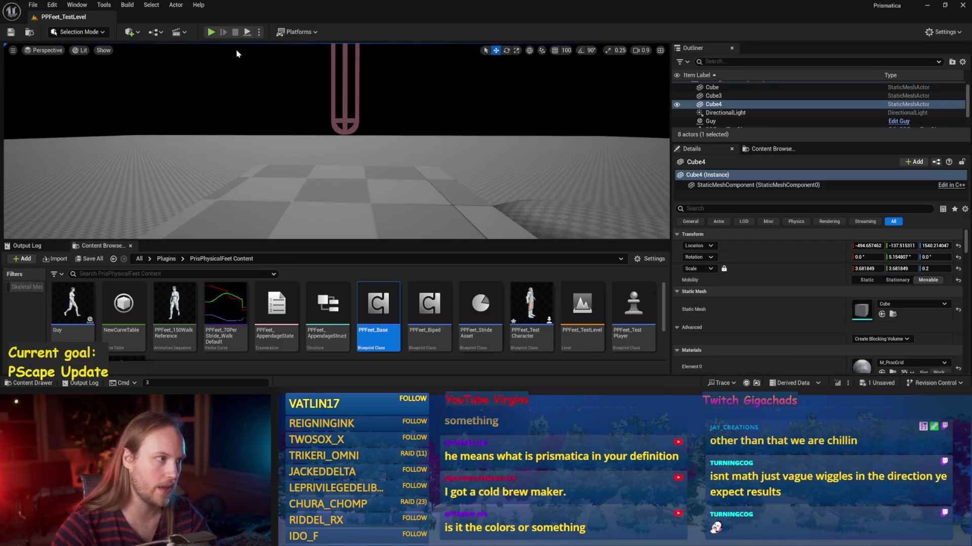
# Step: Replay, tilt Cube4 to about -32.73 degrees, raise it, then stop the test
pyautogui.click(211, 32)
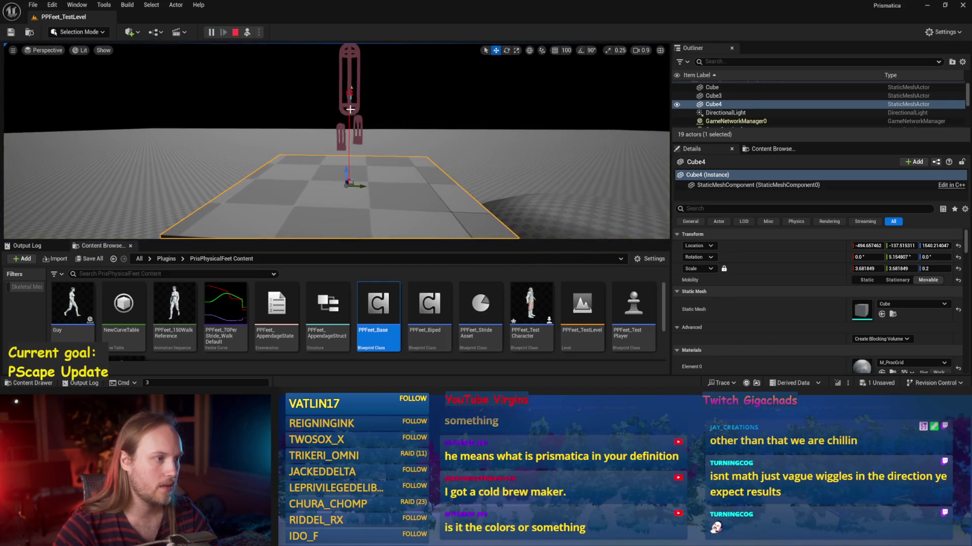
pyautogui.press('e')
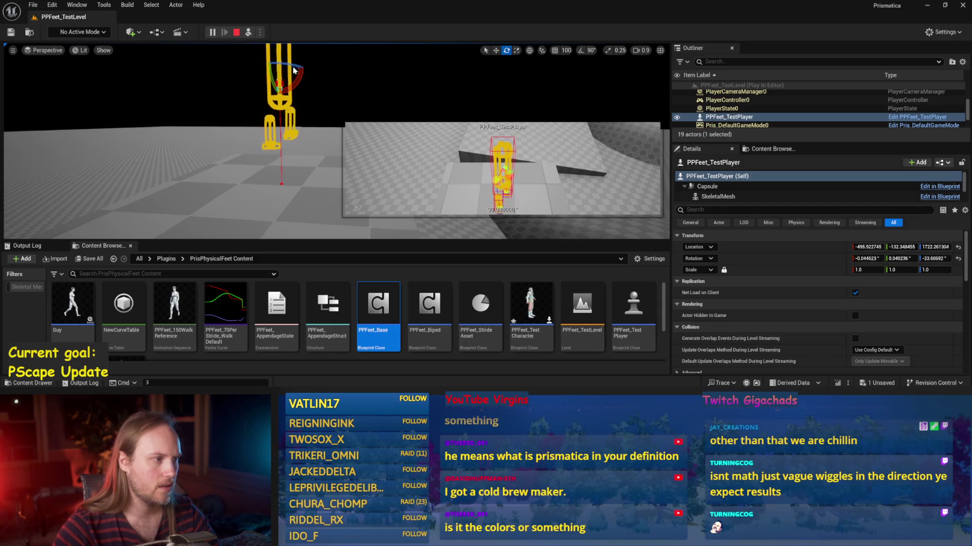
pyautogui.click(279, 145)
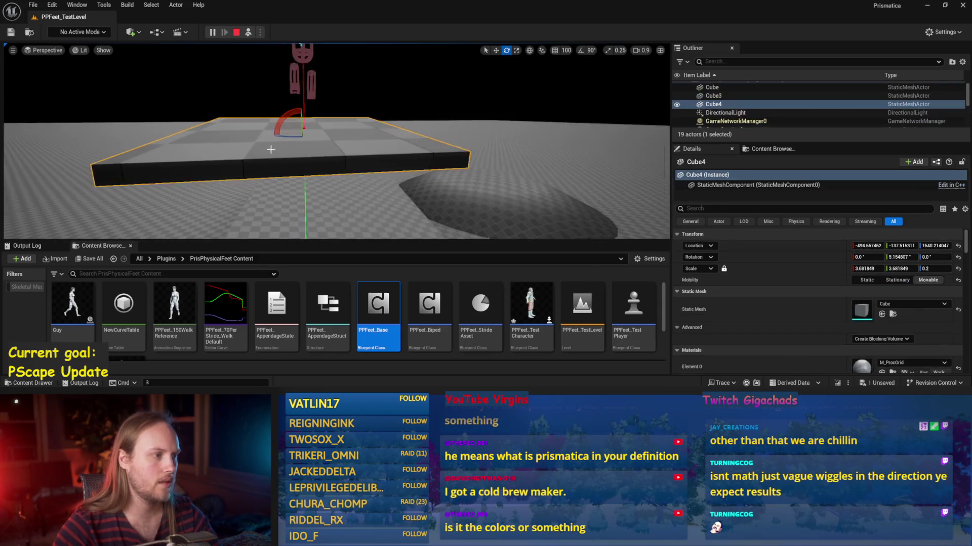
pyautogui.moveTo(293, 146); pyautogui.dragTo(313, 192)
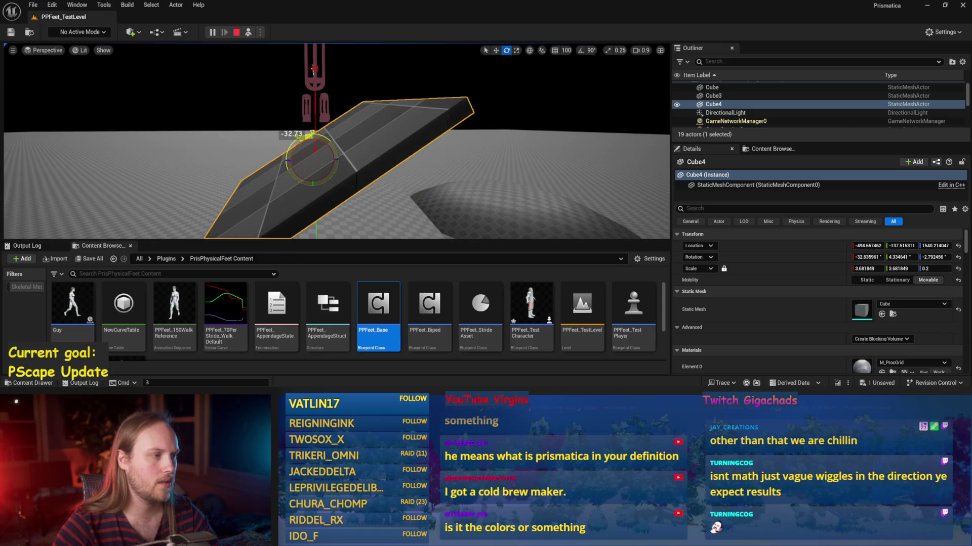
pyautogui.press('w')
pyautogui.moveTo(312, 145); pyautogui.dragTo(312, 132)
pyautogui.scroll(2, 317, 141)
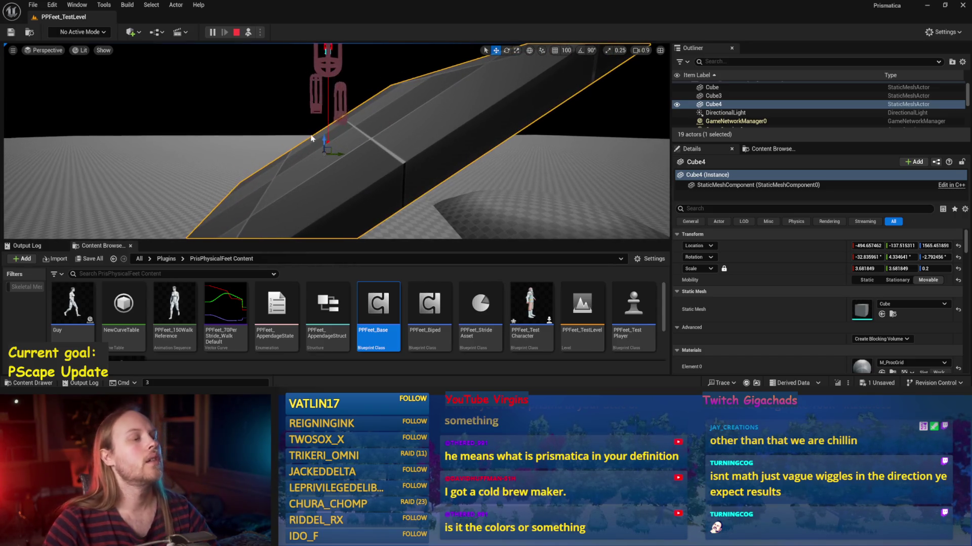
pyautogui.press('Escape')
# Step: Save all modified assets and reopen the PPFeet_Base blueprint
pyautogui.hotkey('ctrl', 's')
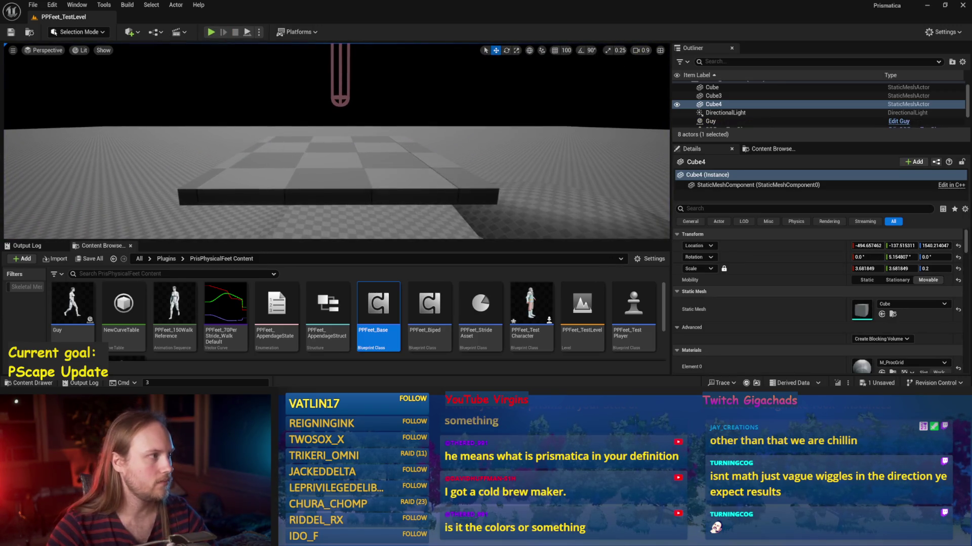
pyautogui.click(33, 5)
pyautogui.click(50, 129)
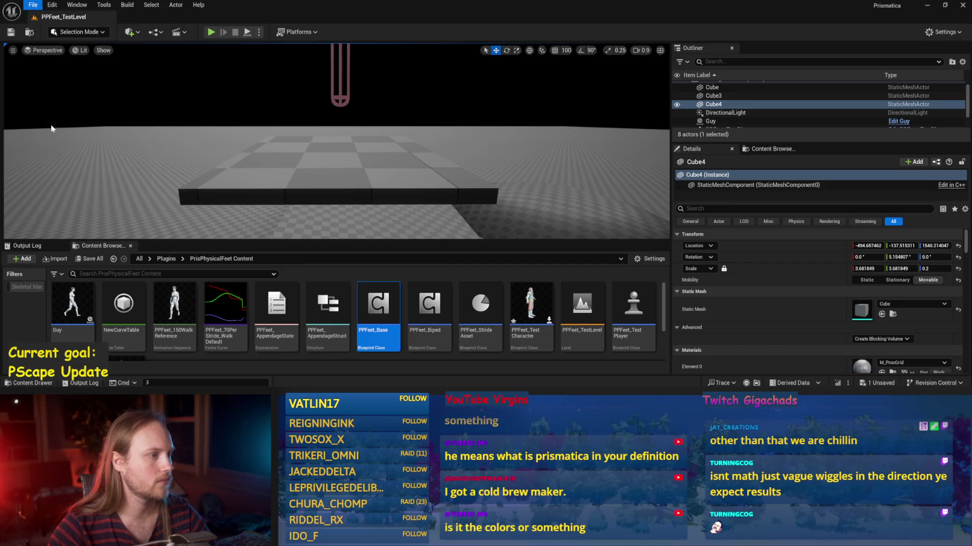
pyautogui.doubleClick(378, 308)
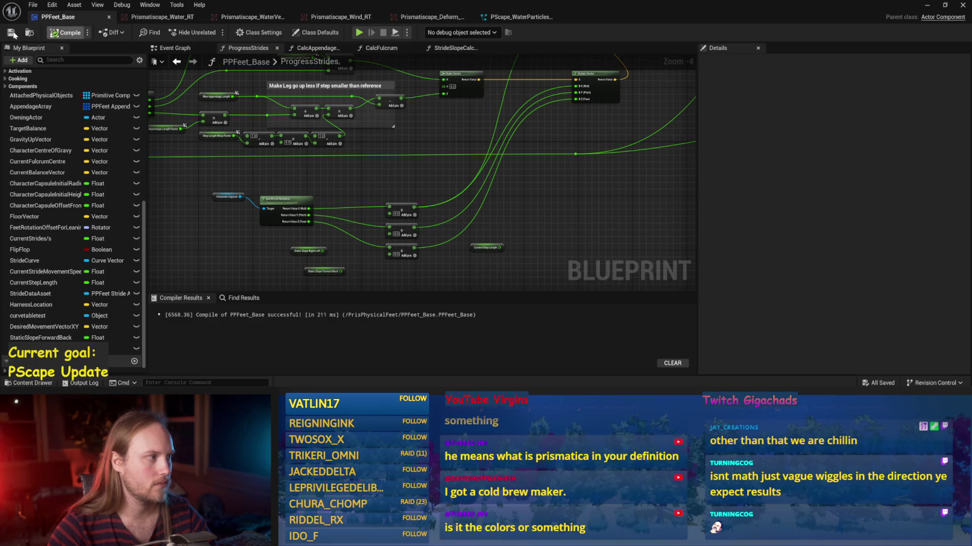
# Step: Save PPFeet_Base and pan the ProgressStrides graph to the leg-height nodes
pyautogui.scroll(2, 400, 163)
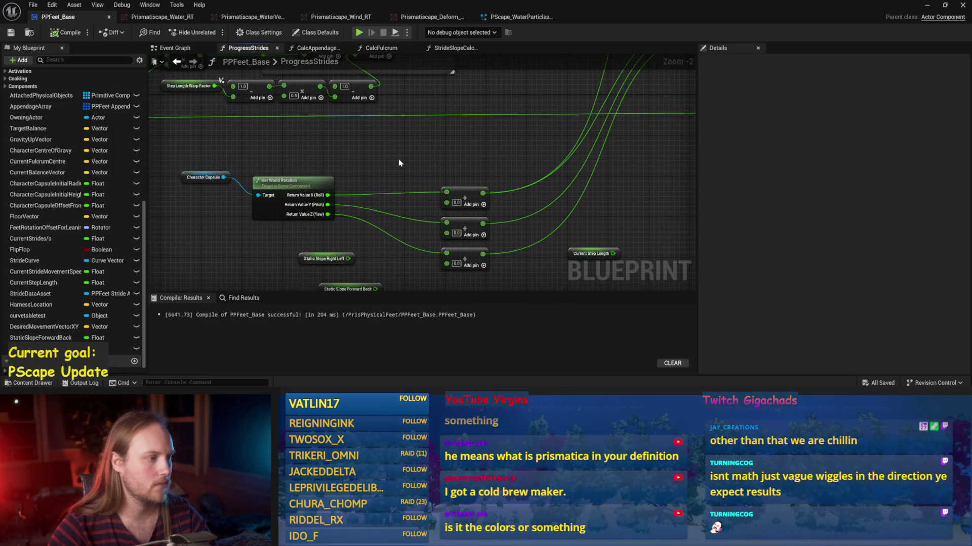
pyautogui.scroll(-1, 403, 177)
pyautogui.hotkey('ctrl', 's')
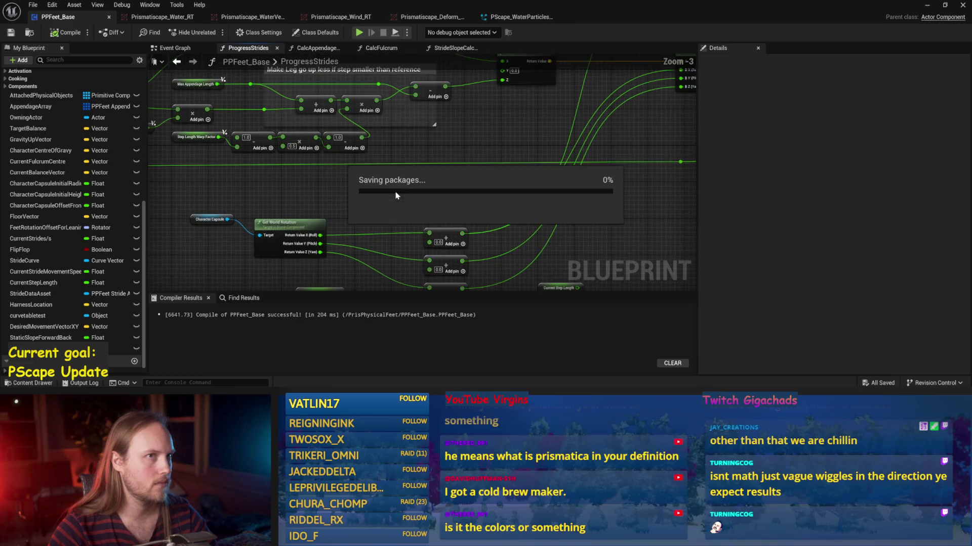
pyautogui.moveTo(396, 187); pyautogui.dragTo(417, 182)
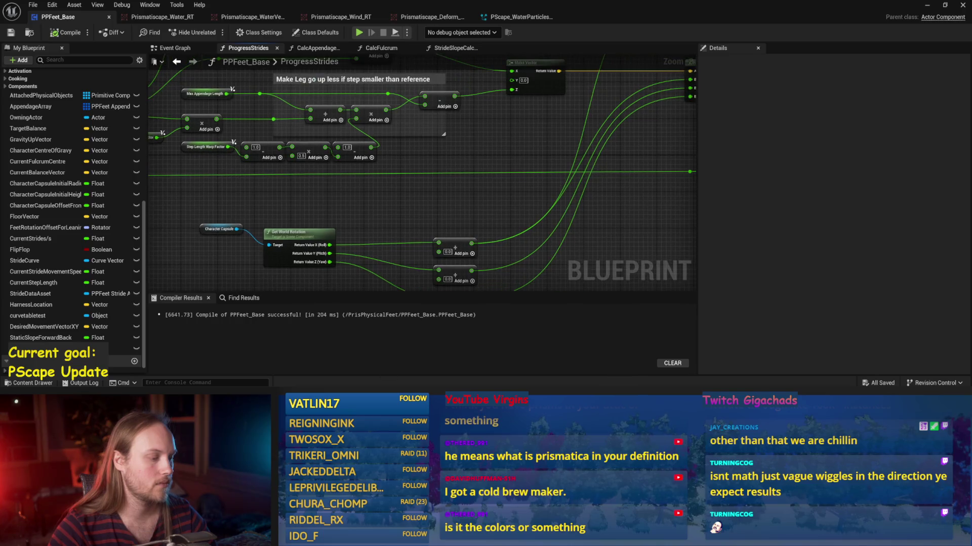
# Step: Switch to the Paint sketch and undo a stray yellow stroke
pyautogui.hotkey('alt', 'Tab')
pyautogui.moveTo(187, 110); pyautogui.dragTo(172, 167)
pyautogui.hotkey('ctrl', 'z')
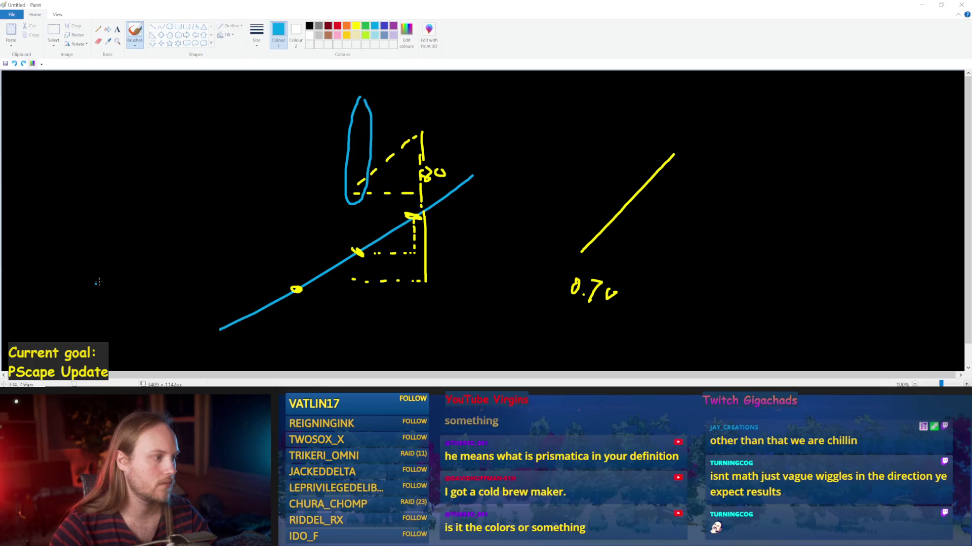
# Step: Draw a blue slope line with a capsule above it, and a yellow post inside the left loop
pyautogui.moveTo(95, 284); pyautogui.dragTo(240, 180)
pyautogui.moveTo(143, 112)
pyautogui.mouseDown()
pyautogui.moveTo(132, 159)
pyautogui.moveTo(156, 130)
pyautogui.mouseUp()
pyautogui.click(357, 27)
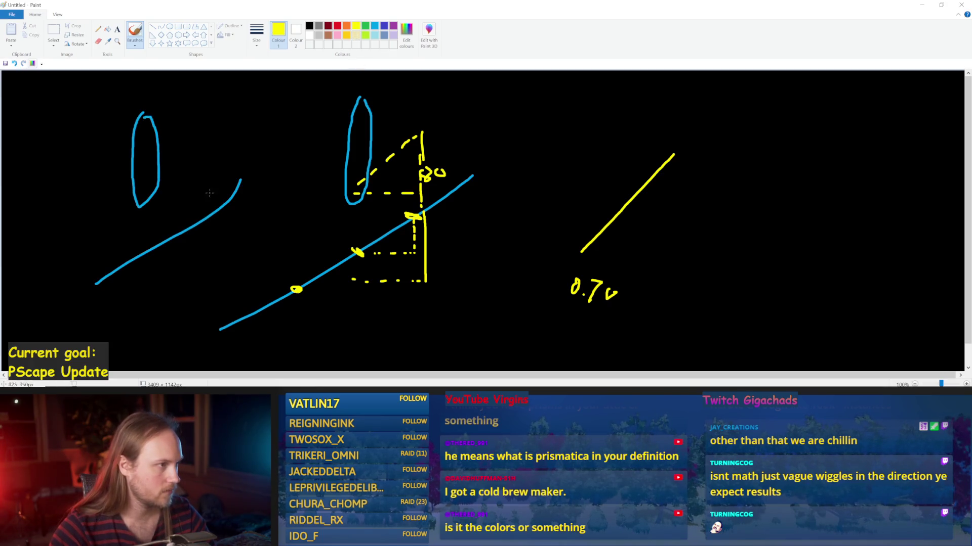
pyautogui.hotkey('ctrl', 'z')
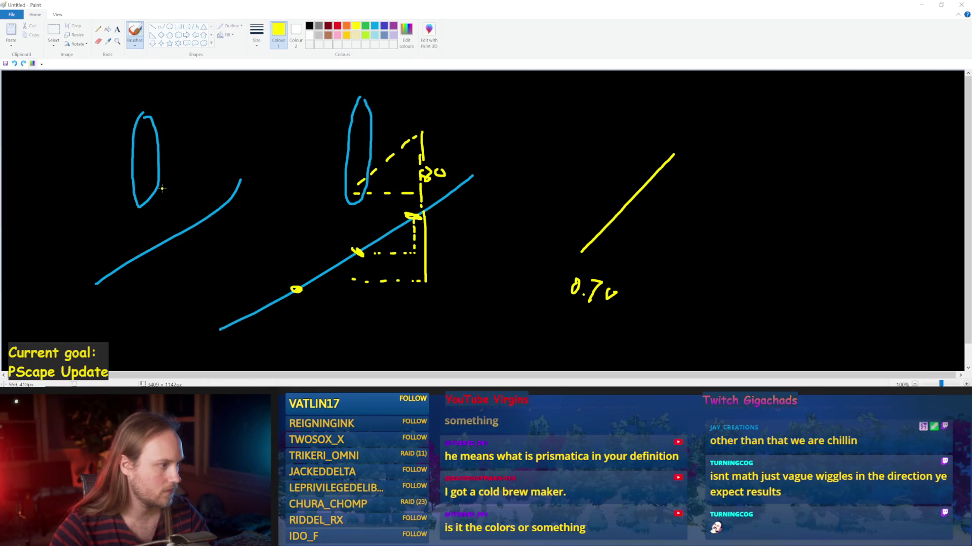
pyautogui.moveTo(155, 240); pyautogui.dragTo(155, 245)
pyautogui.moveTo(136, 190); pyautogui.dragTo(137, 212)
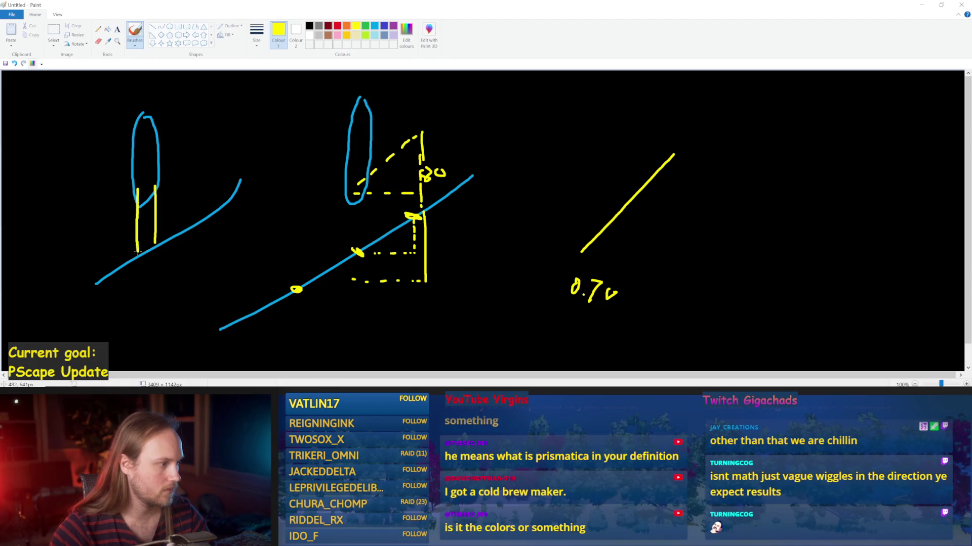
pyautogui.moveTo(137, 251); pyautogui.dragTo(137, 252)
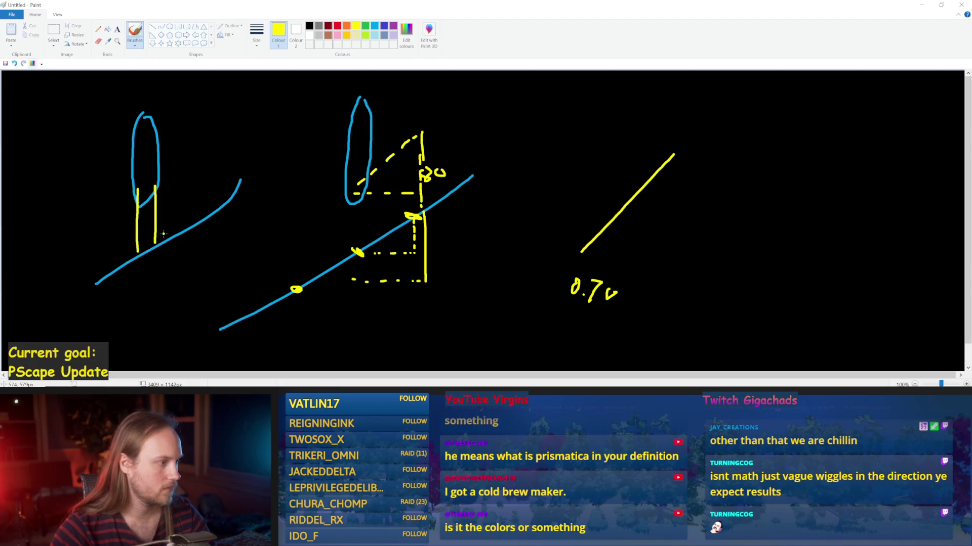
# Step: After undoing trial arrow, ellipse and foot strokes, draw a yellow upward arrow beside the post, then return to Unreal
pyautogui.moveTo(93, 187)
pyautogui.mouseDown()
pyautogui.moveTo(126, 226)
pyautogui.moveTo(108, 230)
pyautogui.mouseUp()
pyautogui.hotkey('ctrl', 'z')
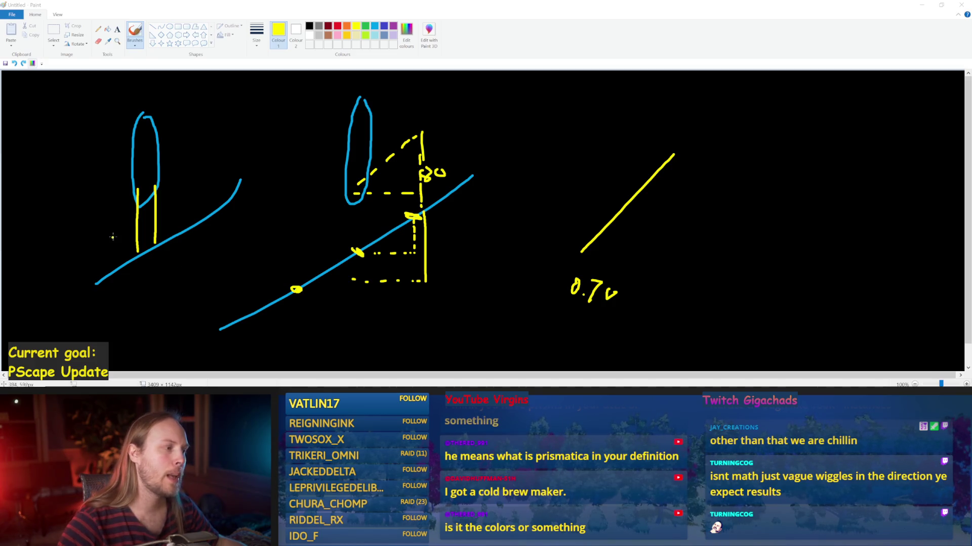
pyautogui.moveTo(125, 234)
pyautogui.mouseDown()
pyautogui.moveTo(117, 212)
pyautogui.moveTo(127, 218)
pyautogui.mouseUp()
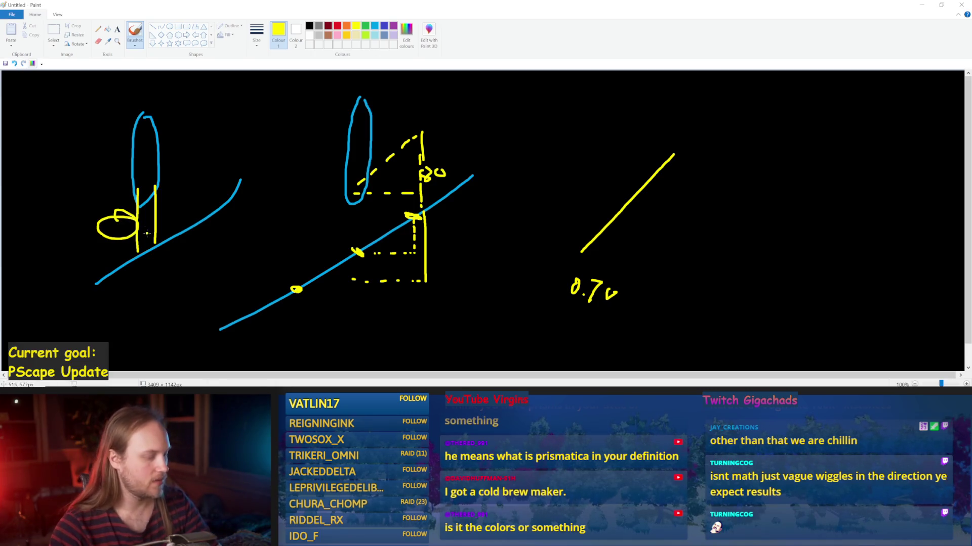
pyautogui.hotkey('ctrl', 'z')
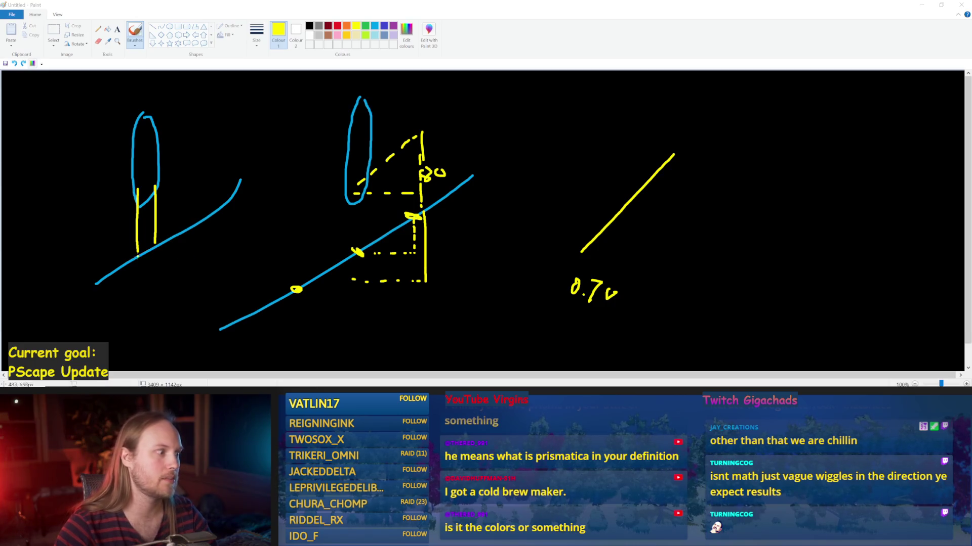
pyautogui.moveTo(137, 253); pyautogui.dragTo(110, 253)
pyautogui.hotkey('ctrl', 'z')
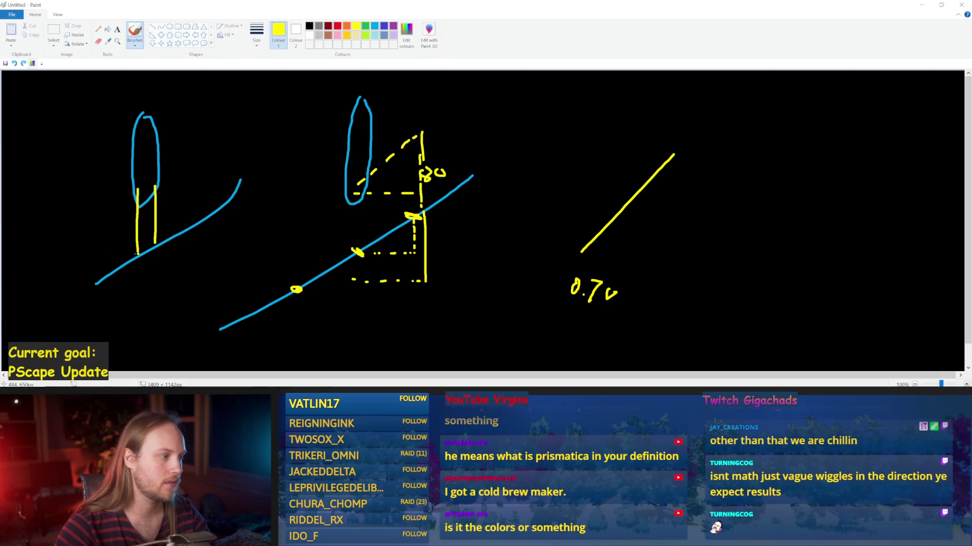
pyautogui.moveTo(167, 232)
pyautogui.mouseDown()
pyautogui.moveTo(193, 223)
pyautogui.moveTo(174, 208)
pyautogui.mouseUp()
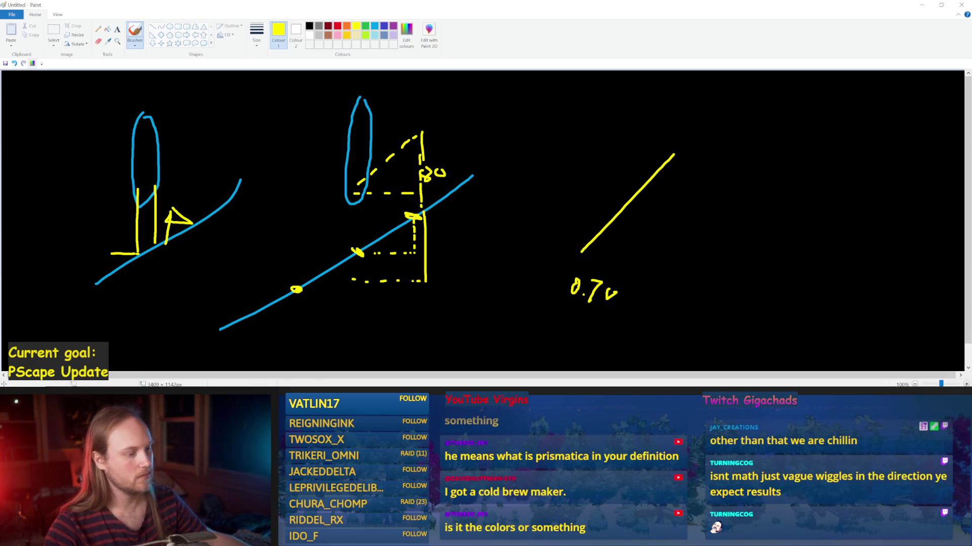
pyautogui.click(407, 366)
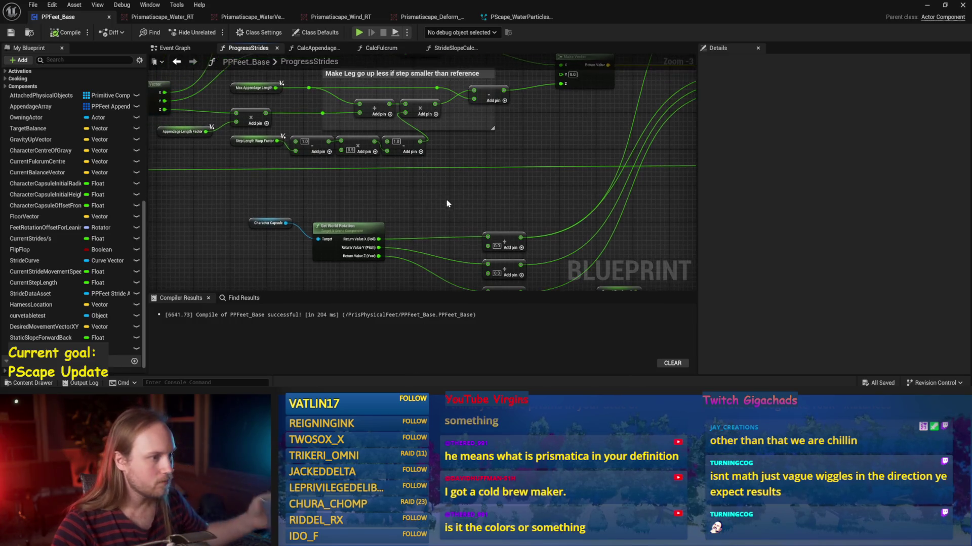
# Step: Recompile PPFeet_Base and bring up the PPFeet_TestLevel editor
pyautogui.scroll(-1, 414, 211)
pyautogui.click(65, 32)
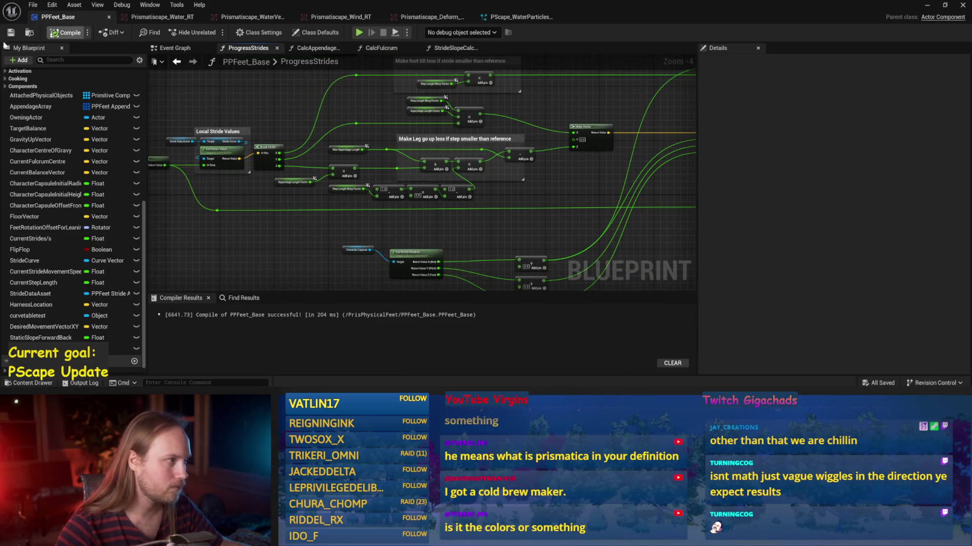
pyautogui.click(926, 6)
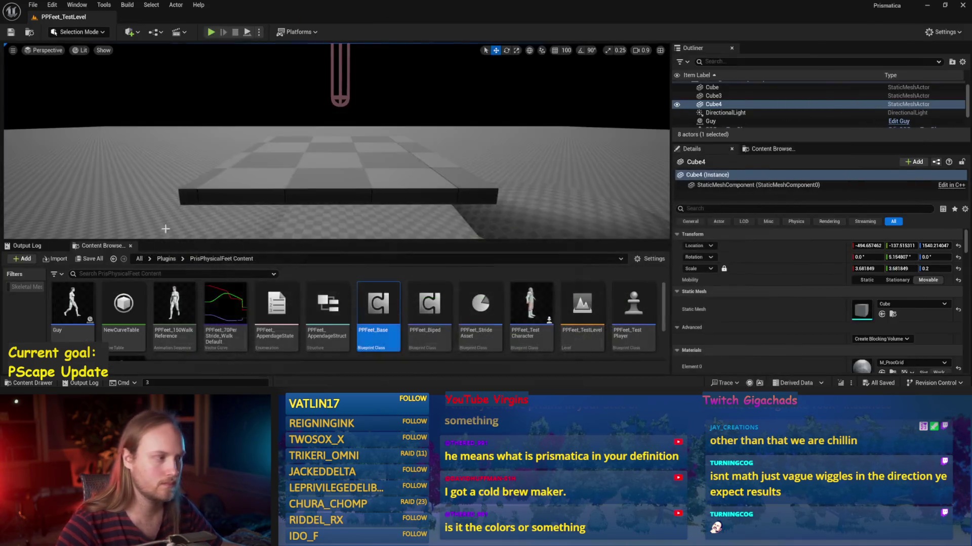
# Step: Back in Paint, try red strokes along the blue slope and undo them
pyautogui.hotkey('alt', 'Tab')
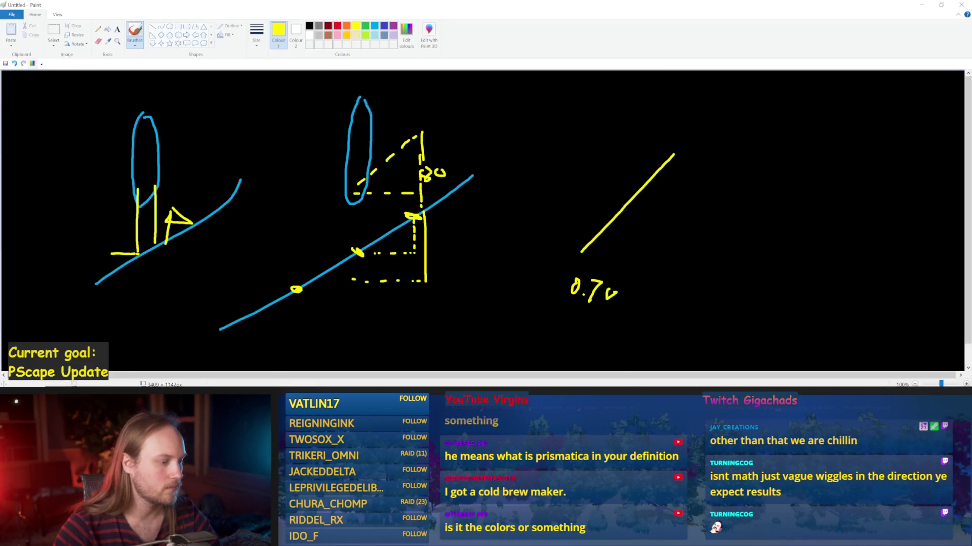
pyautogui.click(337, 25)
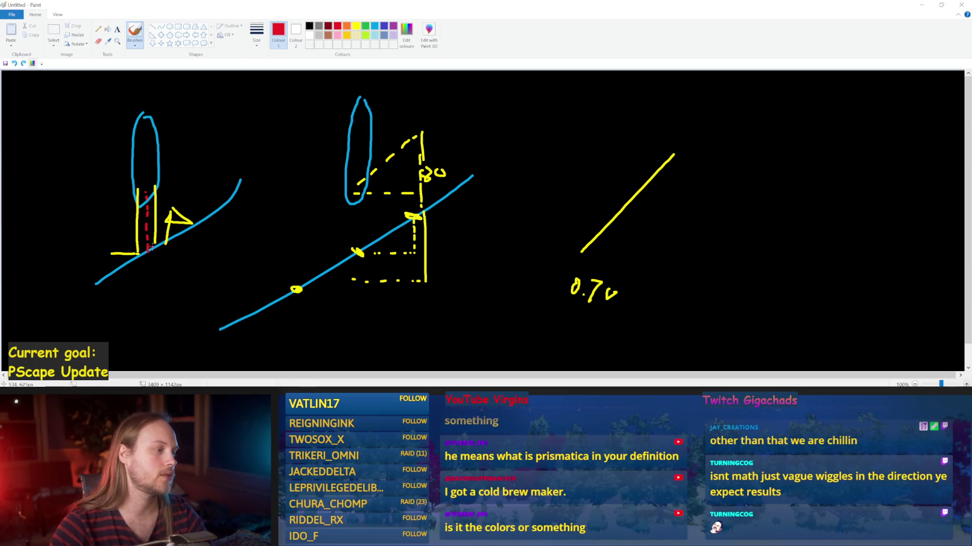
pyautogui.hotkey('ctrl', 'z')
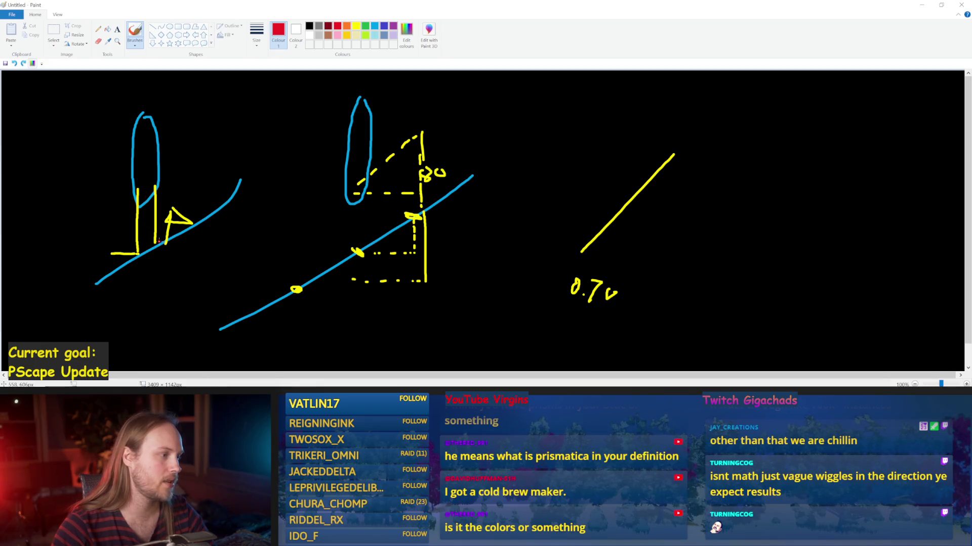
pyautogui.moveTo(161, 240); pyautogui.dragTo(123, 261)
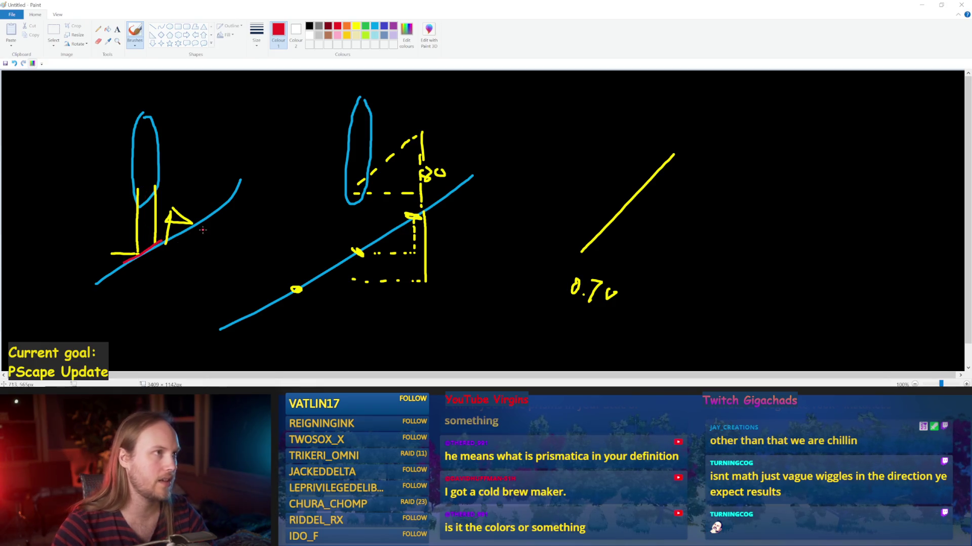
pyautogui.hotkey('ctrl', 'z')
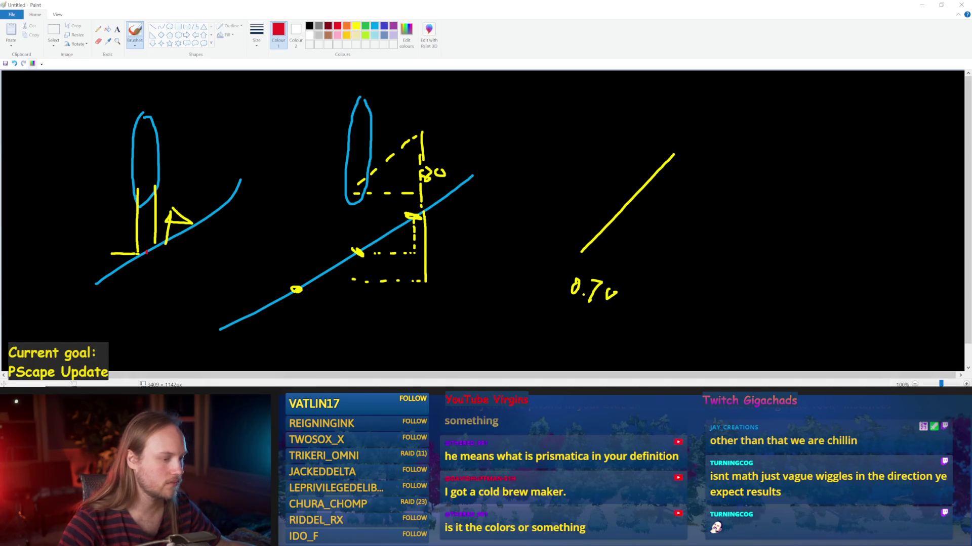
pyautogui.moveTo(364, 536)
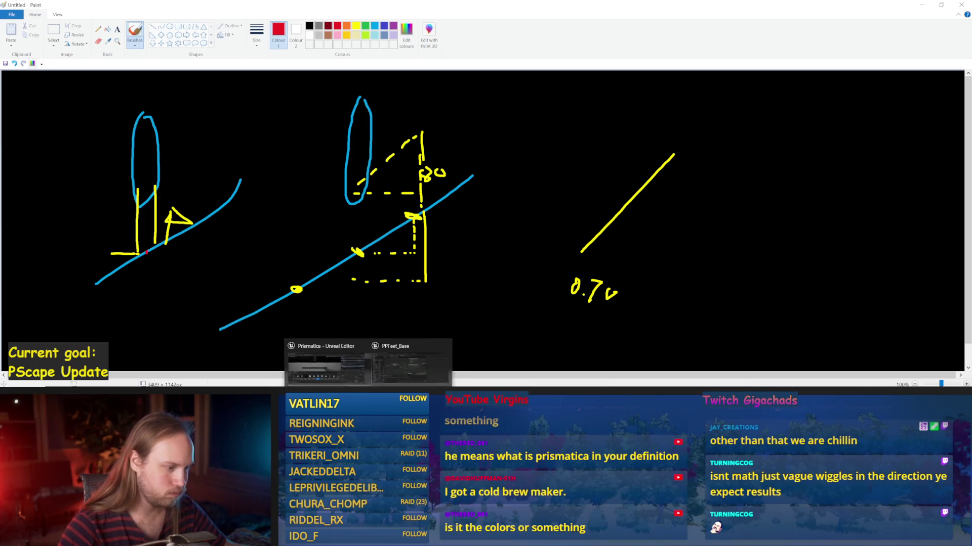
# Step: In PPFeet_Base, move the Make Vector node closer to Rotate Vector and compile
pyautogui.click(391, 344)
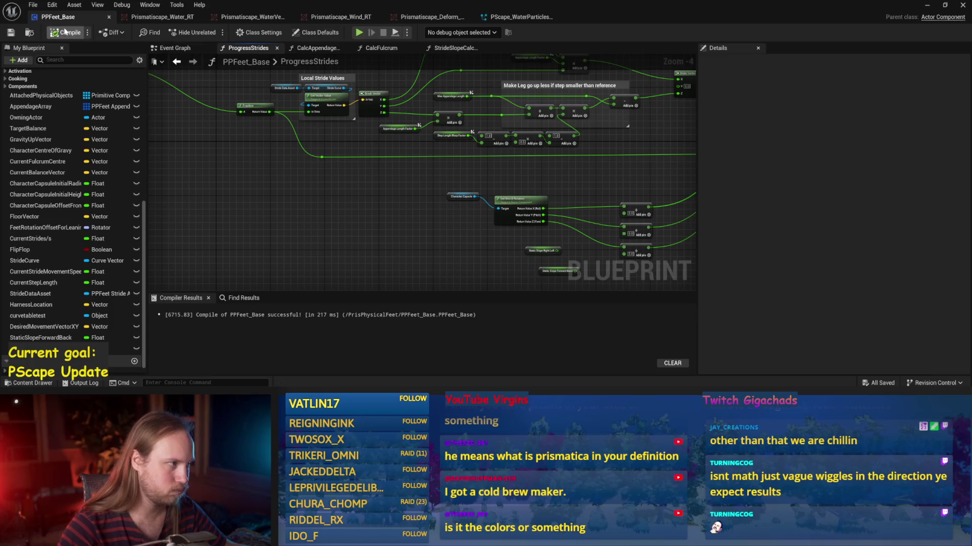
pyautogui.moveTo(529, 275)
pyautogui.mouseDown()
pyautogui.moveTo(389, 225)
pyautogui.moveTo(297, 233)
pyautogui.moveTo(431, 250)
pyautogui.mouseUp()
pyautogui.scroll(2, 520, 205)
pyautogui.moveTo(372, 174)
pyautogui.mouseDown()
pyautogui.moveTo(488, 176)
pyautogui.moveTo(407, 181)
pyautogui.moveTo(417, 178)
pyautogui.mouseUp()
pyautogui.moveTo(373, 217); pyautogui.dragTo(434, 229)
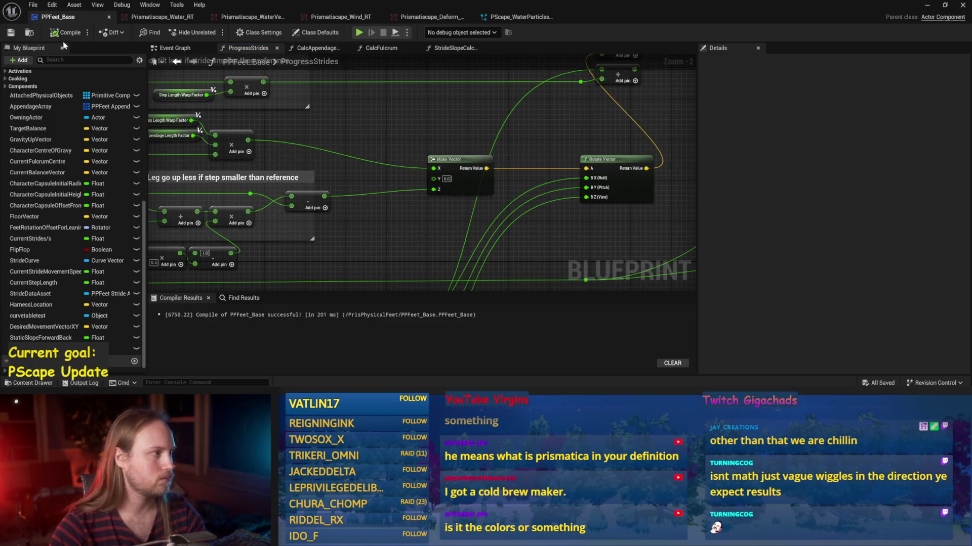
pyautogui.click(51, 33)
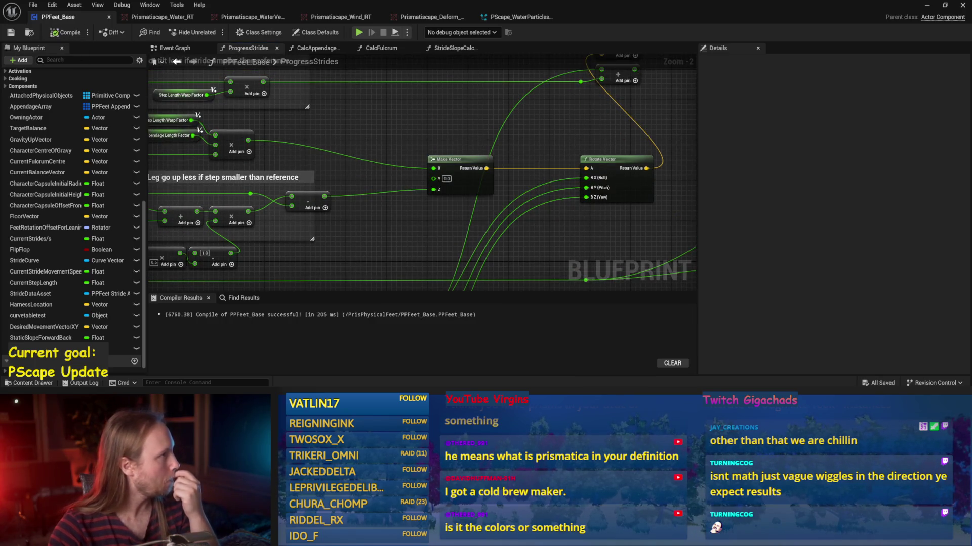
# Step: Recompile, review the Local Stride Values, GET and ForEach nodes, and save the blueprint
pyautogui.moveTo(352, 225)
pyautogui.mouseDown()
pyautogui.moveTo(425, 189)
pyautogui.moveTo(526, 205)
pyautogui.moveTo(551, 234)
pyautogui.moveTo(589, 232)
pyautogui.mouseUp()
pyautogui.scroll(-1, 588, 232)
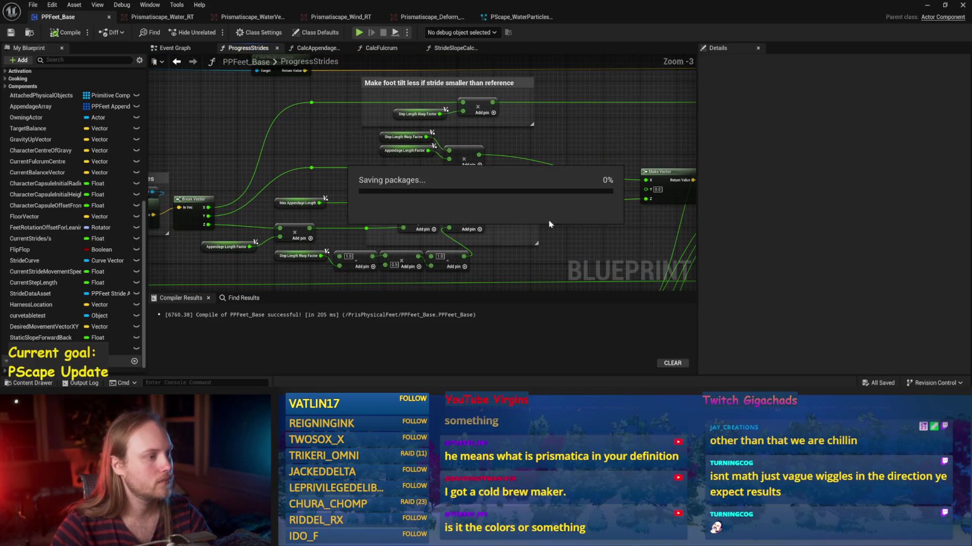
pyautogui.moveTo(217, 137); pyautogui.dragTo(372, 158)
pyautogui.click(66, 32)
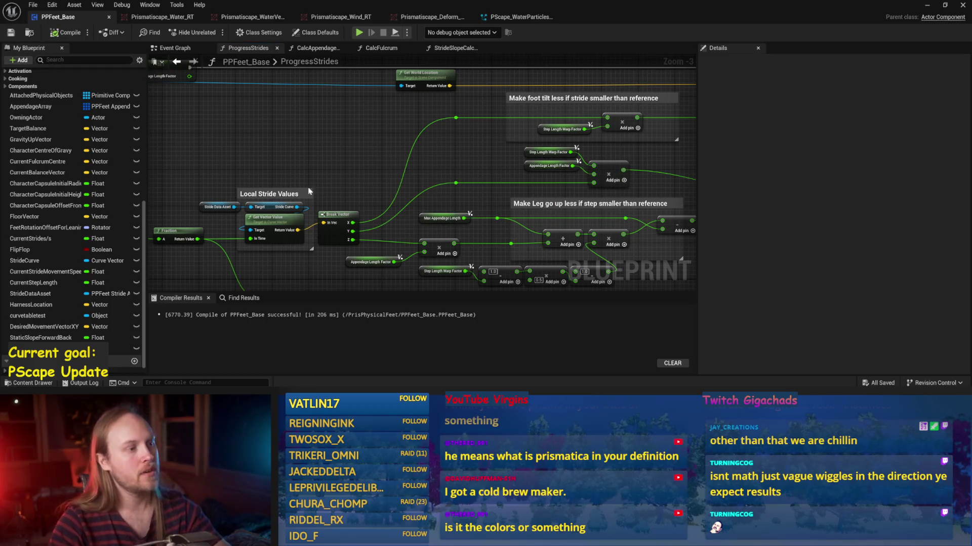
pyautogui.moveTo(326, 155); pyautogui.dragTo(405, 199)
pyautogui.moveTo(265, 158)
pyautogui.mouseDown()
pyautogui.moveTo(436, 151)
pyautogui.moveTo(483, 187)
pyautogui.mouseUp()
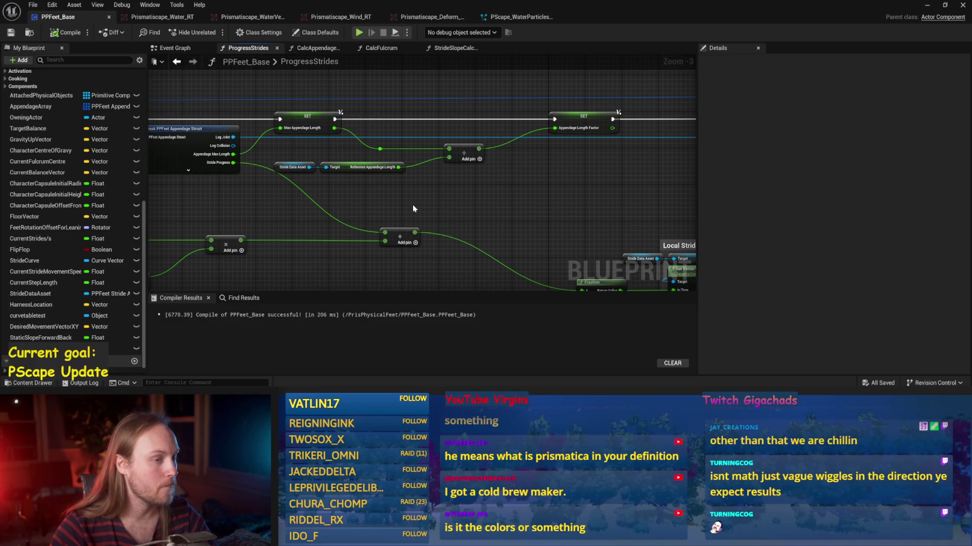
pyautogui.moveTo(397, 202)
pyautogui.mouseDown()
pyautogui.moveTo(567, 205)
pyautogui.moveTo(336, 211)
pyautogui.moveTo(492, 173)
pyautogui.moveTo(590, 180)
pyautogui.mouseUp()
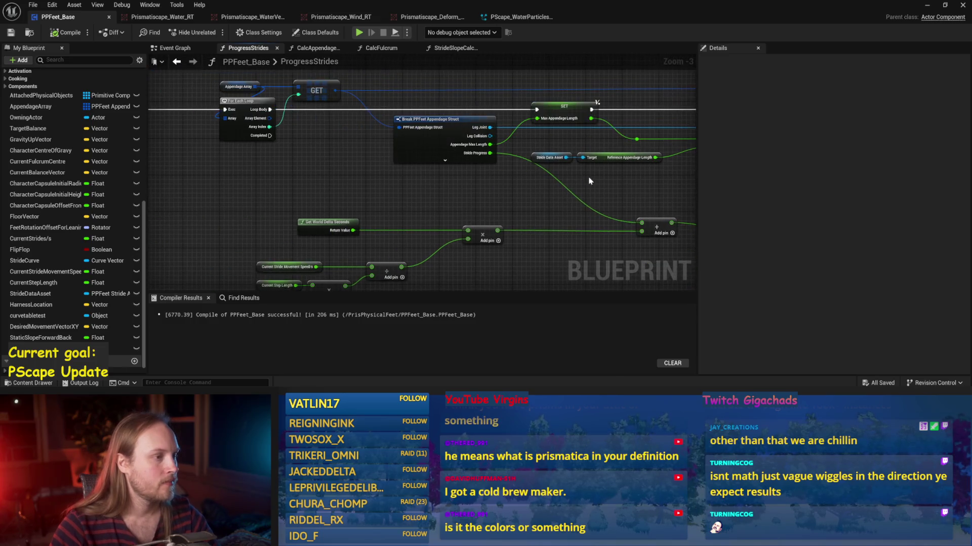
pyautogui.moveTo(342, 181)
pyautogui.mouseDown()
pyautogui.moveTo(592, 206)
pyautogui.moveTo(156, 111)
pyautogui.moveTo(200, 132)
pyautogui.mouseUp()
pyautogui.hotkey('ctrl', 's')
pyautogui.scroll(3, 133, 123)
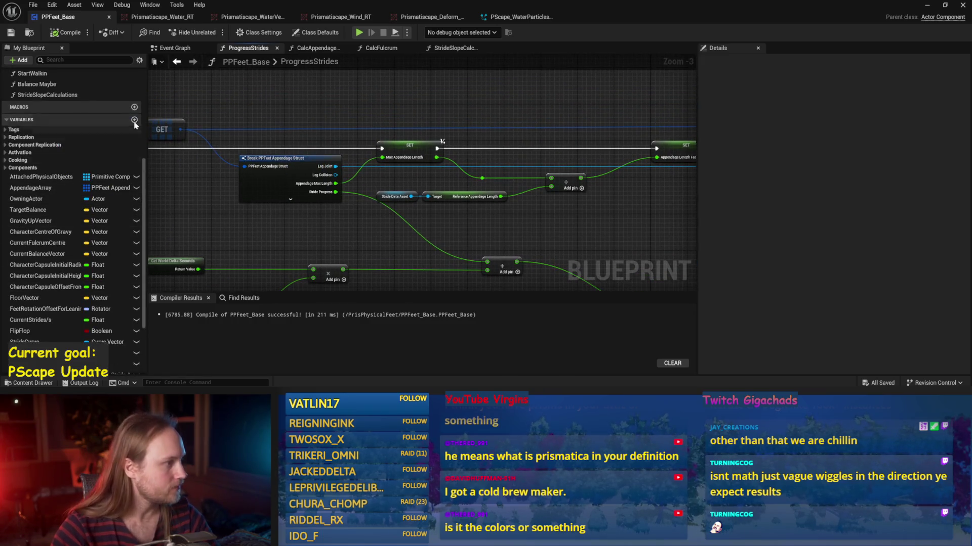
# Step: Create the float variable TargetPelvisHeight with a default value of 100 and save
pyautogui.click(134, 121)
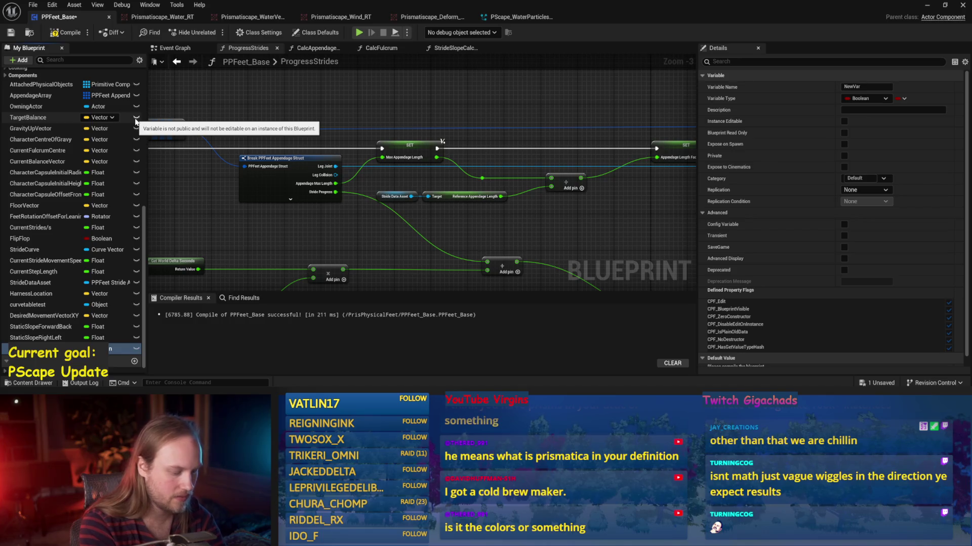
pyautogui.press('Return')
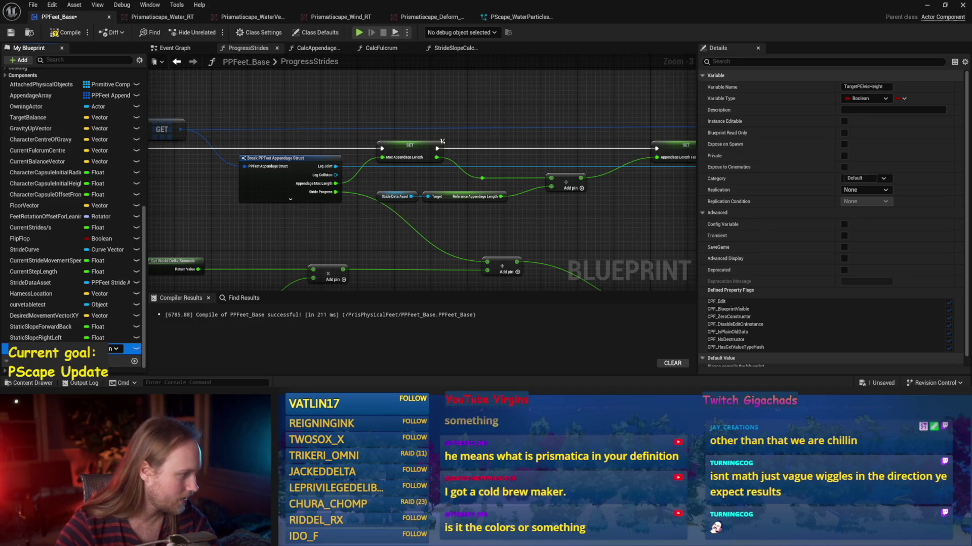
pyautogui.hotkey('ctrl', 's')
pyautogui.scroll(-2, 840, 303)
pyautogui.click(840, 359)
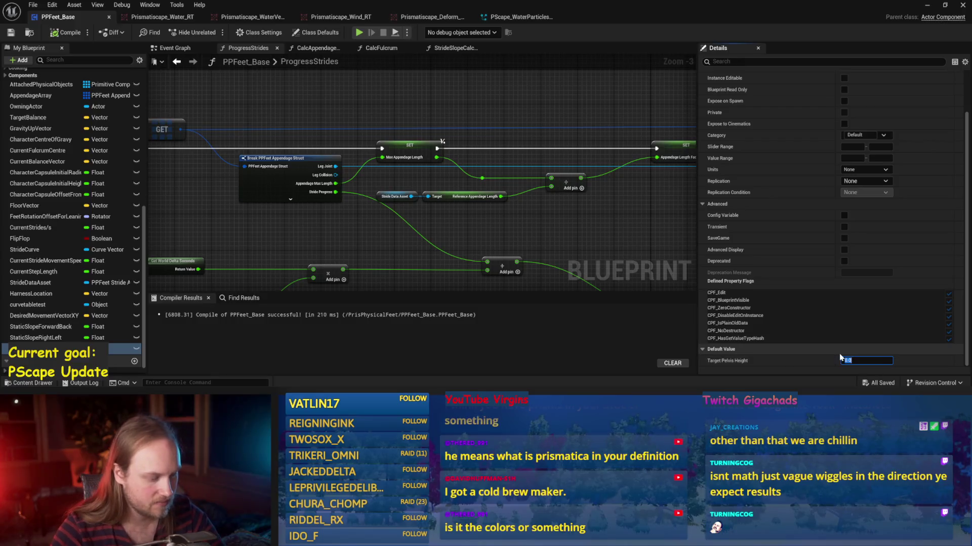
pyautogui.write('100')
pyautogui.press('Return')
pyautogui.hotkey('ctrl', 's')
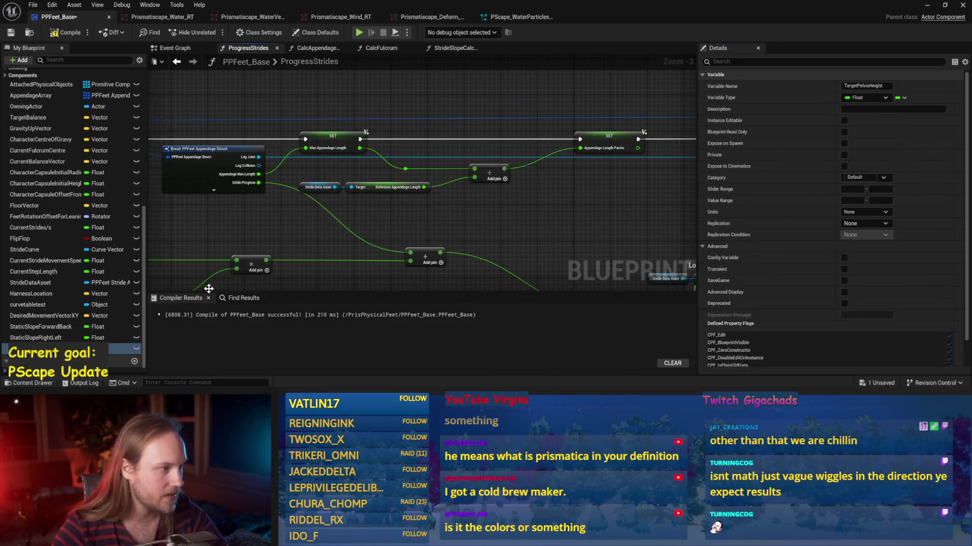
# Step: Place a TargetPelvisHeight getter in the ProgressStrides graph and recompile
pyautogui.moveTo(51, 349)
pyautogui.mouseDown()
pyautogui.moveTo(477, 109)
pyautogui.moveTo(389, 77)
pyautogui.mouseUp()
pyautogui.click(405, 98)
pyautogui.click(66, 32)
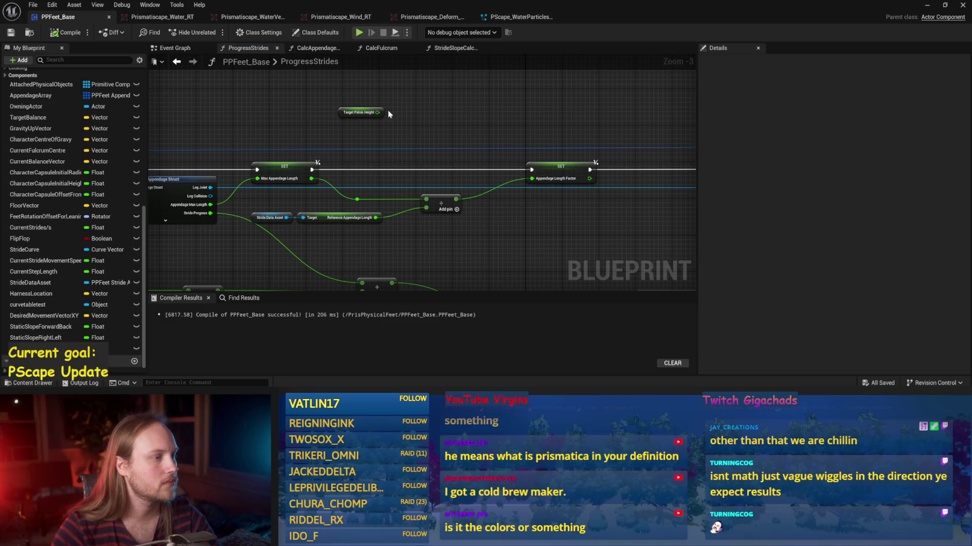
# Step: Reposition the Target Pelvis Height getter and shift Character Capsule and Get World Rotation right, then save and recompile
pyautogui.moveTo(346, 112)
pyautogui.mouseDown()
pyautogui.moveTo(488, 266)
pyautogui.moveTo(505, 192)
pyautogui.mouseUp()
pyautogui.scroll(-1, 505, 191)
pyautogui.moveTo(434, 141)
pyautogui.mouseDown()
pyautogui.moveTo(414, 232)
pyautogui.moveTo(486, 262)
pyautogui.moveTo(499, 141)
pyautogui.moveTo(364, 212)
pyautogui.moveTo(384, 202)
pyautogui.moveTo(302, 204)
pyautogui.moveTo(391, 227)
pyautogui.moveTo(386, 162)
pyautogui.mouseUp()
pyautogui.scroll(2, 387, 162)
pyautogui.moveTo(304, 206)
pyautogui.mouseDown()
pyautogui.moveTo(329, 212)
pyautogui.moveTo(315, 212)
pyautogui.mouseUp()
pyautogui.click(381, 208)
pyautogui.moveTo(381, 207)
pyautogui.mouseDown()
pyautogui.moveTo(399, 223)
pyautogui.moveTo(466, 229)
pyautogui.mouseUp()
pyautogui.click(471, 183)
pyautogui.hotkey('ctrl', 's')
pyautogui.click(51, 38)
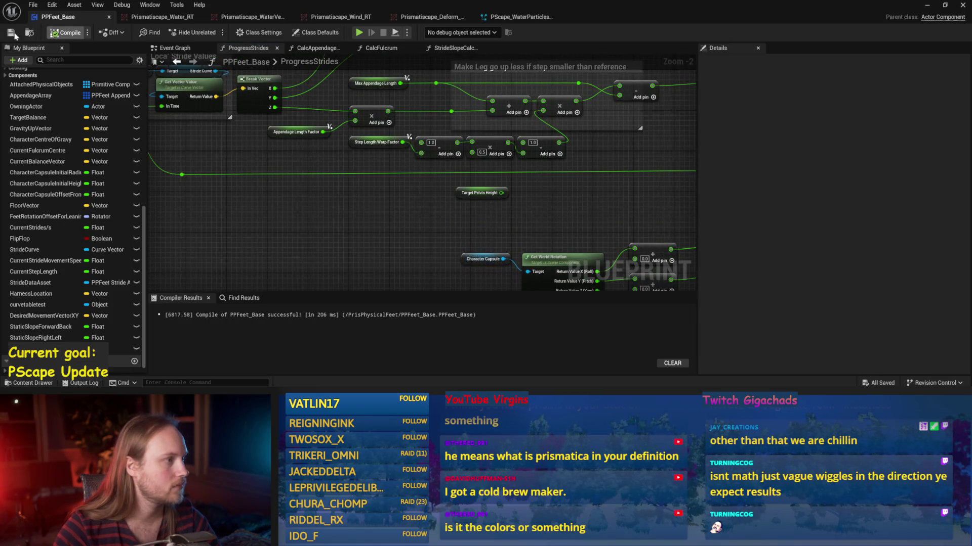
# Step: Inspect Rotate Vector and the Local Stride Values nodes, then recompile with F7
pyautogui.scroll(-1, 286, 195)
pyautogui.moveTo(252, 185)
pyautogui.mouseDown()
pyautogui.moveTo(485, 197)
pyautogui.moveTo(588, 126)
pyautogui.moveTo(531, 251)
pyautogui.moveTo(510, 221)
pyautogui.moveTo(433, 253)
pyautogui.moveTo(729, 192)
pyautogui.mouseUp()
pyautogui.click(549, 114)
pyautogui.scroll(-1, 445, 180)
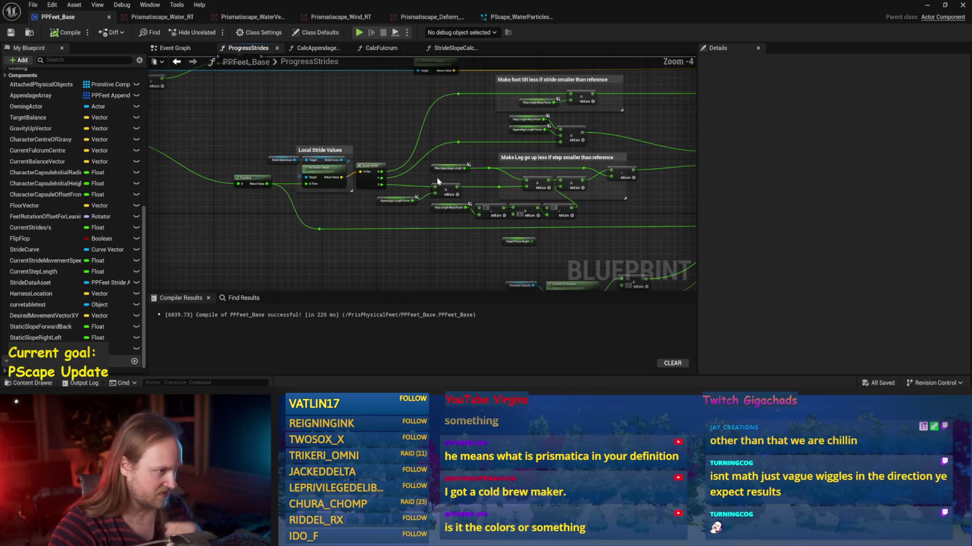
pyautogui.moveTo(445, 180); pyautogui.dragTo(347, 210)
pyautogui.scroll(2, 347, 209)
pyautogui.moveTo(458, 172)
pyautogui.mouseDown()
pyautogui.moveTo(307, 208)
pyautogui.moveTo(329, 234)
pyautogui.mouseUp()
pyautogui.rightClick(354, 169)
pyautogui.press('Escape')
pyautogui.press('F7')
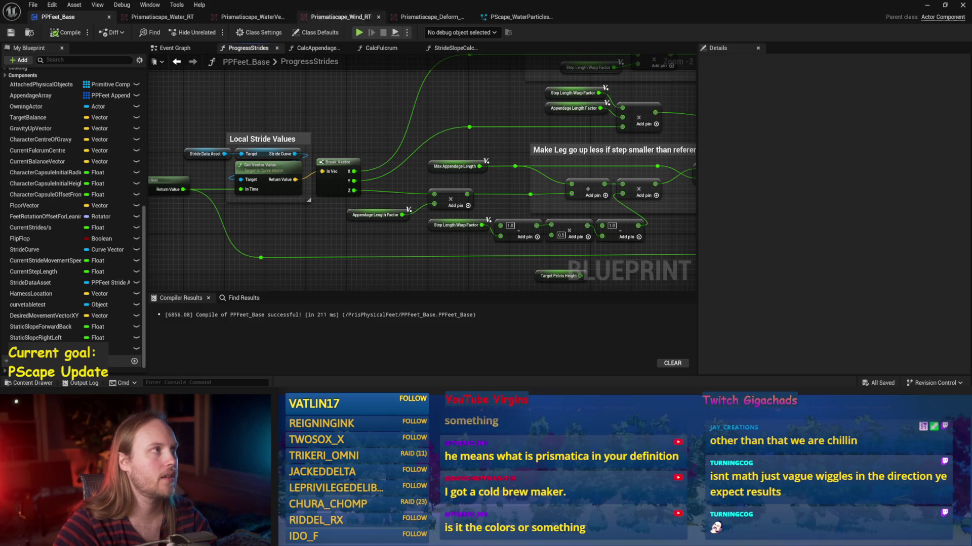
# Step: Move the Make Vector node closer to the leg-height calculation and save
pyautogui.moveTo(357, 130)
pyautogui.mouseDown()
pyautogui.moveTo(376, 149)
pyautogui.moveTo(195, 222)
pyautogui.moveTo(160, 218)
pyautogui.mouseUp()
pyautogui.moveTo(397, 155); pyautogui.dragTo(258, 180)
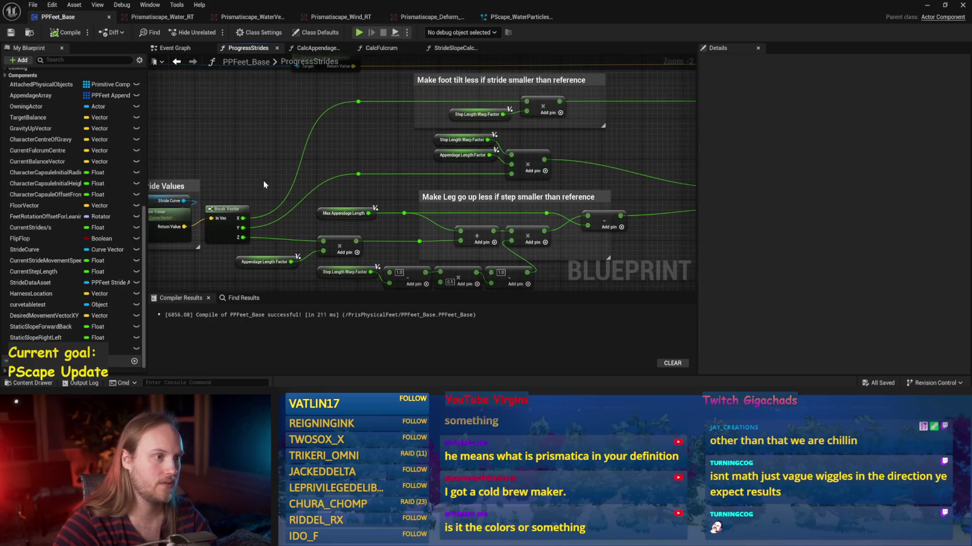
pyautogui.moveTo(268, 219); pyautogui.dragTo(416, 172)
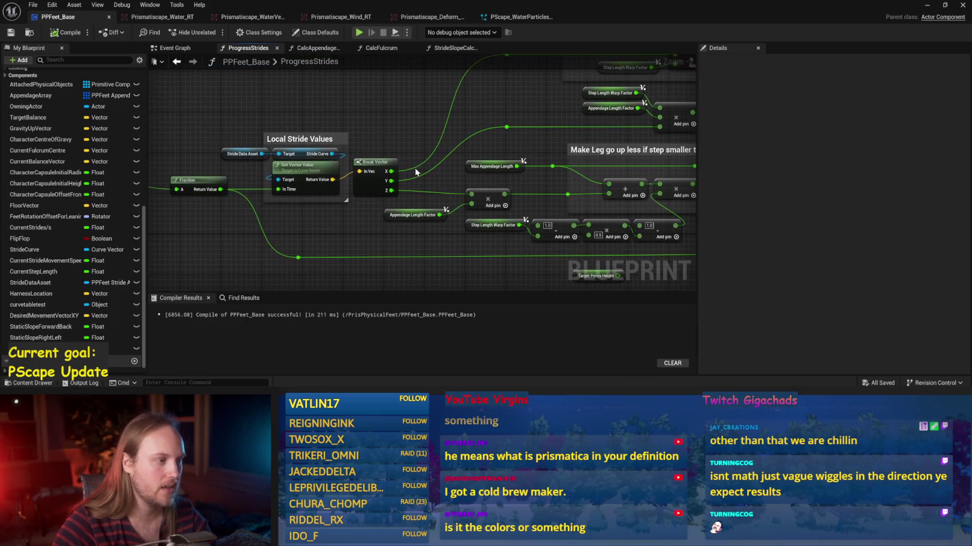
pyautogui.moveTo(361, 123)
pyautogui.mouseDown()
pyautogui.moveTo(256, 167)
pyautogui.moveTo(418, 145)
pyautogui.mouseUp()
pyautogui.moveTo(476, 204); pyautogui.dragTo(368, 185)
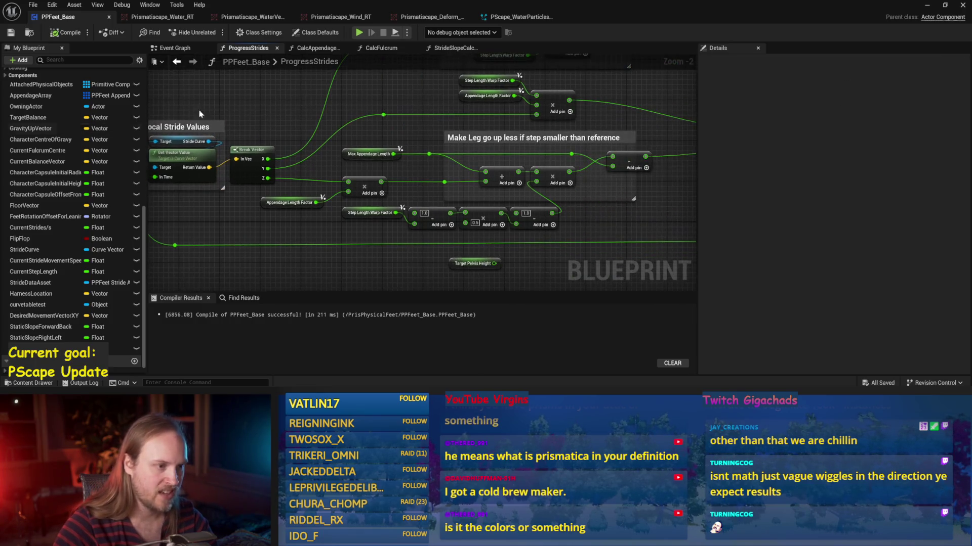
pyautogui.moveTo(520, 192); pyautogui.dragTo(289, 216)
pyautogui.moveTo(478, 207); pyautogui.dragTo(373, 209)
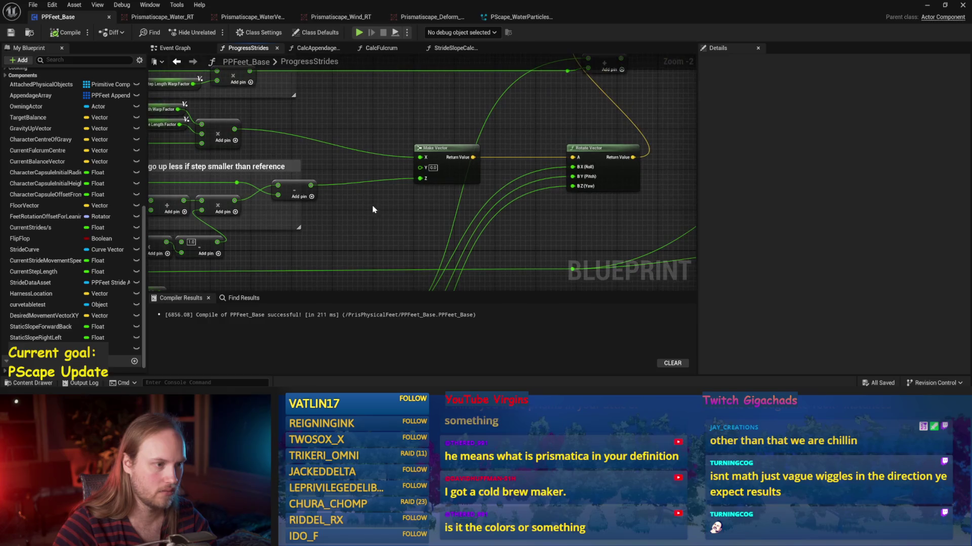
pyautogui.moveTo(433, 183)
pyautogui.mouseDown()
pyautogui.moveTo(509, 190)
pyautogui.moveTo(475, 154)
pyautogui.moveTo(457, 150)
pyautogui.mouseUp()
pyautogui.click(485, 204)
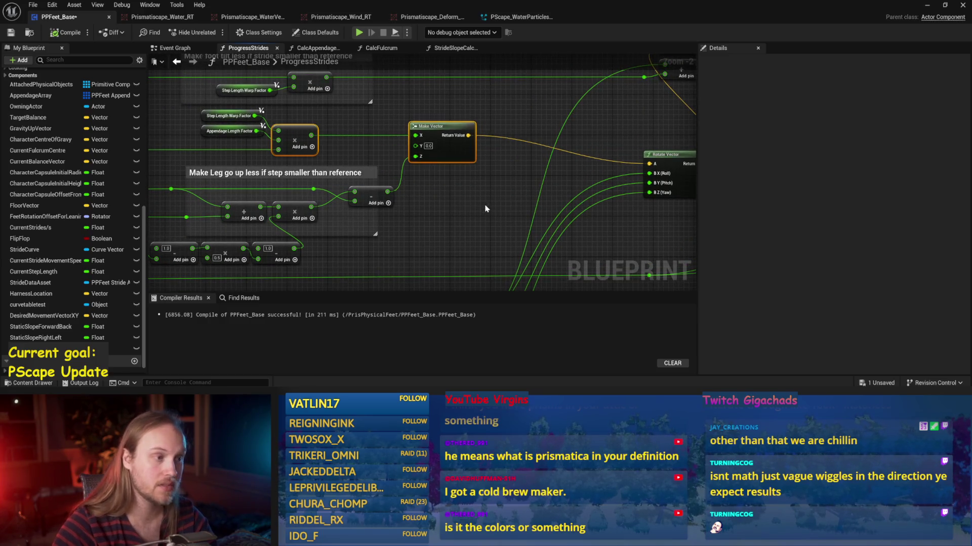
pyautogui.moveTo(557, 183); pyautogui.dragTo(462, 181)
pyautogui.hotkey('ctrl', 's')
# Step: Move the Rotate Vector node up and right, keeping Make Vector and the leg comment in view
pyautogui.scroll(-2, 581, 173)
pyautogui.moveTo(581, 174)
pyautogui.mouseDown()
pyautogui.moveTo(481, 184)
pyautogui.moveTo(545, 173)
pyautogui.mouseUp()
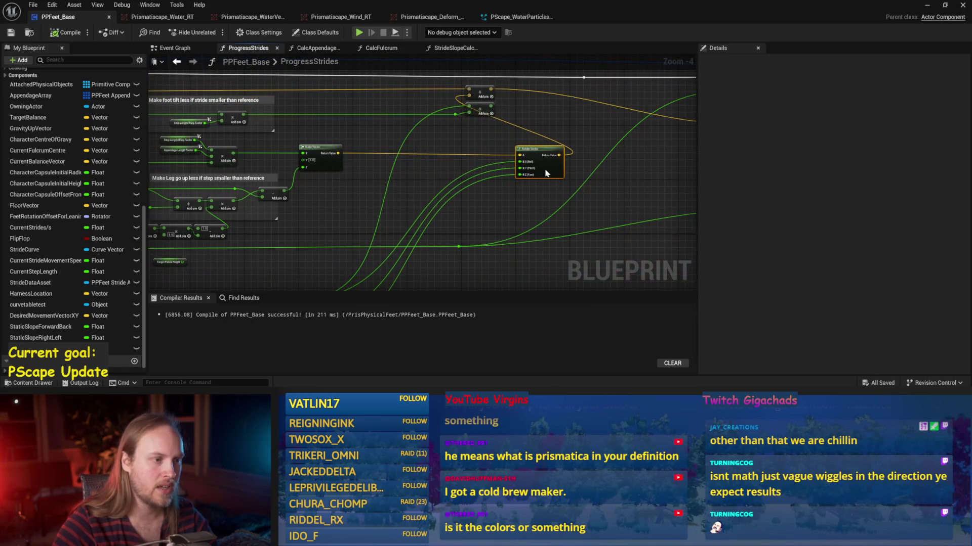
pyautogui.click(376, 117)
pyautogui.scroll(1, 422, 114)
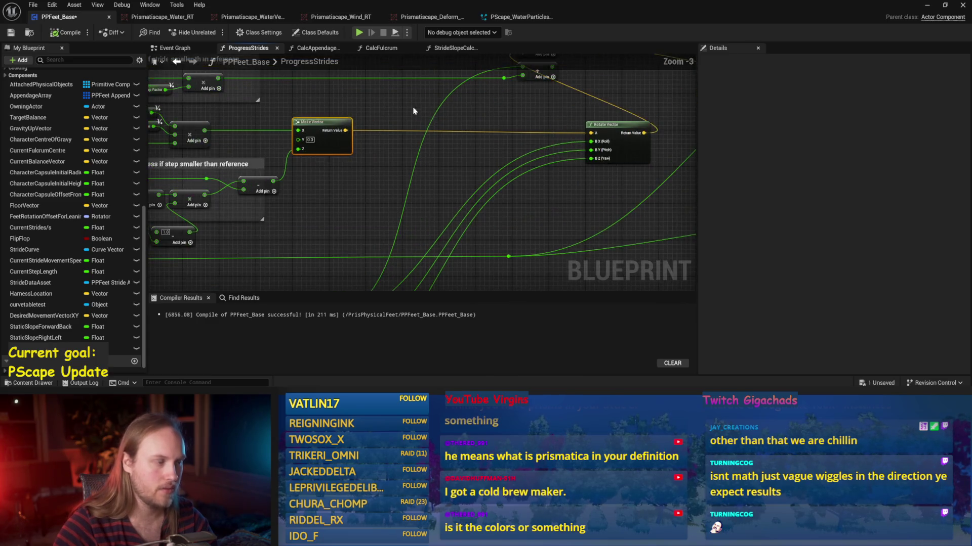
pyautogui.click(518, 151)
pyautogui.moveTo(517, 134)
pyautogui.mouseDown()
pyautogui.moveTo(305, 172)
pyautogui.moveTo(413, 167)
pyautogui.moveTo(442, 183)
pyautogui.moveTo(402, 205)
pyautogui.moveTo(442, 178)
pyautogui.moveTo(455, 186)
pyautogui.mouseUp()
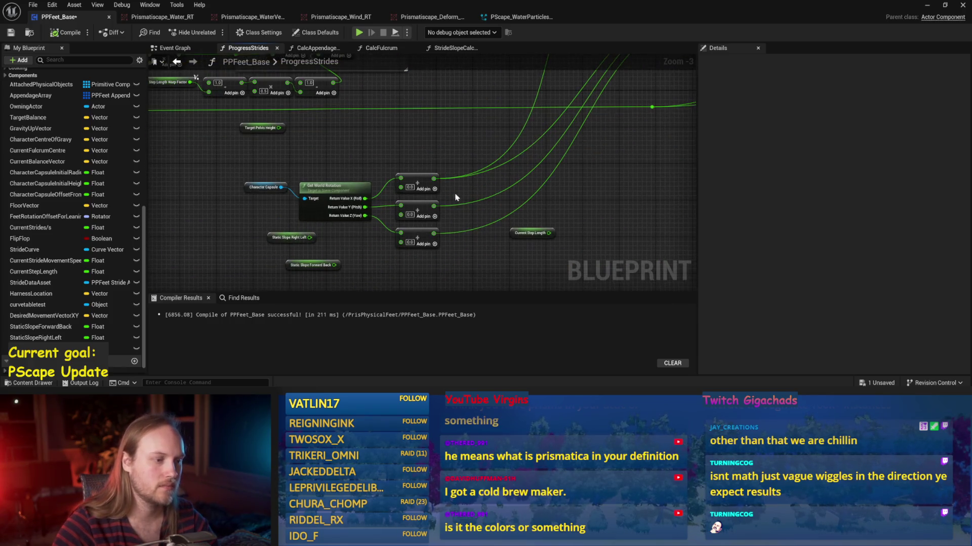
pyautogui.moveTo(332, 158)
pyautogui.mouseDown()
pyautogui.moveTo(207, 275)
pyautogui.moveTo(456, 163)
pyautogui.moveTo(389, 210)
pyautogui.mouseUp()
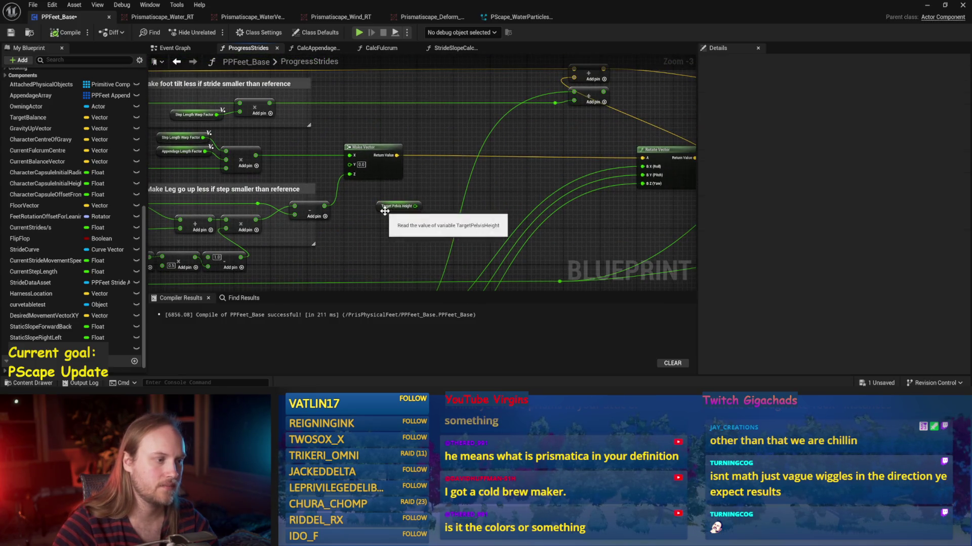
pyautogui.scroll(2, 392, 218)
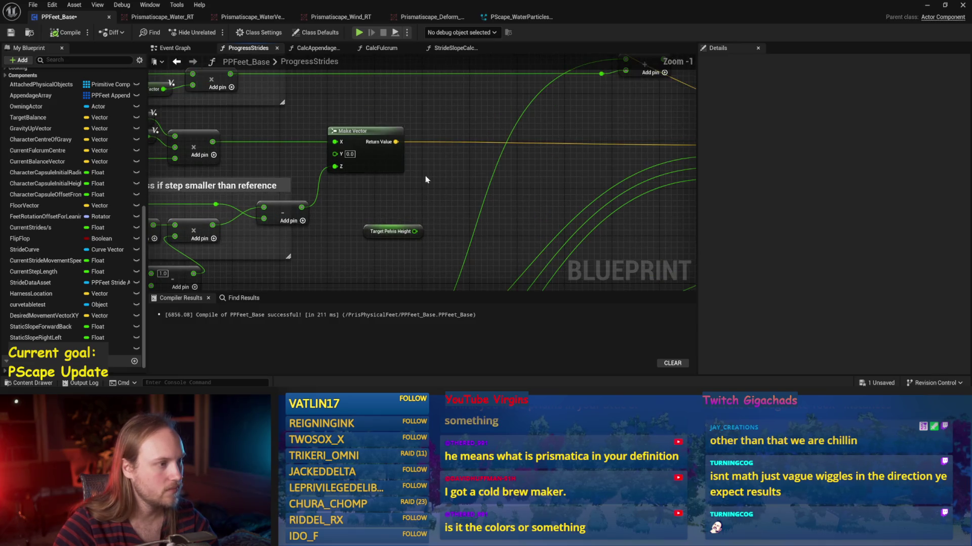
# Step: Try a Rotate Vector Around Axis node, then delete it, save and recompile the blueprint
pyautogui.rightClick(457, 187)
pyautogui.write('rotate ve')
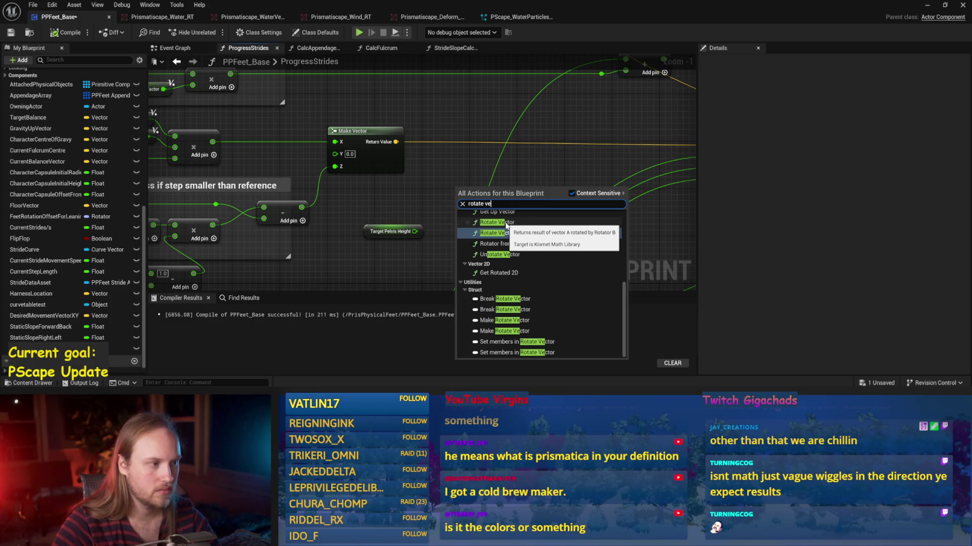
pyautogui.click(498, 233)
pyautogui.moveTo(536, 235)
pyautogui.mouseDown()
pyautogui.moveTo(568, 208)
pyautogui.moveTo(566, 220)
pyautogui.mouseUp()
pyautogui.click(412, 150)
pyautogui.moveTo(396, 141)
pyautogui.mouseDown()
pyautogui.moveTo(521, 208)
pyautogui.moveTo(565, 191)
pyautogui.mouseUp()
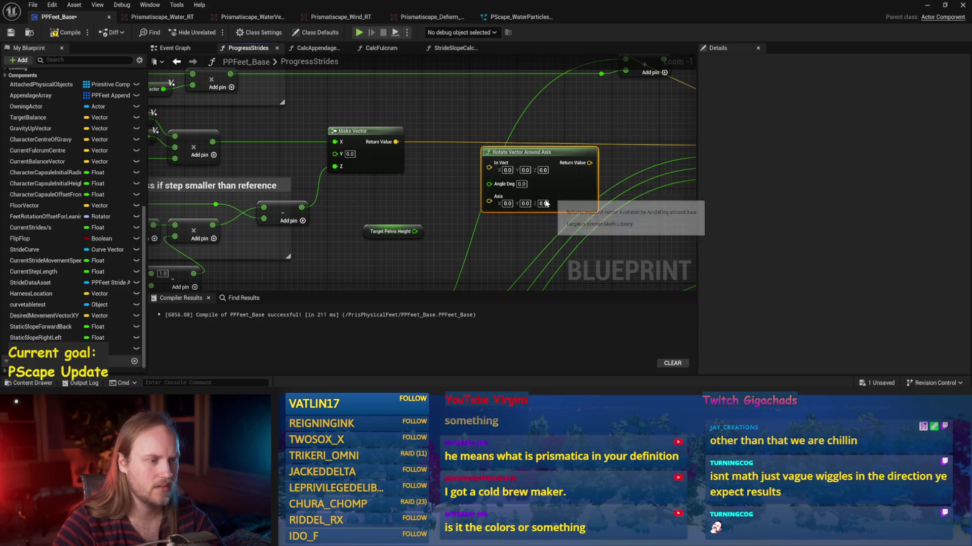
pyautogui.press('Delete')
pyautogui.scroll(-2, 509, 189)
pyautogui.scroll(1, 509, 189)
pyautogui.hotkey('ctrl', 's')
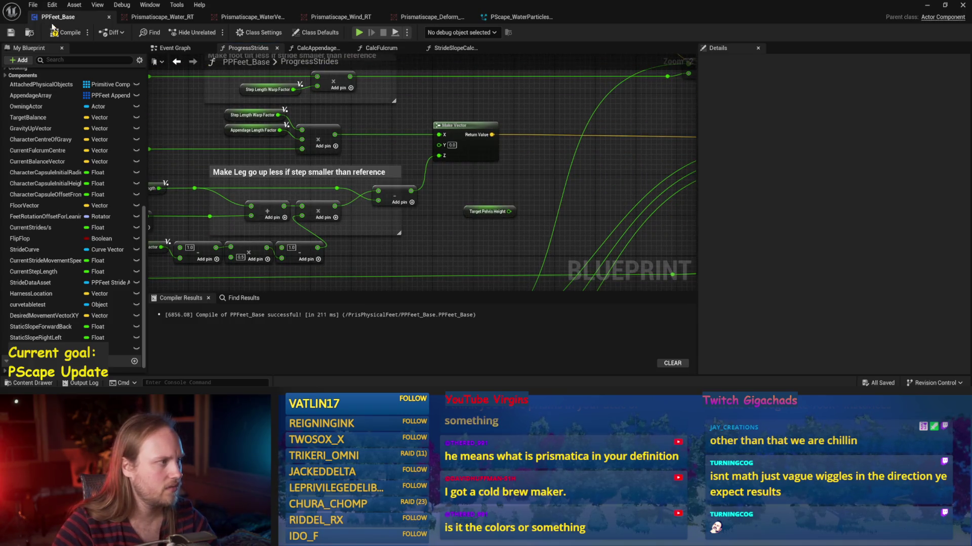
pyautogui.click(54, 30)
# Step: Add a vector + node after Make Vector, split its second pin, and wire Target Pelvis Height into Z
pyautogui.moveTo(490, 136)
pyautogui.mouseDown()
pyautogui.moveTo(353, 157)
pyautogui.moveTo(379, 174)
pyautogui.moveTo(399, 149)
pyautogui.moveTo(397, 162)
pyautogui.mouseUp()
pyautogui.write('+')
pyautogui.click(396, 198)
pyautogui.scroll(2, 396, 197)
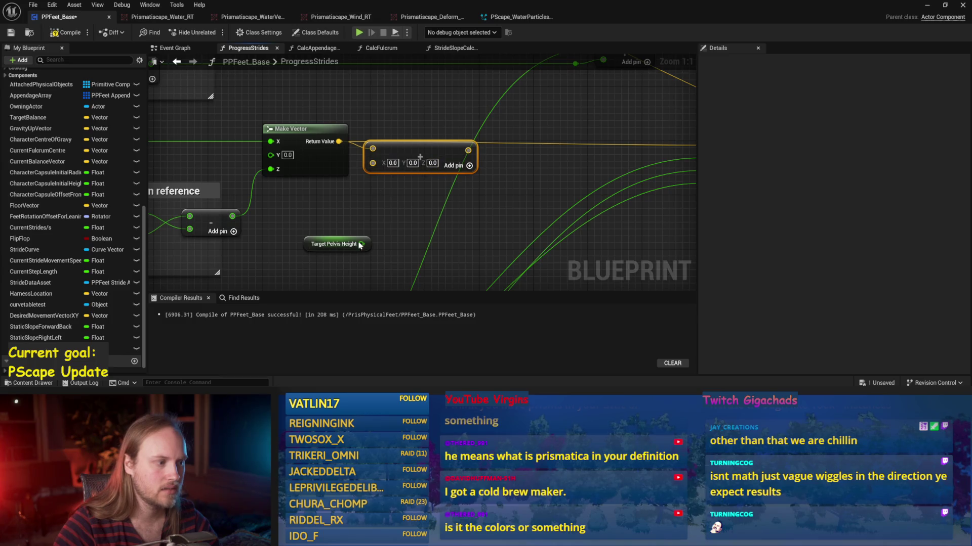
pyautogui.rightClick(372, 163)
pyautogui.click(405, 213)
pyautogui.moveTo(361, 244); pyautogui.dragTo(372, 191)
pyautogui.moveTo(310, 248); pyautogui.dragTo(282, 198)
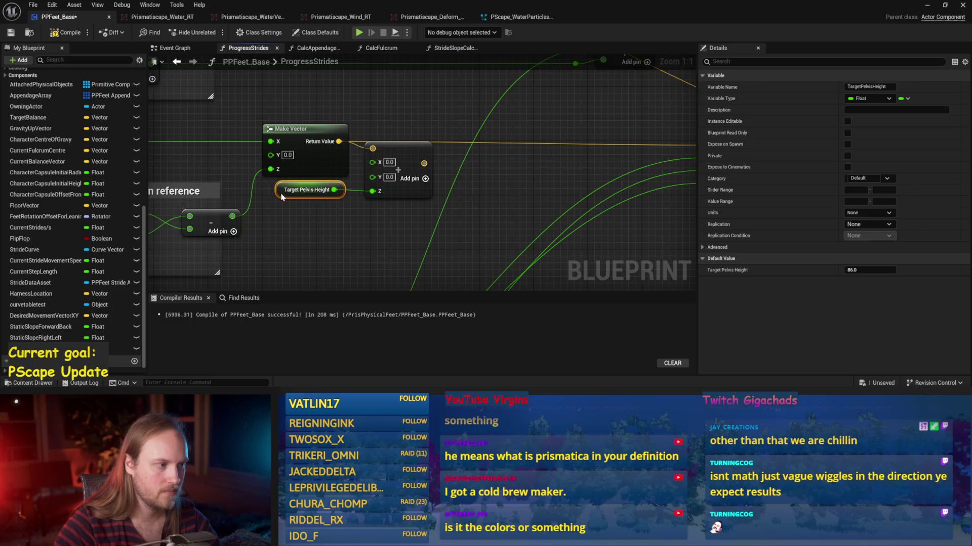
pyautogui.click(392, 140)
# Step: Add a Rotate Vector node fed by the Add node's sum
pyautogui.rightClick(538, 130)
pyautogui.click(415, 89)
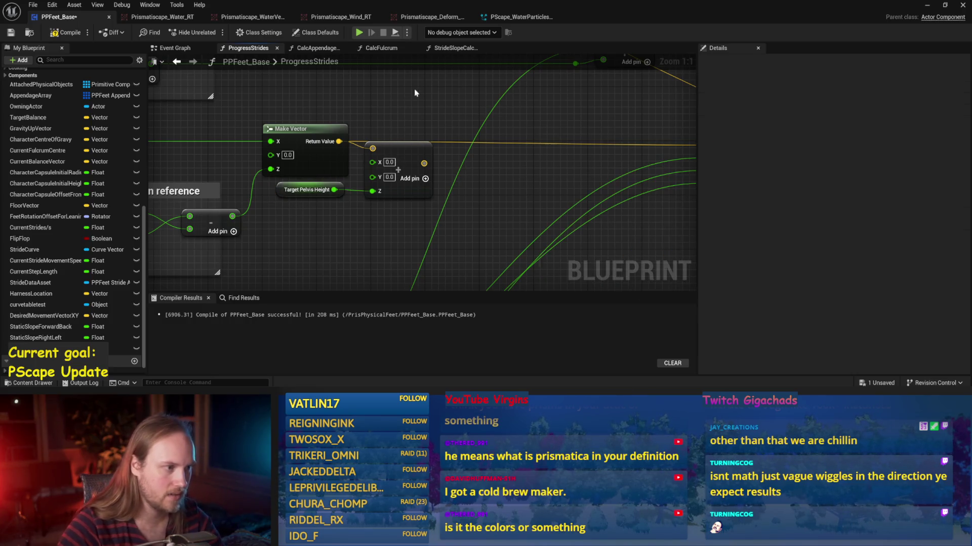
pyautogui.moveTo(407, 152)
pyautogui.mouseDown()
pyautogui.moveTo(400, 145)
pyautogui.moveTo(443, 147)
pyautogui.mouseUp()
pyautogui.write('rotate')
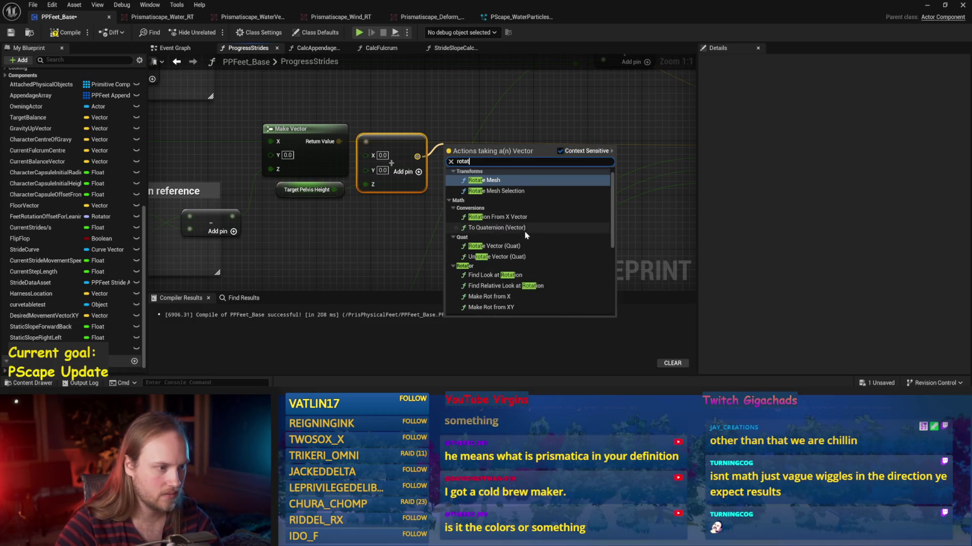
pyautogui.scroll(-3, 515, 209)
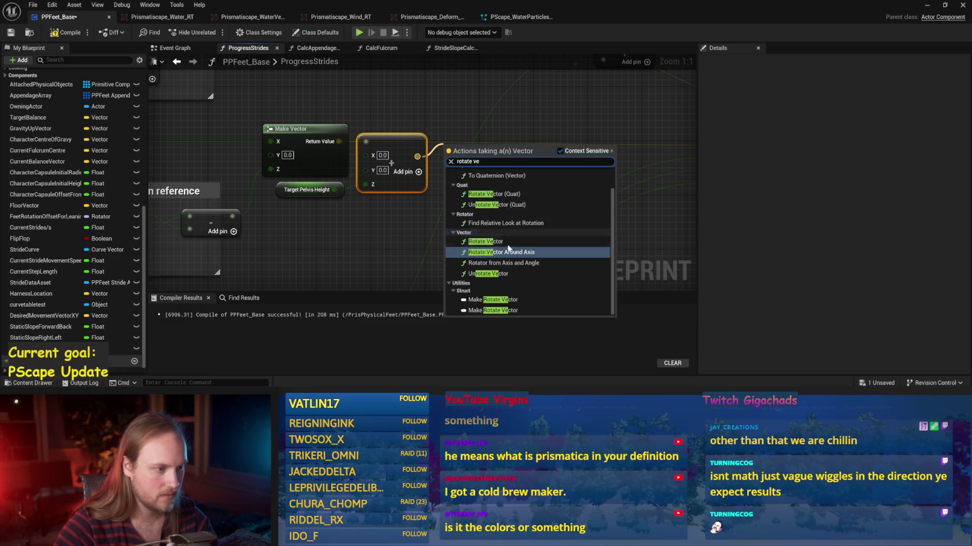
pyautogui.click(490, 244)
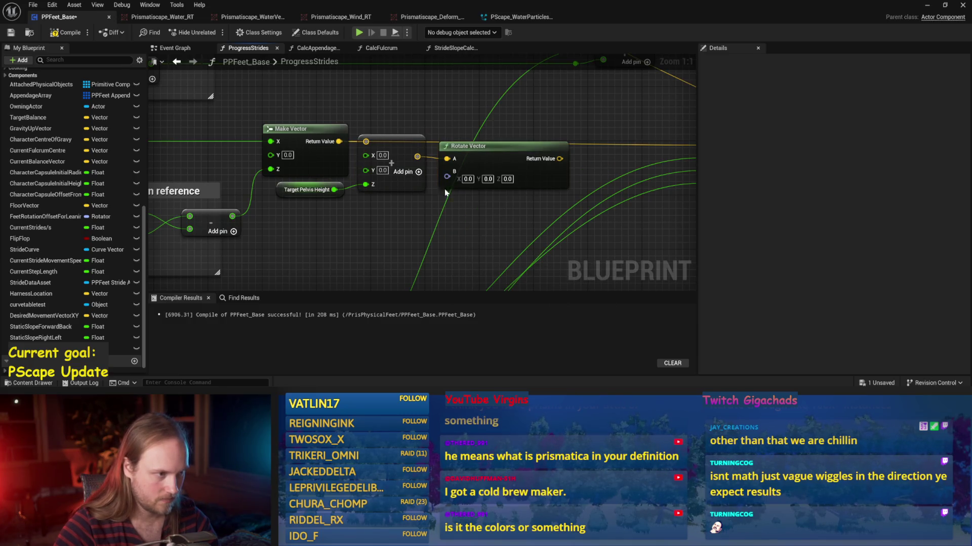
pyautogui.rightClick(447, 176)
pyautogui.click(462, 225)
pyautogui.moveTo(323, 205); pyautogui.dragTo(336, 191)
pyautogui.hotkey('ctrl', 'c')
pyautogui.hotkey('ctrl', 'v')
pyautogui.moveTo(536, 187); pyautogui.dragTo(536, 250)
pyautogui.moveTo(481, 111); pyautogui.dragTo(612, 111)
pyautogui.moveTo(366, 137)
pyautogui.mouseDown()
pyautogui.moveTo(425, 175)
pyautogui.moveTo(464, 148)
pyautogui.mouseUp()
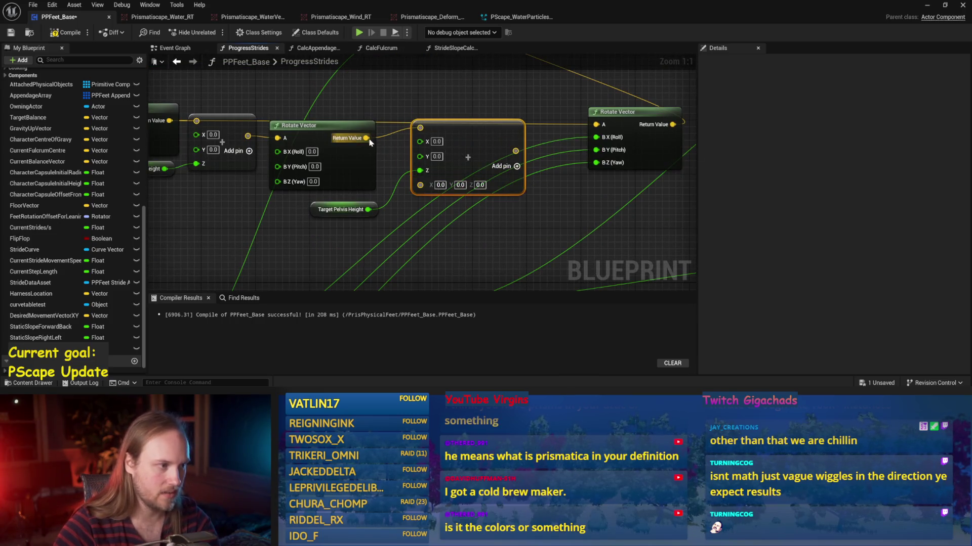
pyautogui.press('Delete')
pyautogui.moveTo(366, 138)
pyautogui.mouseDown()
pyautogui.moveTo(405, 136)
pyautogui.moveTo(435, 152)
pyautogui.mouseUp()
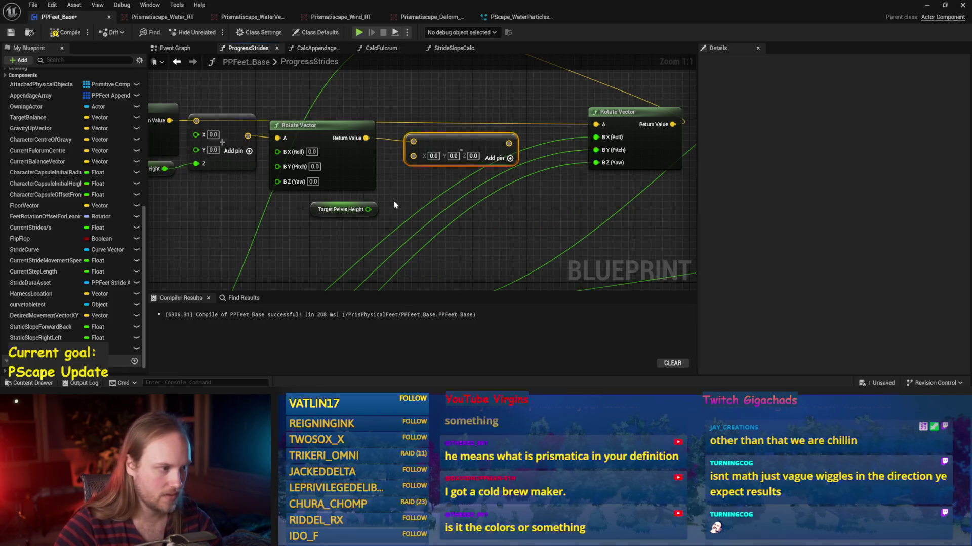
pyautogui.moveTo(368, 209); pyautogui.dragTo(413, 185)
pyautogui.moveTo(438, 144); pyautogui.dragTo(418, 131)
pyautogui.click(402, 104)
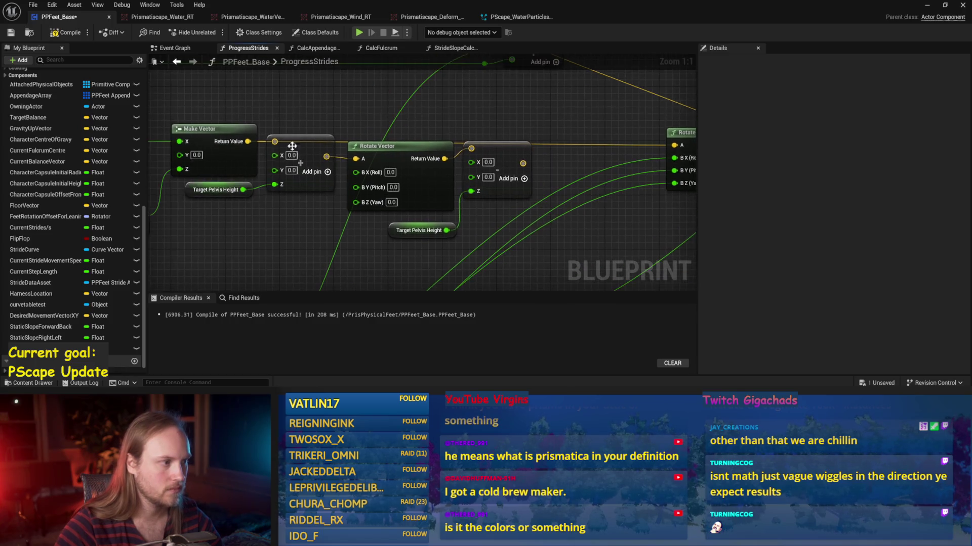
pyautogui.moveTo(572, 129)
pyautogui.mouseDown()
pyautogui.moveTo(405, 173)
pyautogui.moveTo(364, 238)
pyautogui.mouseUp()
pyautogui.moveTo(342, 160)
pyautogui.mouseDown()
pyautogui.moveTo(348, 147)
pyautogui.moveTo(334, 150)
pyautogui.moveTo(347, 154)
pyautogui.mouseUp()
pyautogui.click(267, 207)
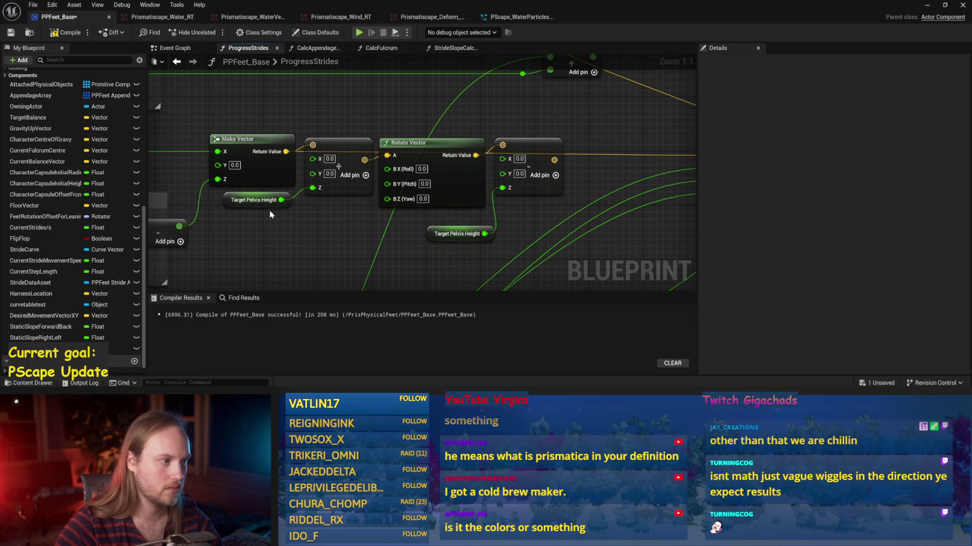
pyautogui.scroll(-1, 310, 210)
pyautogui.click(367, 213)
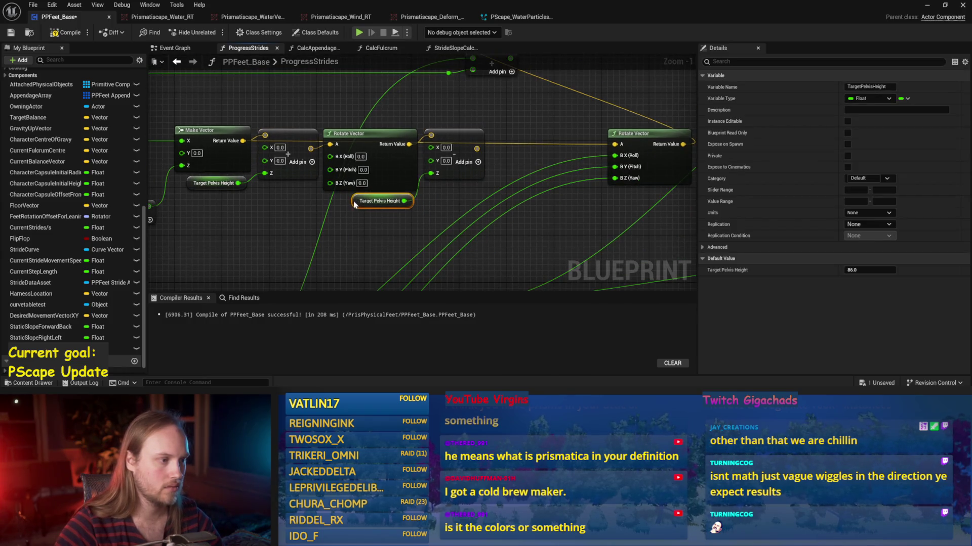
pyautogui.hotkey('ctrl', 's')
pyautogui.click(422, 150)
pyautogui.moveTo(448, 143); pyautogui.dragTo(593, 143)
pyautogui.scroll(-2, 594, 143)
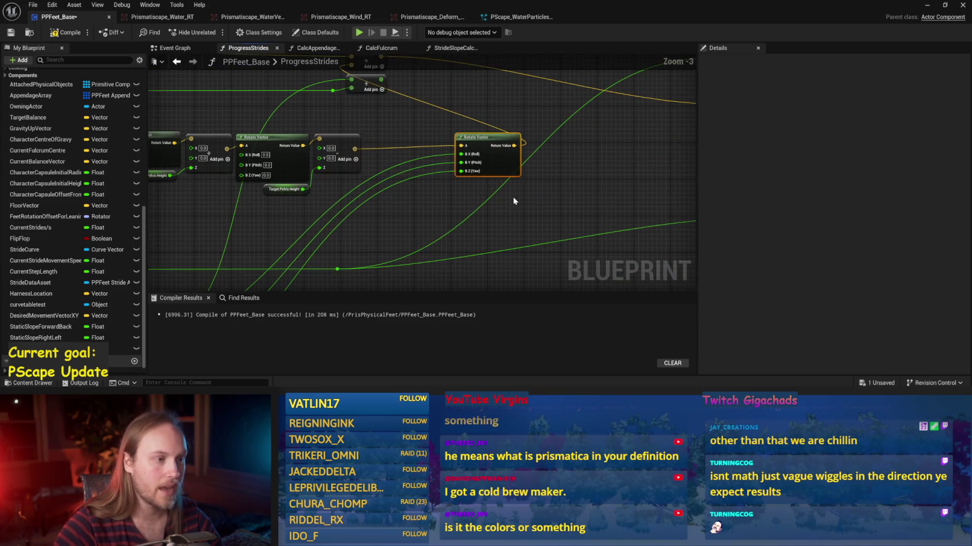
pyautogui.hotkey('ctrl', 's')
pyautogui.moveTo(354, 152)
pyautogui.mouseDown()
pyautogui.moveTo(430, 167)
pyautogui.moveTo(465, 186)
pyautogui.moveTo(367, 150)
pyautogui.moveTo(254, 262)
pyautogui.moveTo(120, 234)
pyautogui.moveTo(260, 243)
pyautogui.moveTo(222, 204)
pyautogui.moveTo(288, 207)
pyautogui.mouseUp()
pyautogui.moveTo(299, 172)
pyautogui.mouseDown()
pyautogui.moveTo(417, 203)
pyautogui.moveTo(368, 206)
pyautogui.mouseUp()
pyautogui.click(5, 33)
pyautogui.scroll(-1, 560, 212)
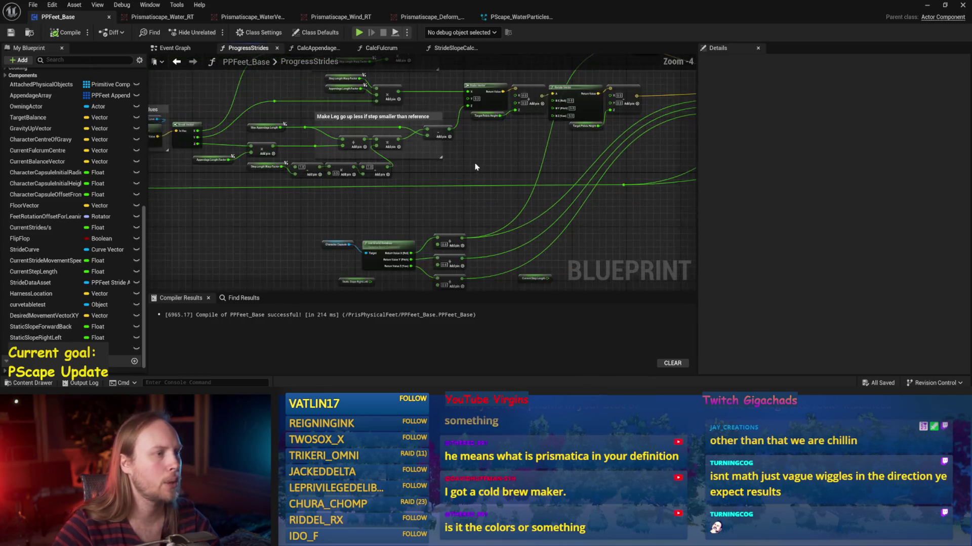
pyautogui.click(191, 50)
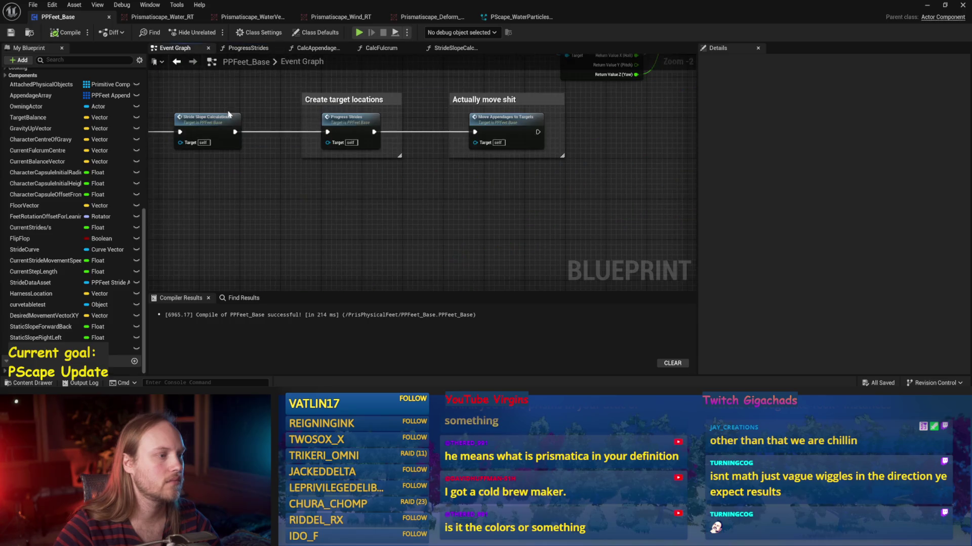
pyautogui.click(377, 48)
pyautogui.click(458, 48)
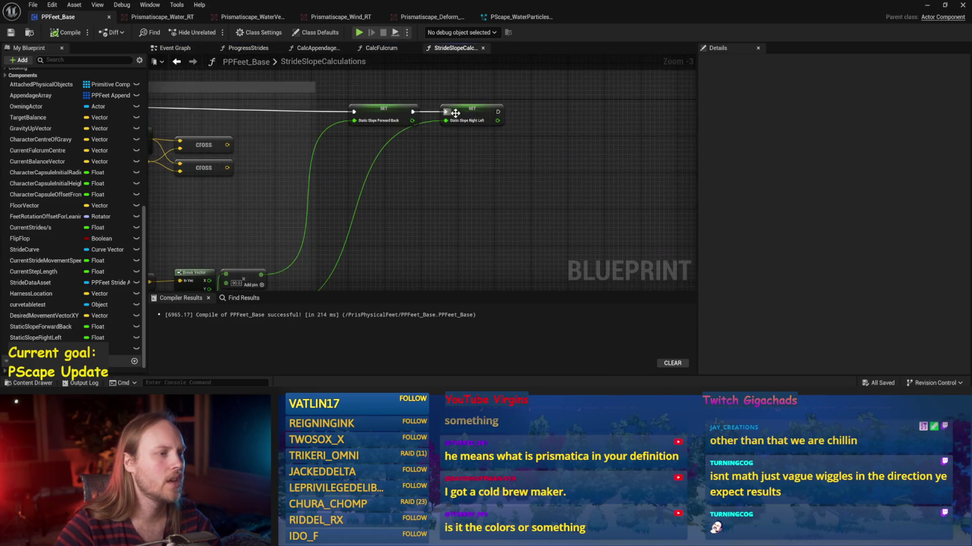
pyautogui.moveTo(487, 168); pyautogui.dragTo(505, 168)
pyautogui.hotkey('ctrl', 's')
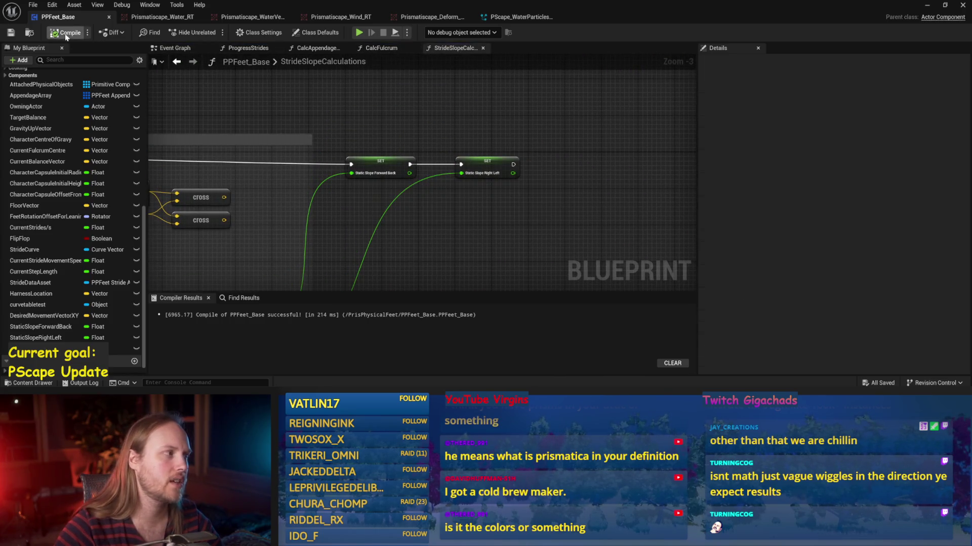
pyautogui.click(927, 5)
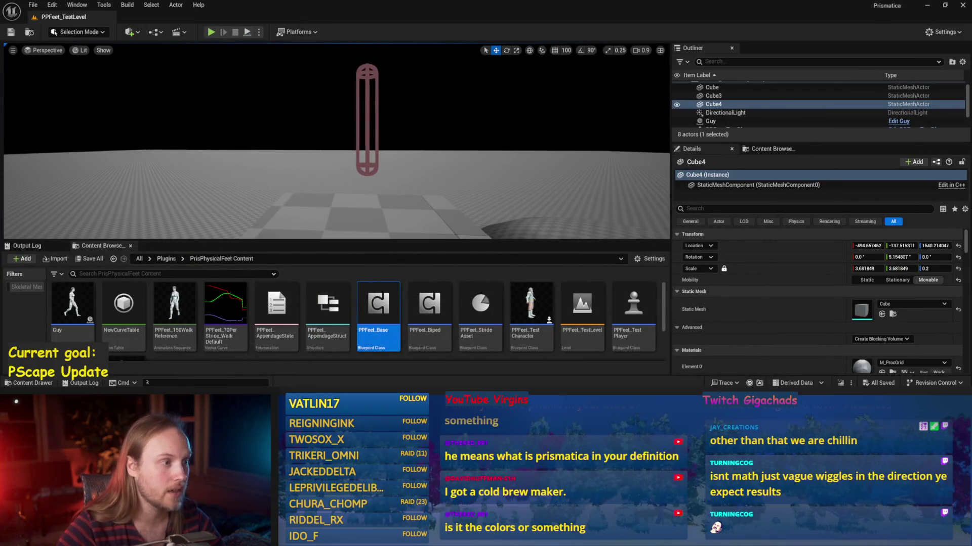
pyautogui.hotkey('alt', 'Tab')
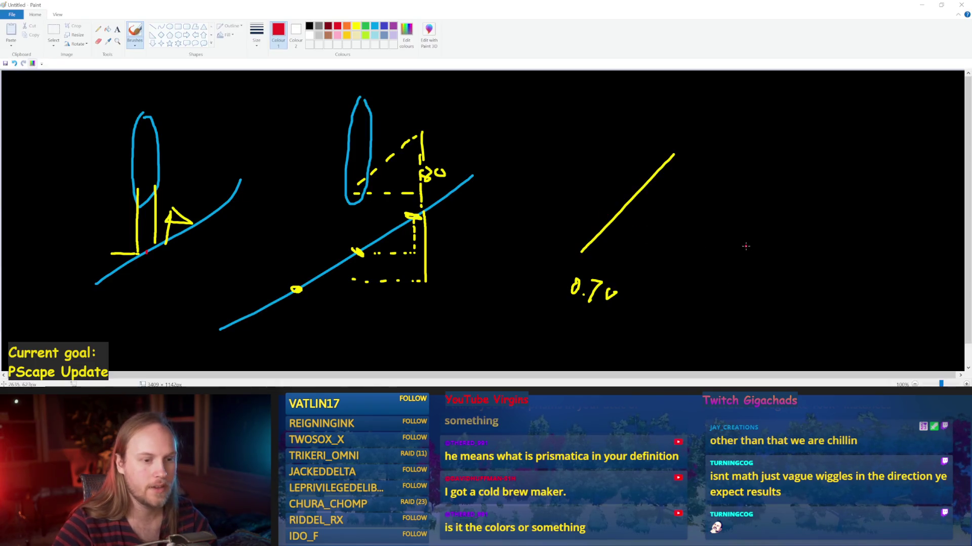
# Step: Extend the red ground line and sketch a tilted red capsule above it, undoing retries
pyautogui.moveTo(747, 218); pyautogui.dragTo(866, 215)
pyautogui.moveTo(770, 97); pyautogui.dragTo(767, 179)
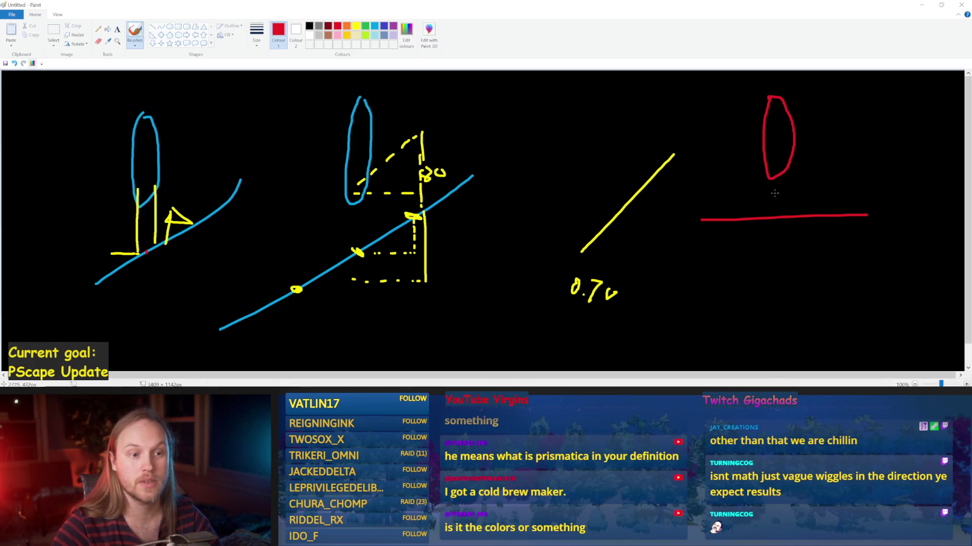
pyautogui.hotkey('ctrl', 'z')
pyautogui.hotkey('ctrl', 'z')
pyautogui.hotkey('ctrl', 'z')
pyautogui.hotkey('ctrl', 'z')
pyautogui.moveTo(754, 183); pyautogui.dragTo(779, 163)
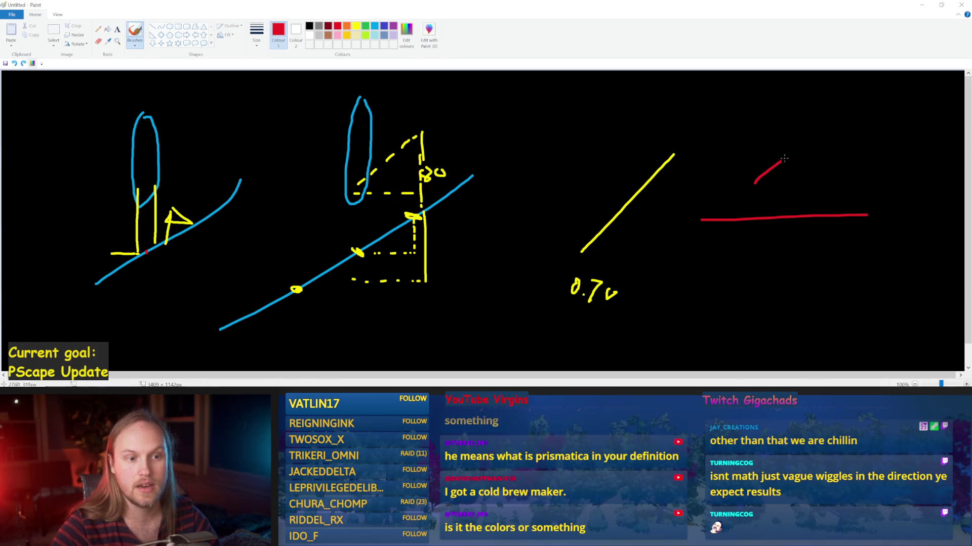
pyautogui.hotkey('ctrl', 'z')
pyautogui.moveTo(752, 177)
pyautogui.mouseDown()
pyautogui.moveTo(775, 146)
pyautogui.moveTo(833, 115)
pyautogui.moveTo(784, 181)
pyautogui.mouseUp()
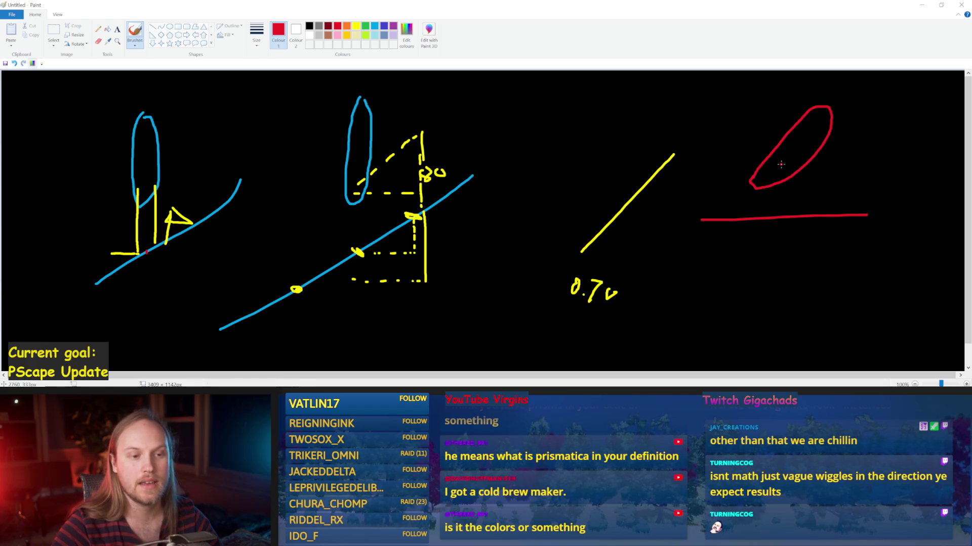
pyautogui.hotkey('ctrl', 'z')
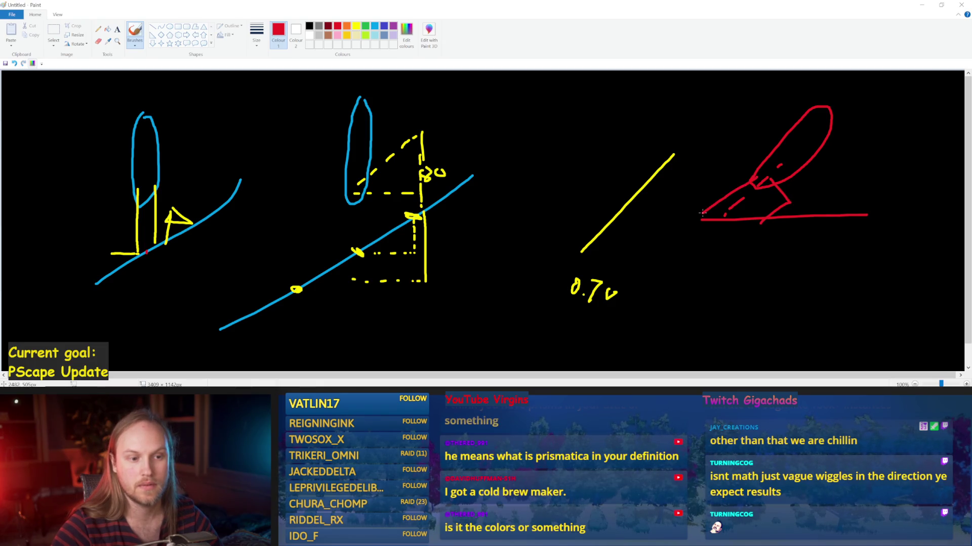
pyautogui.hotkey('ctrl', 'z')
pyautogui.hotkey('ctrl', 'z')
# Step: Switch the brush to light blue and draw a blue leg down-left from the capsule
pyautogui.click(375, 26)
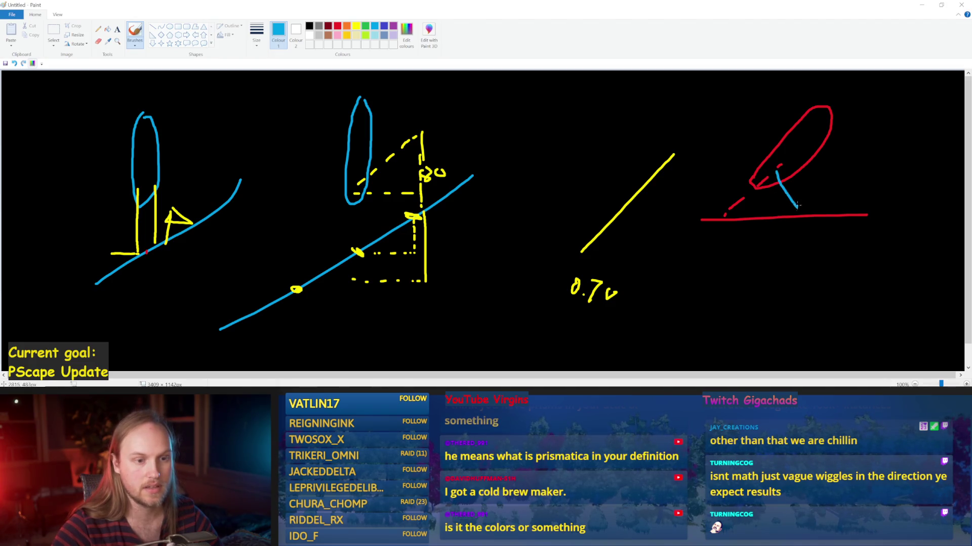
pyautogui.moveTo(763, 173); pyautogui.dragTo(711, 210)
pyautogui.hotkey('ctrl', 'z')
pyautogui.moveTo(766, 173); pyautogui.dragTo(704, 222)
pyautogui.hotkey('ctrl', 'z')
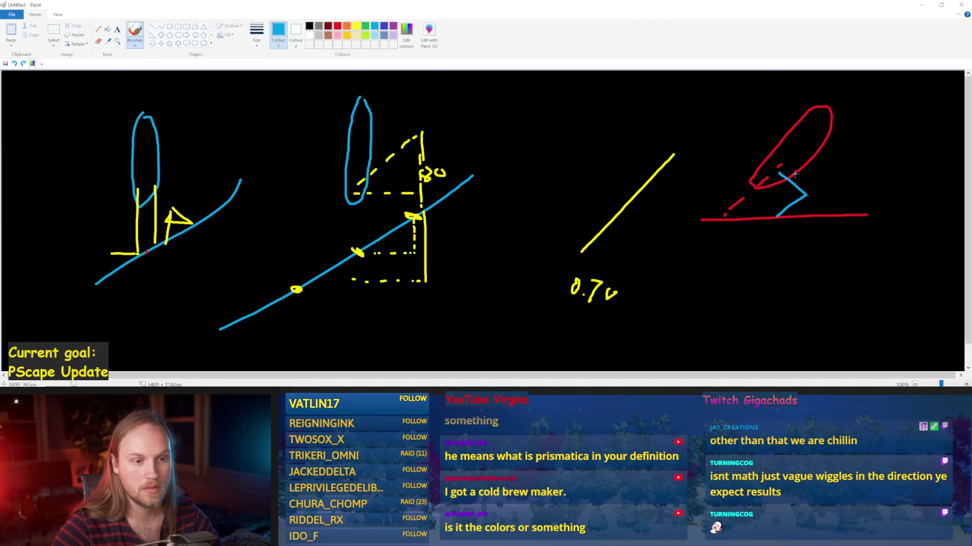
pyautogui.moveTo(761, 176); pyautogui.dragTo(714, 214)
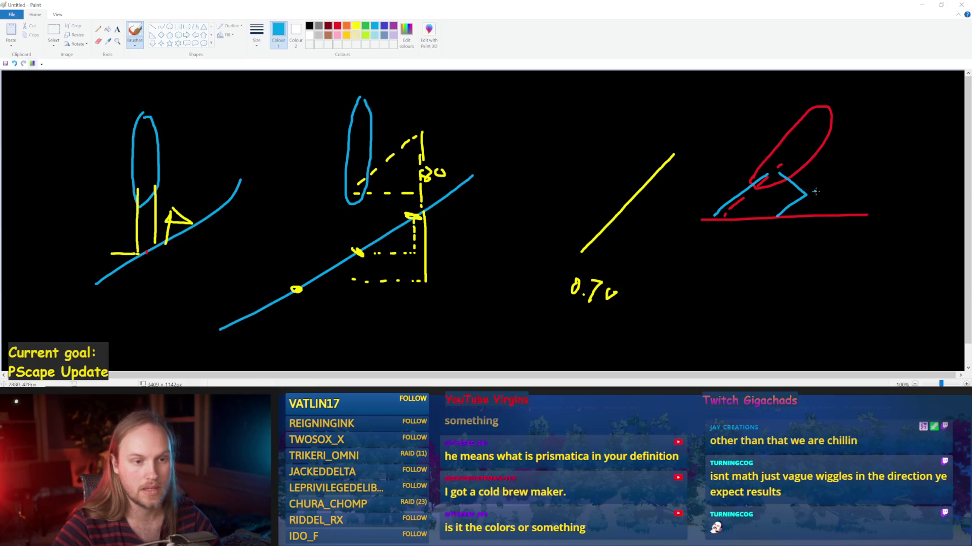
pyautogui.moveTo(924, 130); pyautogui.dragTo(916, 121)
pyautogui.hotkey('ctrl', 'z')
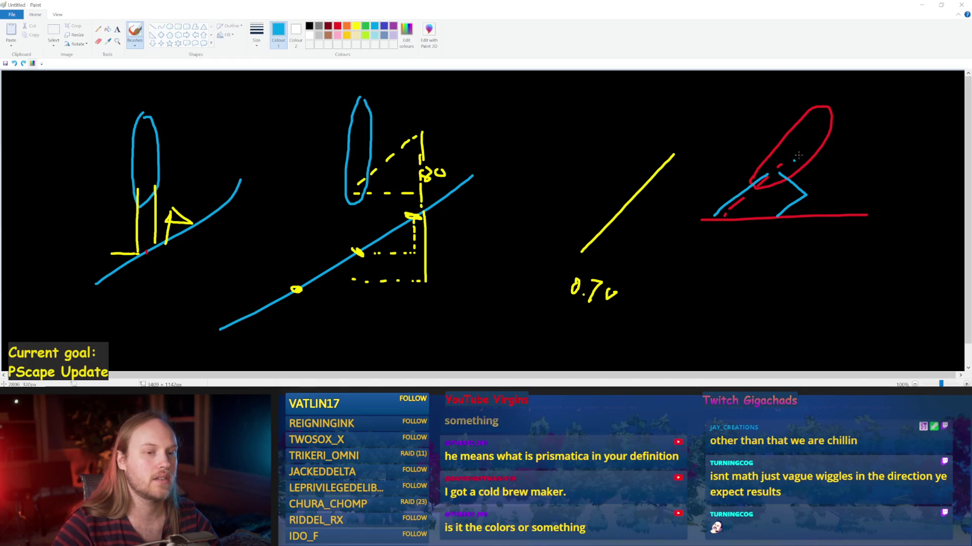
# Step: Draw a long blue diagonal across the capsule to the lower left after several undone attempts
pyautogui.moveTo(797, 143); pyautogui.dragTo(672, 242)
pyautogui.hotkey('ctrl', 'z')
pyautogui.moveTo(819, 125); pyautogui.dragTo(704, 258)
pyautogui.hotkey('ctrl', 'z')
pyautogui.moveTo(764, 127); pyautogui.dragTo(742, 225)
pyautogui.hotkey('ctrl', 'z')
pyautogui.moveTo(805, 126); pyautogui.dragTo(656, 262)
pyautogui.hotkey('ctrl', 'z')
pyautogui.moveTo(803, 144); pyautogui.dragTo(695, 247)
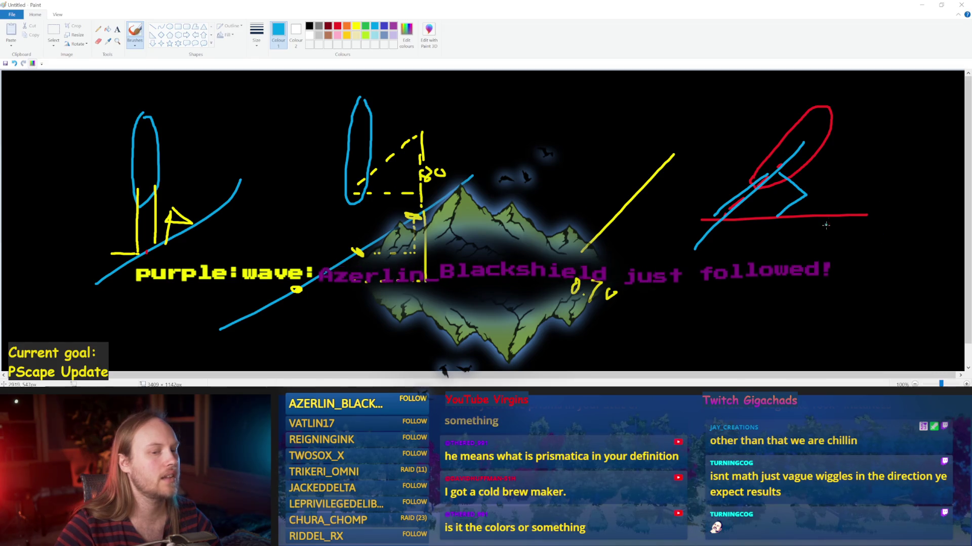
# Step: Add a dashed blue vertical guide and a blue line from capsule top to ground, then return to Unreal
pyautogui.moveTo(761, 188); pyautogui.dragTo(762, 193)
pyautogui.moveTo(762, 197); pyautogui.dragTo(762, 209)
pyautogui.moveTo(761, 212); pyautogui.dragTo(816, 218)
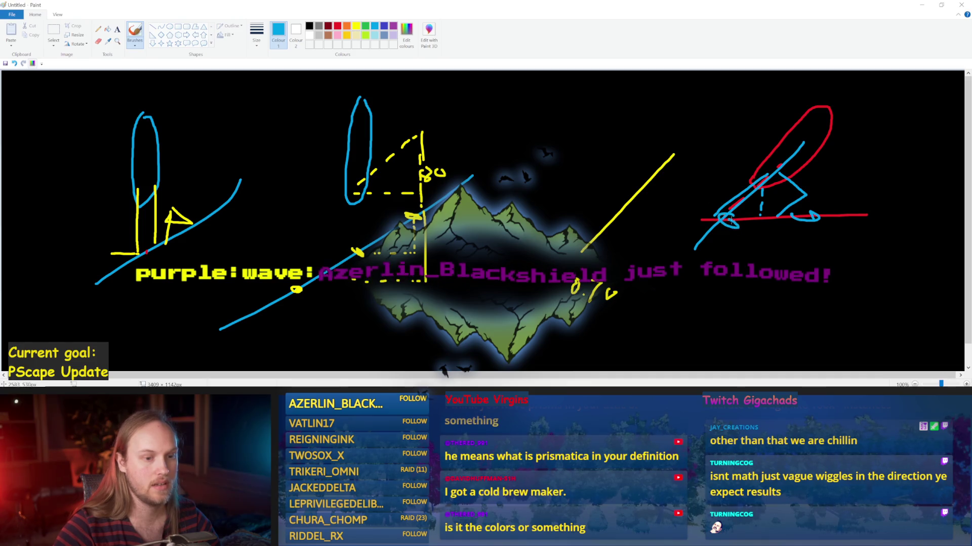
pyautogui.hotkey('ctrl', 'z')
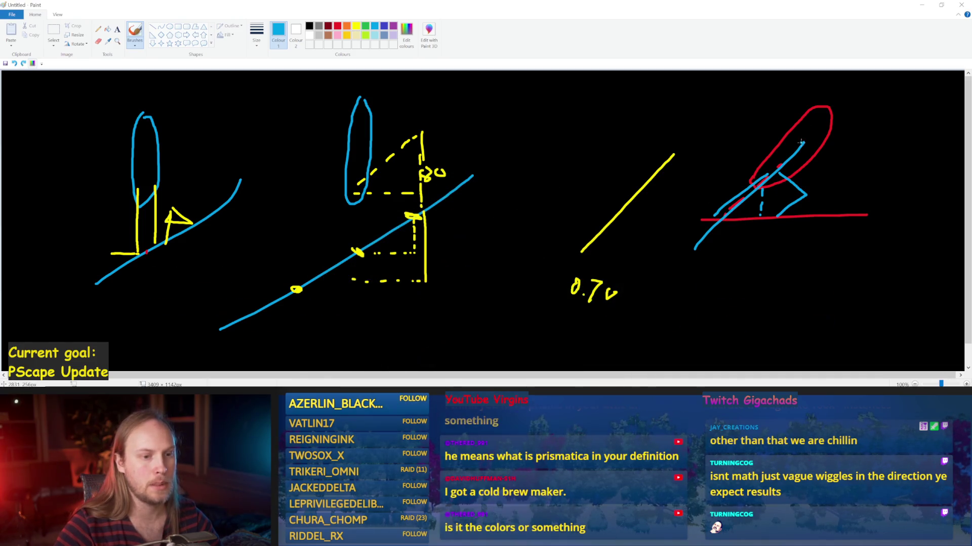
pyautogui.moveTo(819, 121); pyautogui.dragTo(739, 219)
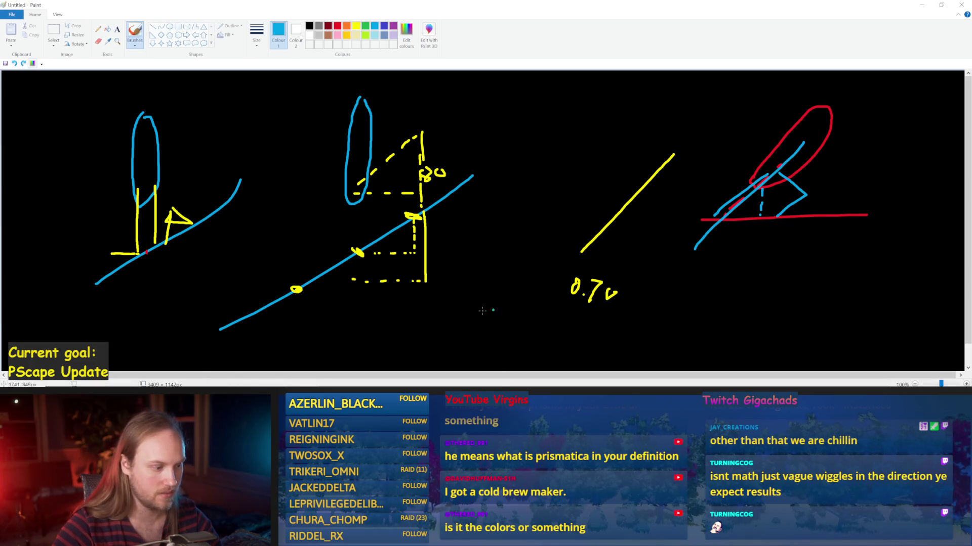
pyautogui.hotkey('alt', 'Tab')
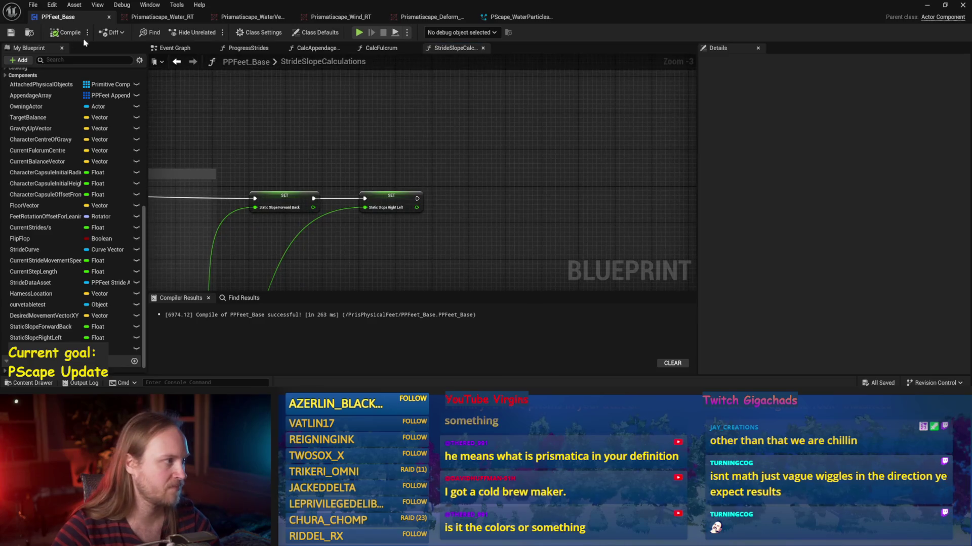
# Step: Compile and save PPFeet_Base, then run and stop a play test of PPFeet_TestLevel
pyautogui.click(9, 30)
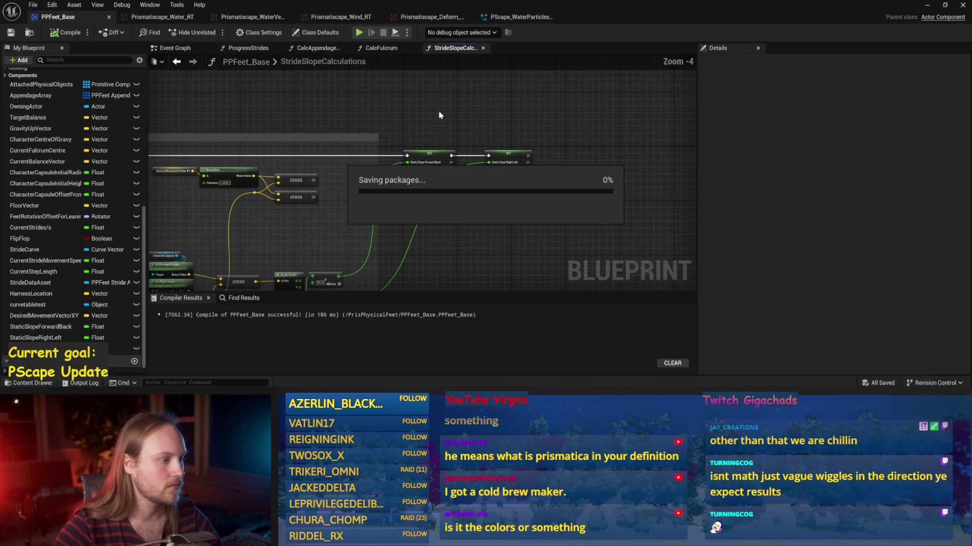
pyautogui.scroll(-1, 434, 113)
pyautogui.scroll(2, 501, 107)
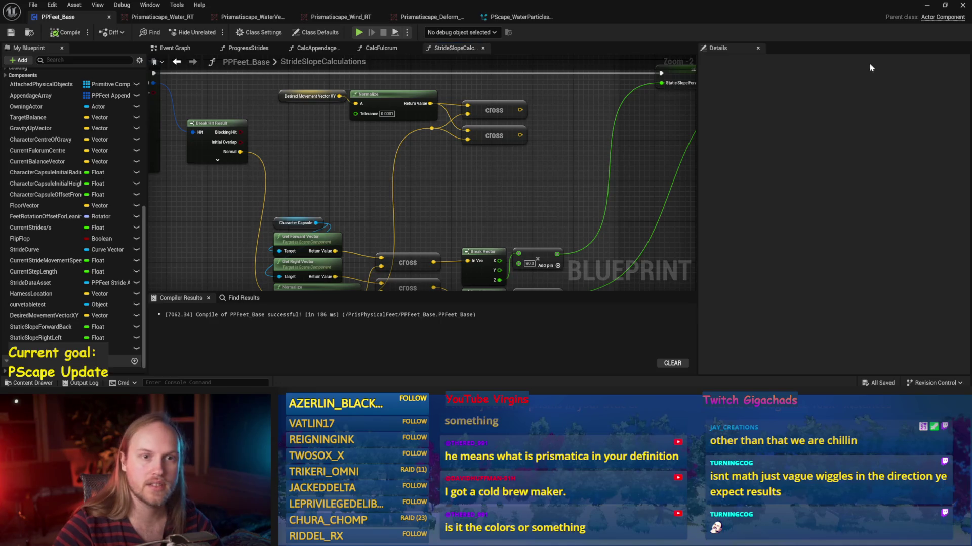
pyautogui.click(926, 7)
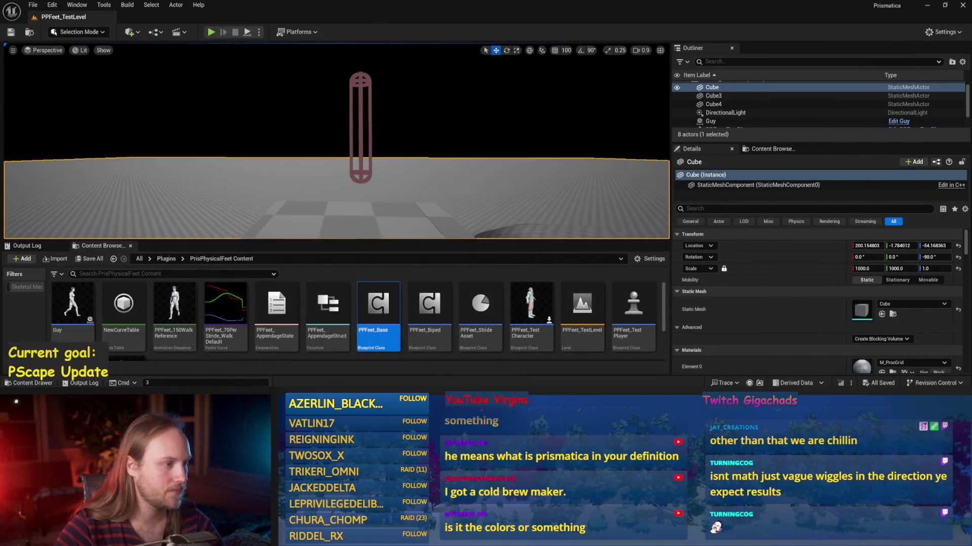
pyautogui.click(247, 32)
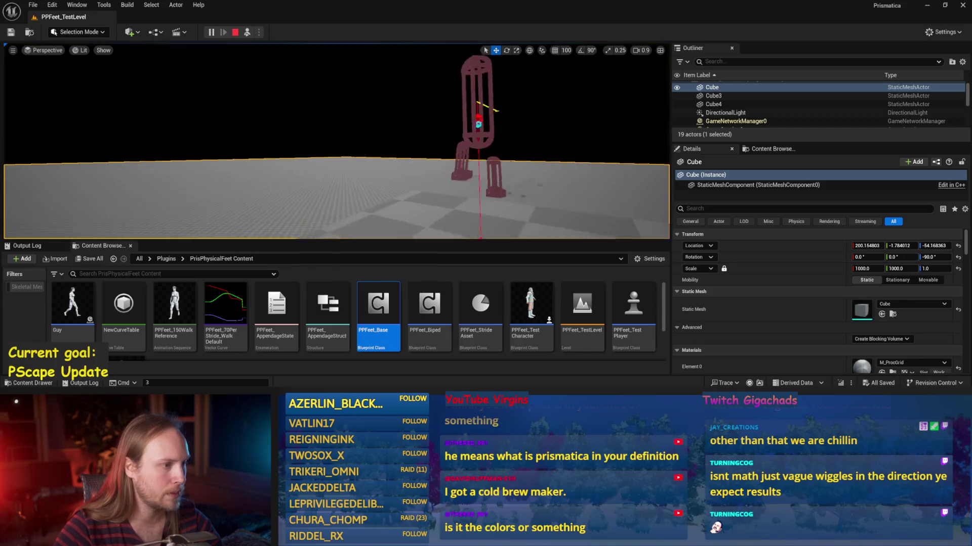
pyautogui.press('Escape')
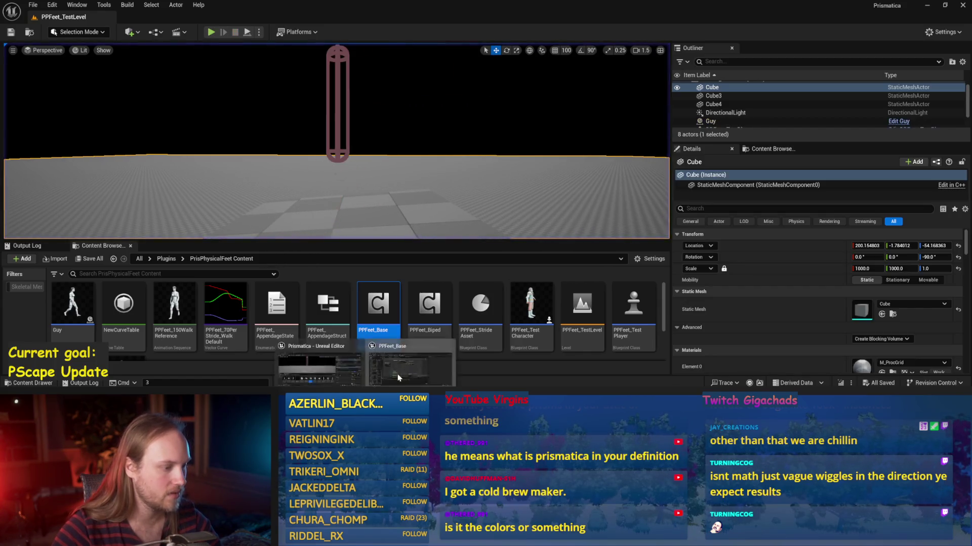
# Step: Reopen PPFeet_Base, save it, and switch to the ProgressStrides function graph
pyautogui.doubleClick(377, 303)
pyautogui.hotkey('ctrl', 's')
pyautogui.moveTo(438, 177)
pyautogui.mouseDown()
pyautogui.moveTo(657, 182)
pyautogui.moveTo(339, 128)
pyautogui.mouseUp()
pyautogui.scroll(-1, 354, 116)
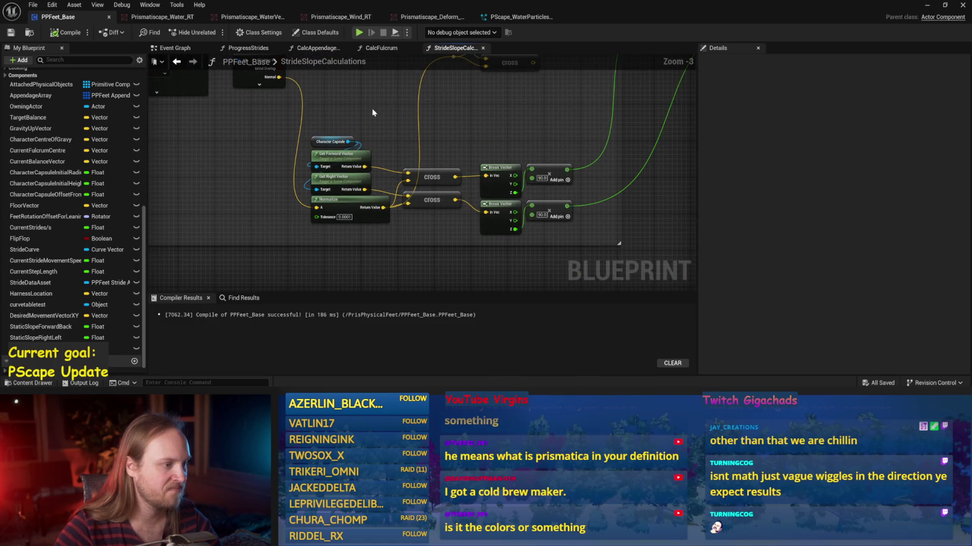
pyautogui.click(381, 47)
pyautogui.click(318, 47)
pyautogui.click(248, 48)
pyautogui.scroll(2, 354, 203)
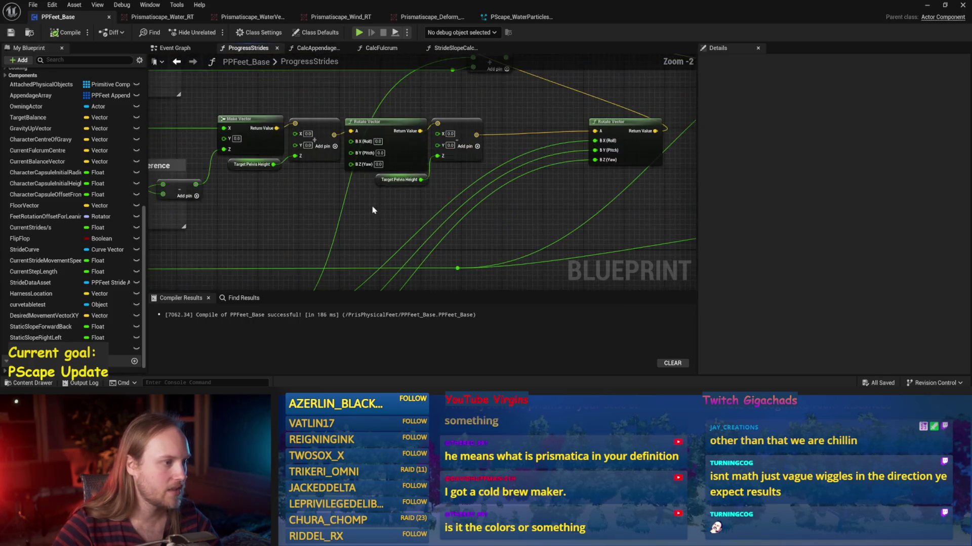
pyautogui.scroll(2, 356, 164)
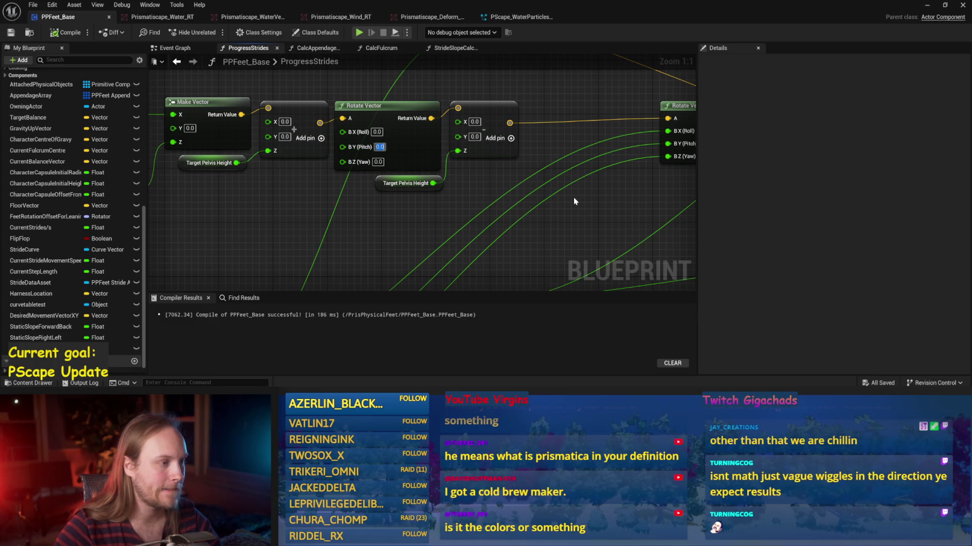
# Step: Set the Rotate Vector pitch to 45 and play test the walk in the level
pyautogui.write('45')
pyautogui.press('Return')
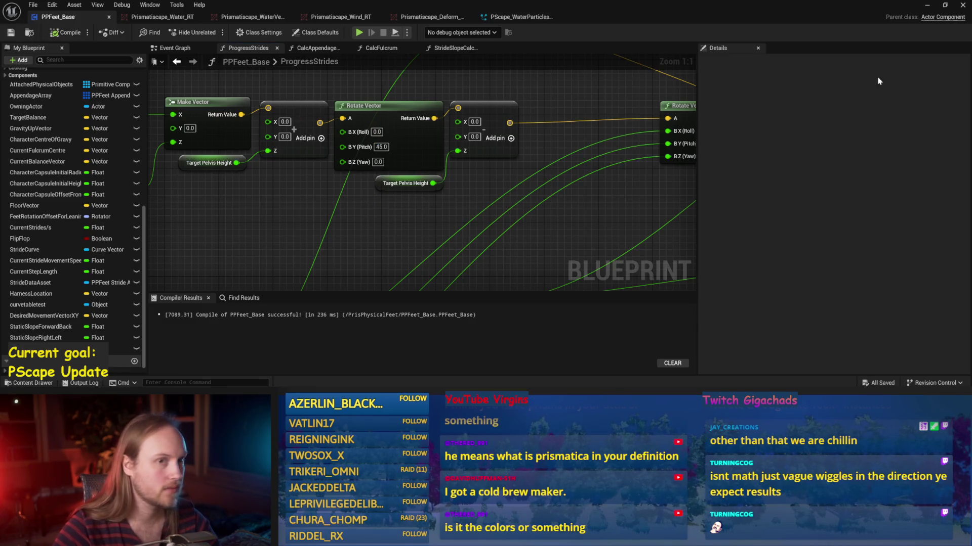
pyautogui.click(922, 5)
pyautogui.click(211, 32)
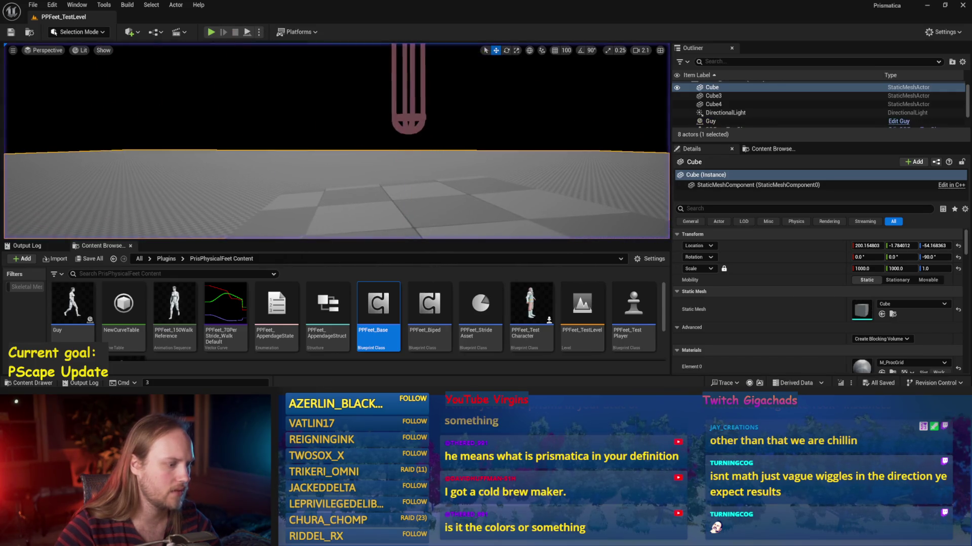
pyautogui.hotkey('alt', 'Tab')
pyautogui.hotkey('alt', 'Tab')
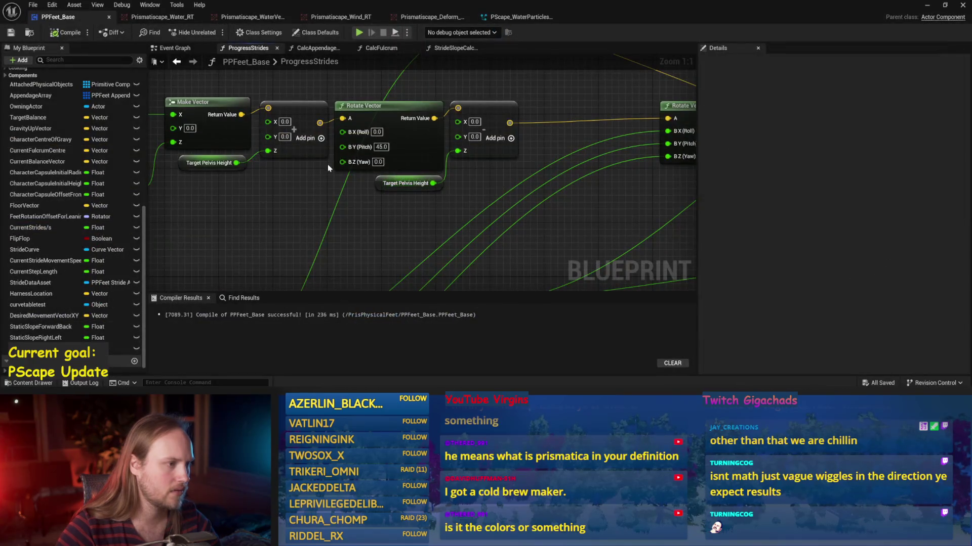
# Step: Pan the ProgressStrides graph back to the comment boxes and Rotate Vector nodes
pyautogui.scroll(-1, 387, 232)
pyautogui.scroll(-1, 364, 217)
pyautogui.moveTo(299, 220)
pyautogui.mouseDown()
pyautogui.moveTo(530, 238)
pyautogui.moveTo(364, 232)
pyautogui.mouseUp()
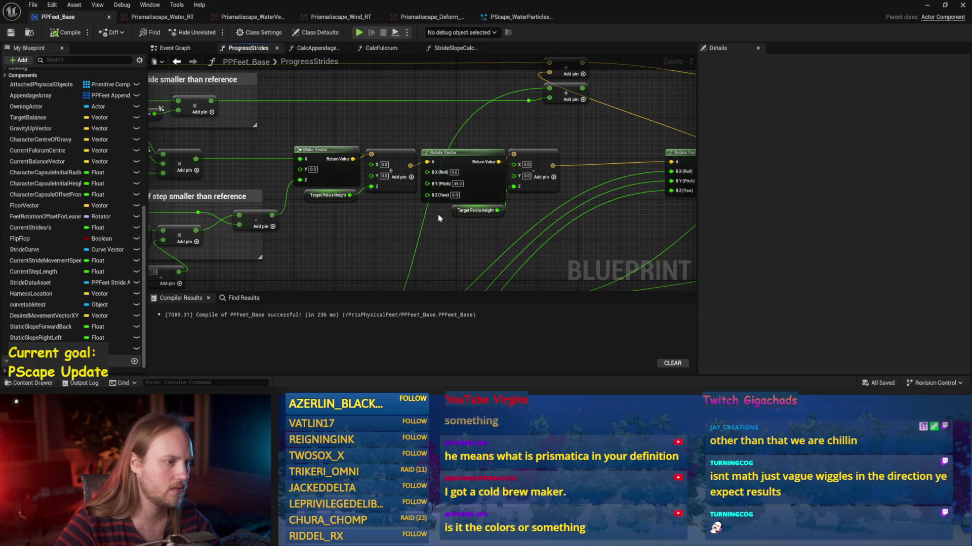
pyautogui.scroll(2, 439, 218)
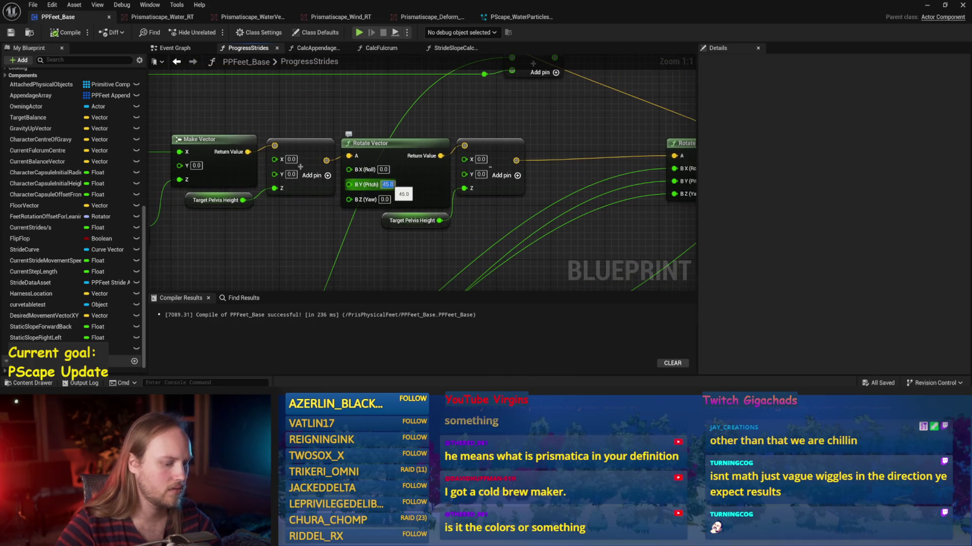
pyautogui.moveTo(280, 241); pyautogui.dragTo(337, 240)
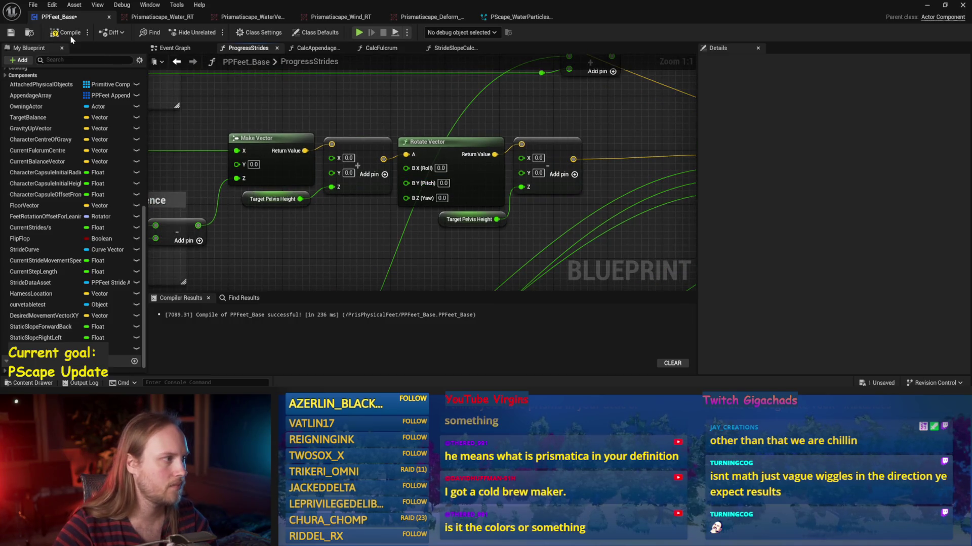
pyautogui.moveTo(265, 213); pyautogui.dragTo(337, 207)
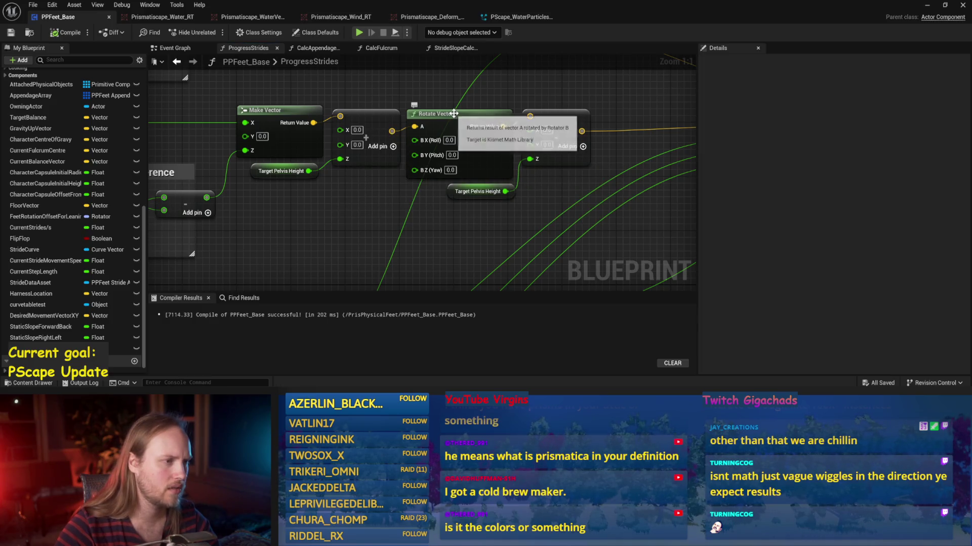
# Step: Set the Rotate Vector roll value to 45 in the ProgressStrides graph
pyautogui.moveTo(454, 113); pyautogui.dragTo(454, 128)
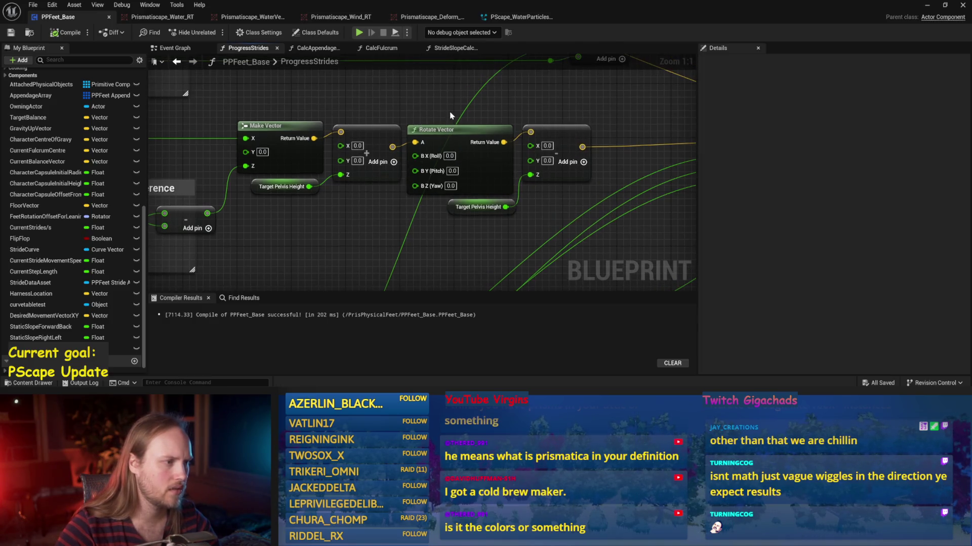
pyautogui.click(274, 190)
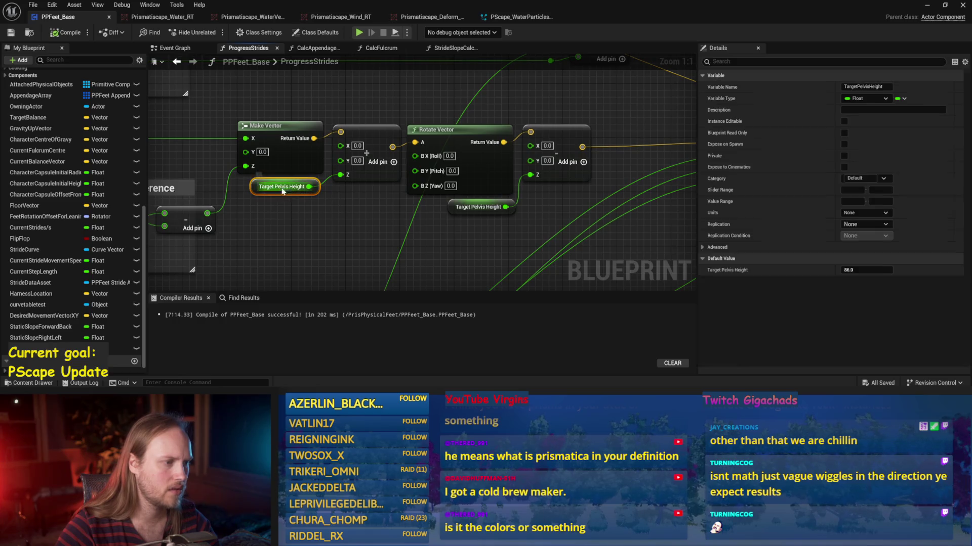
pyautogui.click(503, 227)
pyautogui.click(449, 157)
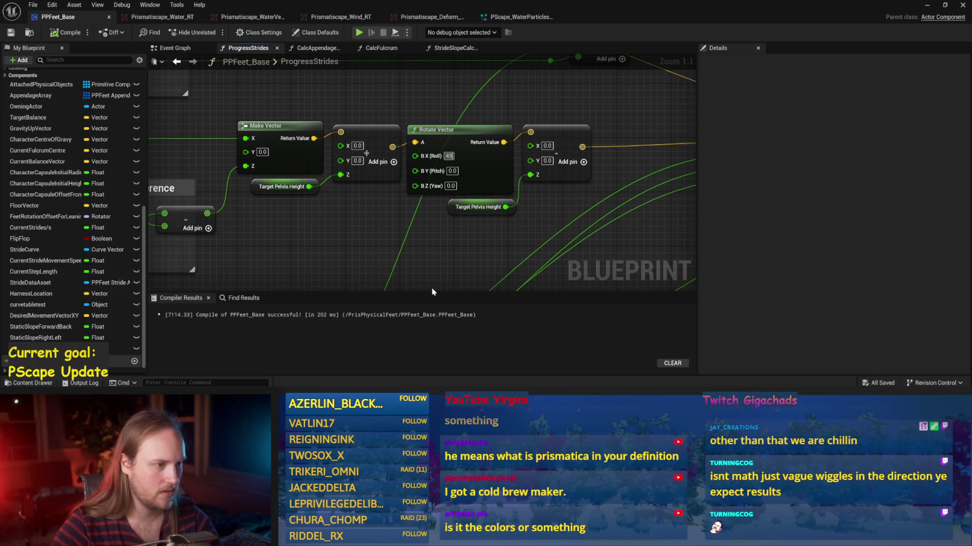
pyautogui.scroll(-5, 366, 215)
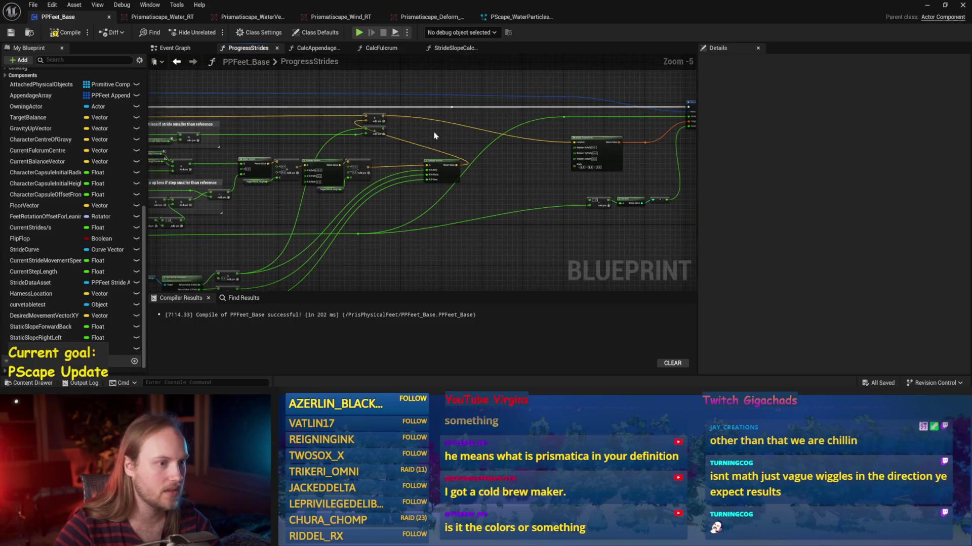
pyautogui.scroll(2, 434, 135)
pyautogui.moveTo(333, 115); pyautogui.dragTo(579, 116)
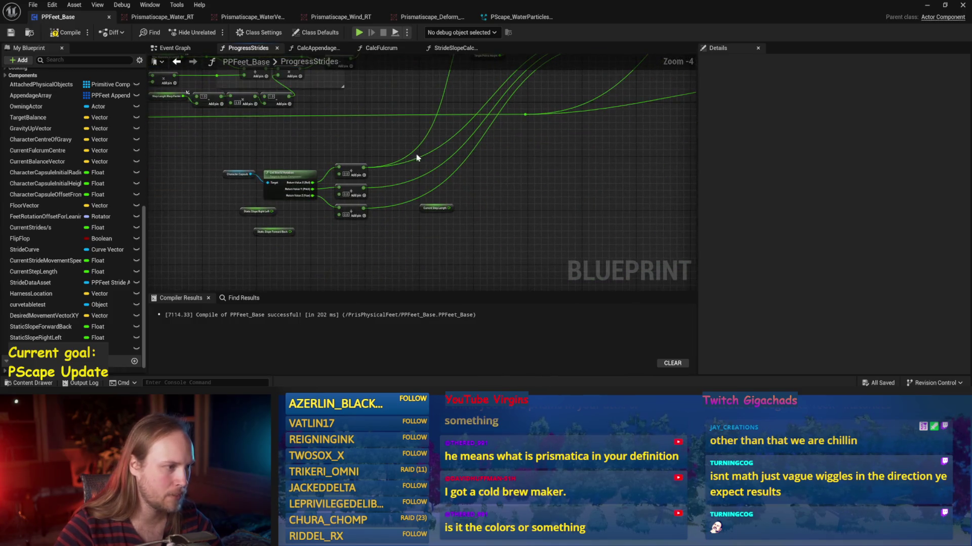
pyautogui.scroll(-1, 309, 217)
pyautogui.moveTo(632, 164); pyautogui.dragTo(491, 159)
# Step: Compile and save PPFeet_Base and start a play session in PPFeet_TestLevel
pyautogui.click(70, 33)
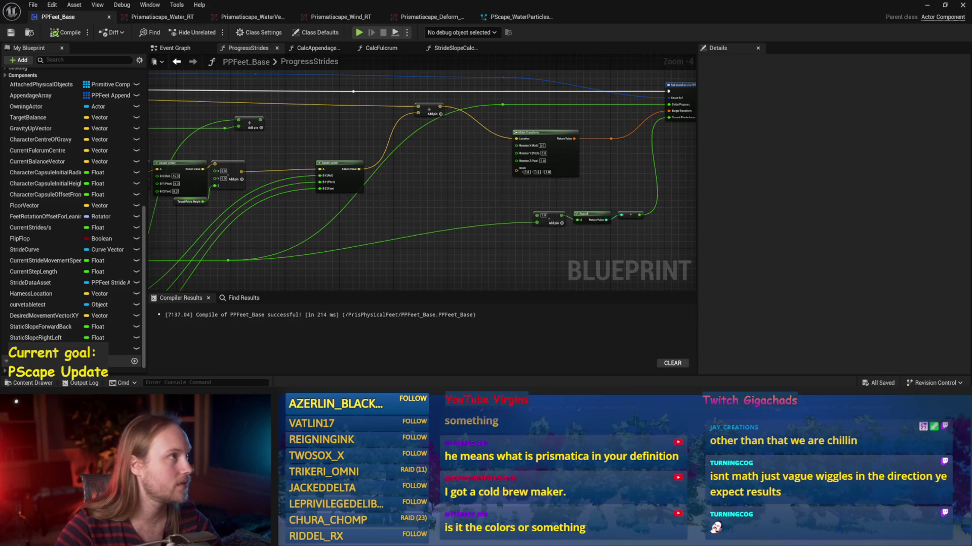
pyautogui.moveTo(526, 208); pyautogui.dragTo(454, 218)
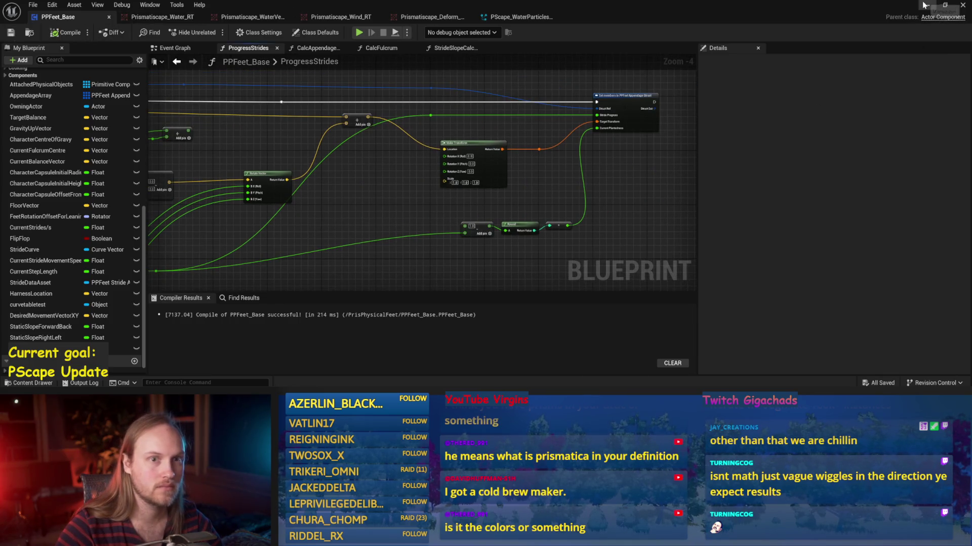
pyautogui.click(924, 5)
pyautogui.click(247, 33)
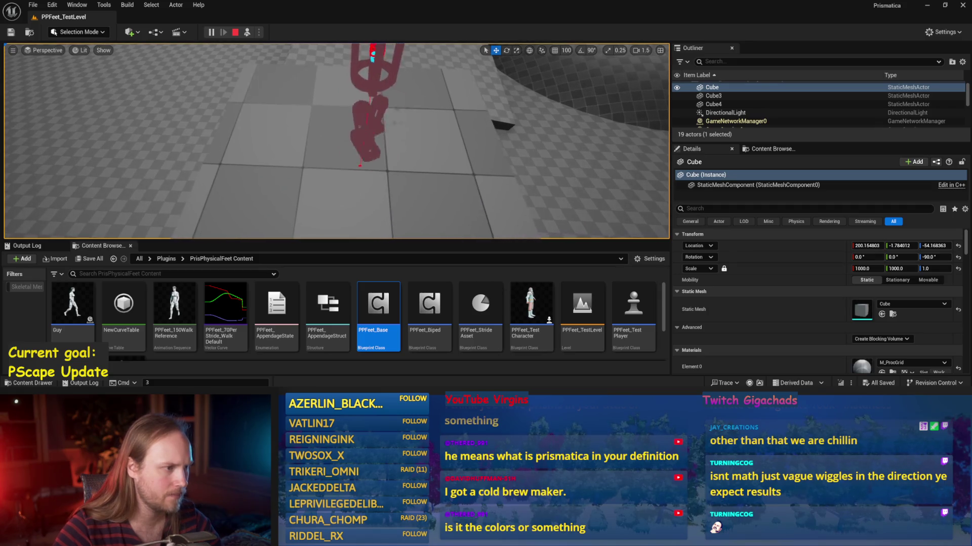
# Step: Reopen PPFeet_Base, set Rotate Vector roll to 0 and yaw to 45, and save
pyautogui.doubleClick(376, 354)
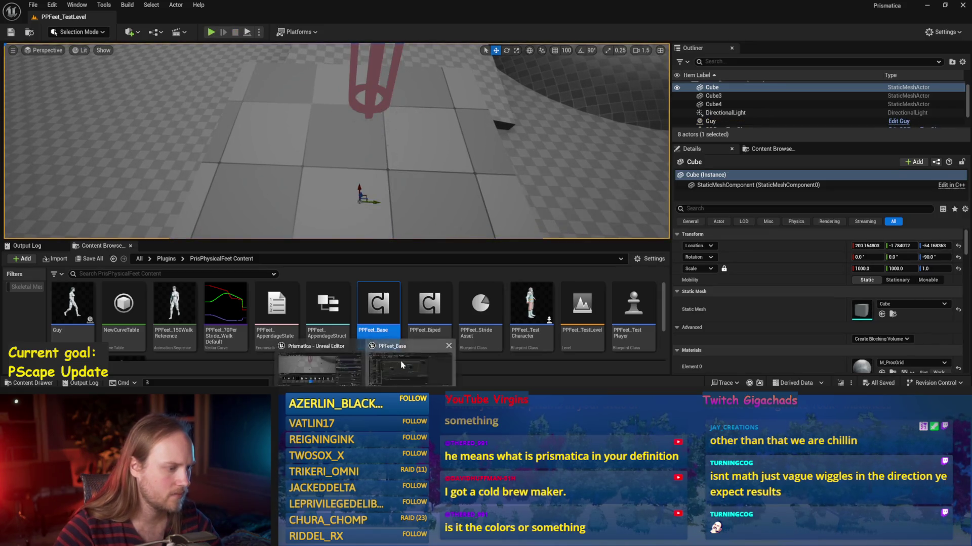
pyautogui.scroll(2, 502, 167)
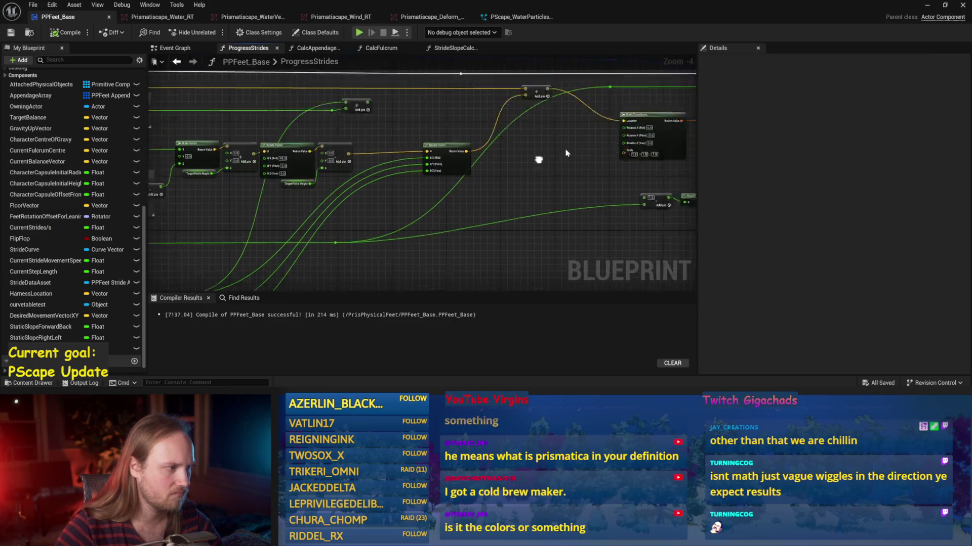
pyautogui.scroll(-1, 498, 111)
pyautogui.moveTo(407, 228)
pyautogui.mouseDown()
pyautogui.moveTo(498, 111)
pyautogui.moveTo(438, 248)
pyautogui.mouseUp()
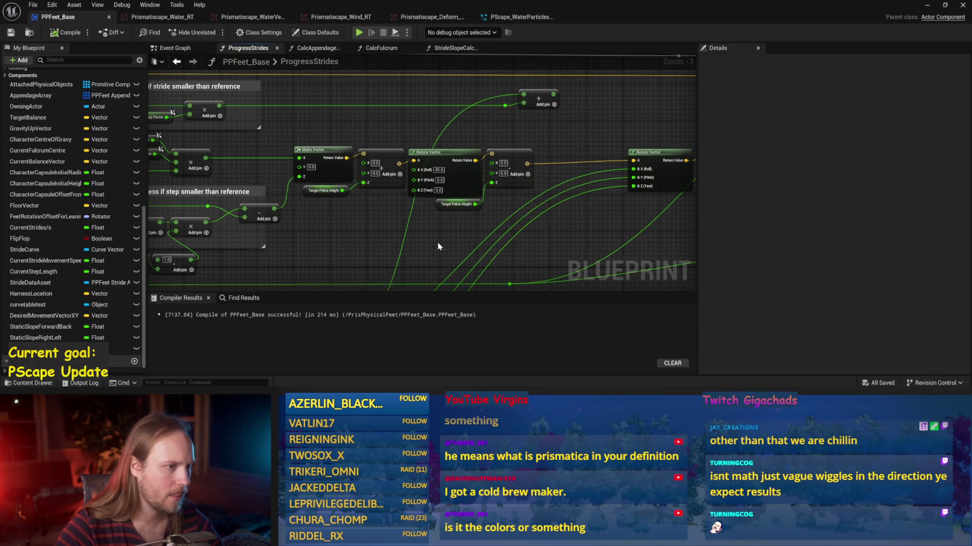
pyautogui.scroll(2, 449, 231)
pyautogui.write('0')
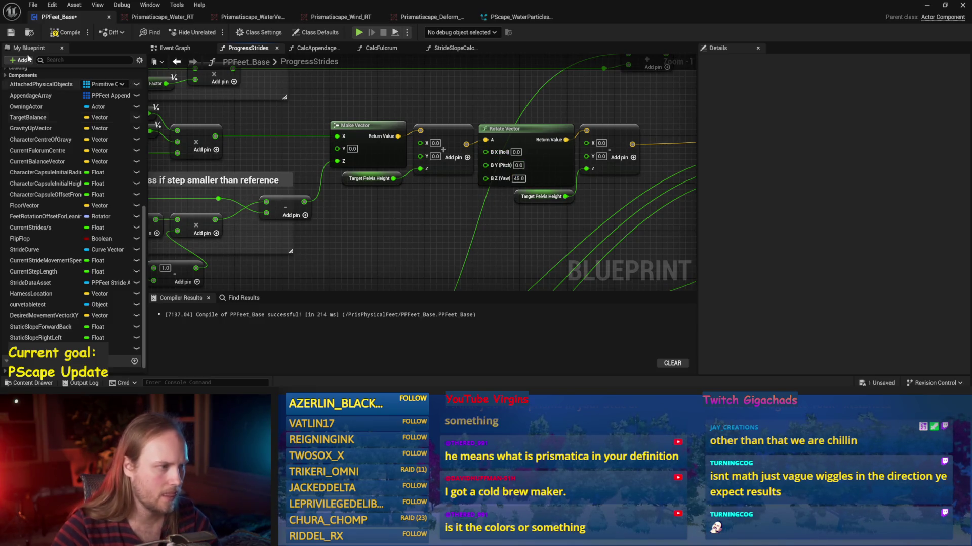
pyautogui.click(9, 35)
# Step: Play test PPFeet_TestLevel with yaw 45, then reopen PPFeet_Base
pyautogui.moveTo(503, 194); pyautogui.dragTo(452, 201)
pyautogui.click(931, 7)
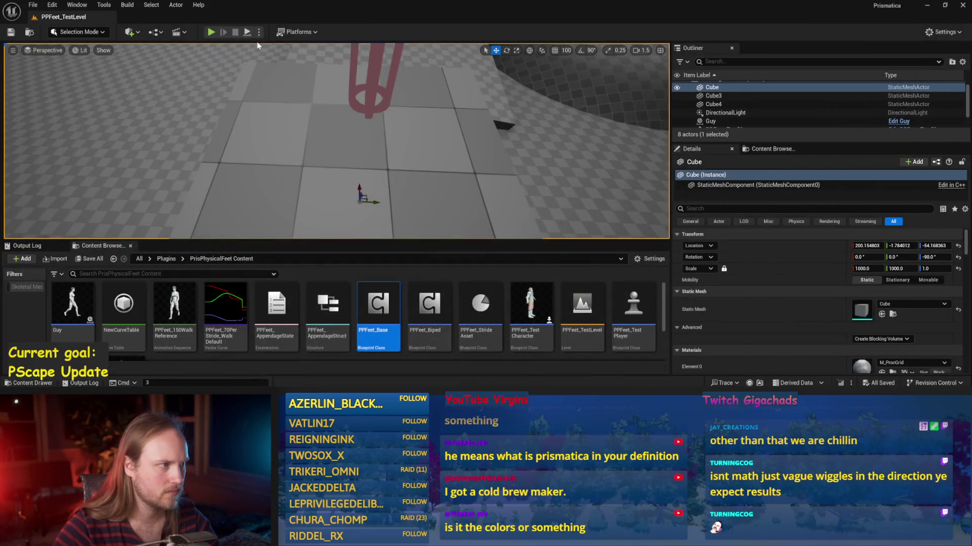
pyautogui.hotkey('alt', 'p')
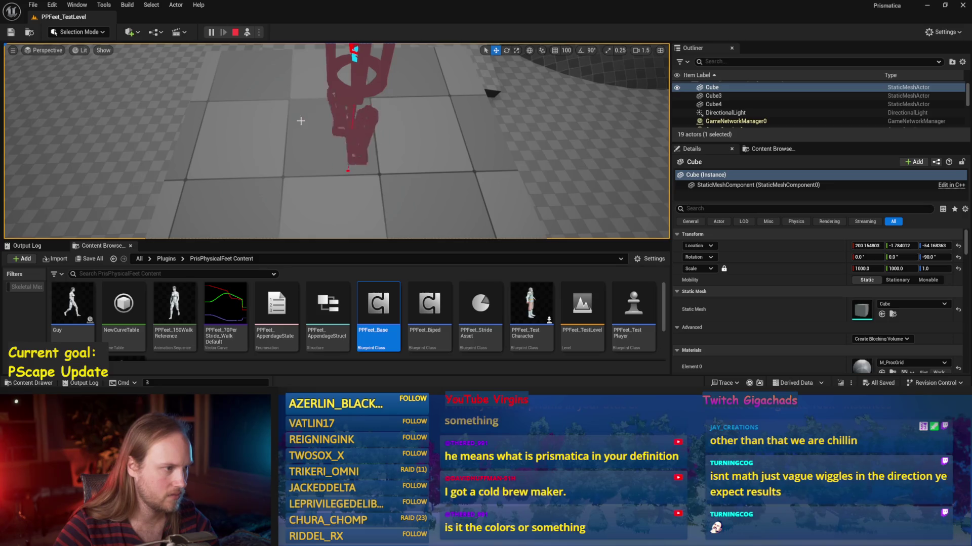
pyautogui.doubleClick(378, 306)
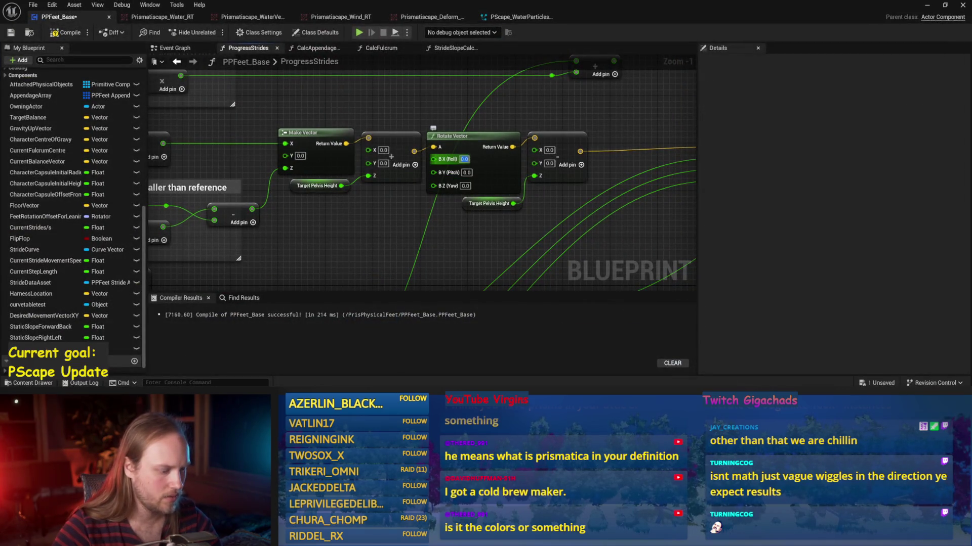
# Step: Set the Rotate Vector pitch to 45, then save and compile PPFeet_Base
pyautogui.hotkey('ctrl', 's')
pyautogui.scroll(-3, 399, 183)
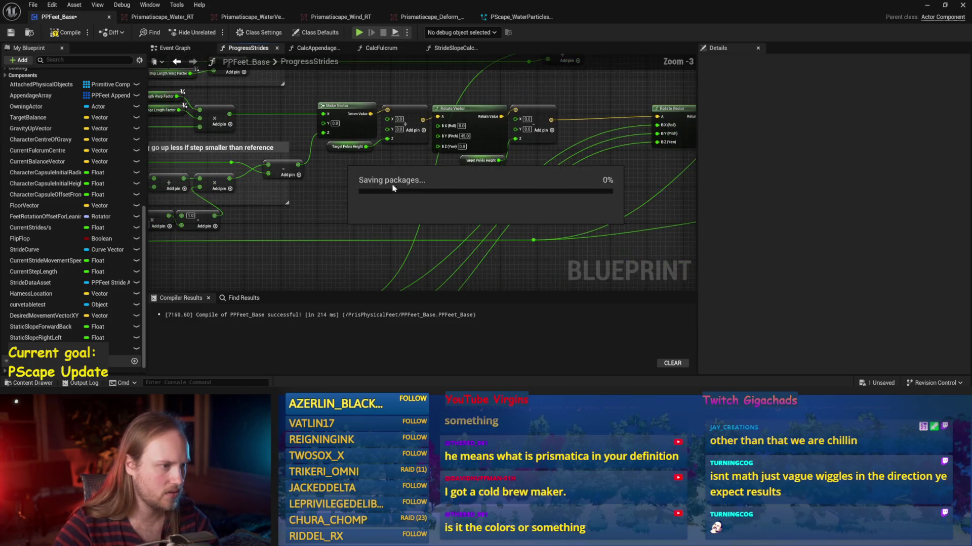
pyautogui.moveTo(402, 151)
pyautogui.mouseDown()
pyautogui.moveTo(380, 152)
pyautogui.moveTo(397, 184)
pyautogui.moveTo(495, 194)
pyautogui.mouseUp()
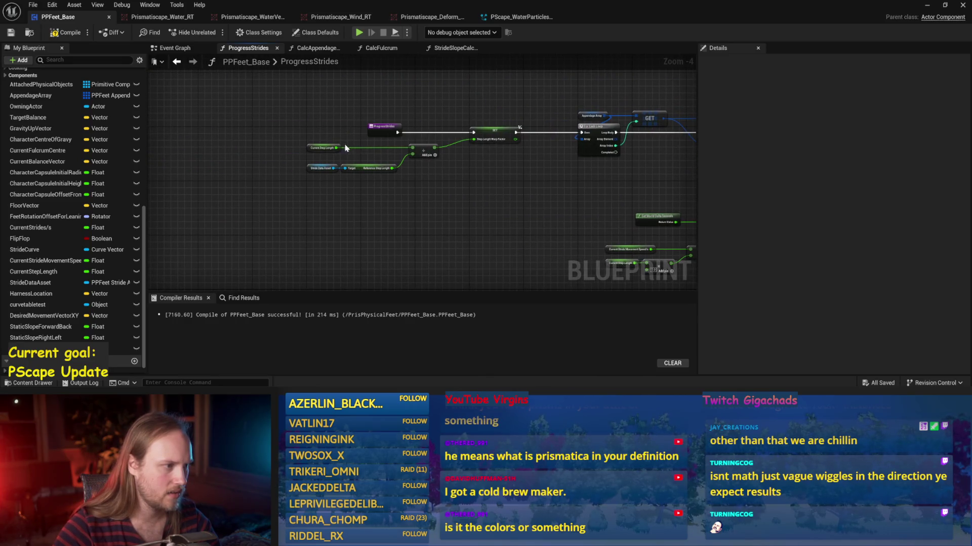
pyautogui.click(322, 148)
pyautogui.moveTo(551, 121); pyautogui.dragTo(95, 62)
pyautogui.click(11, 33)
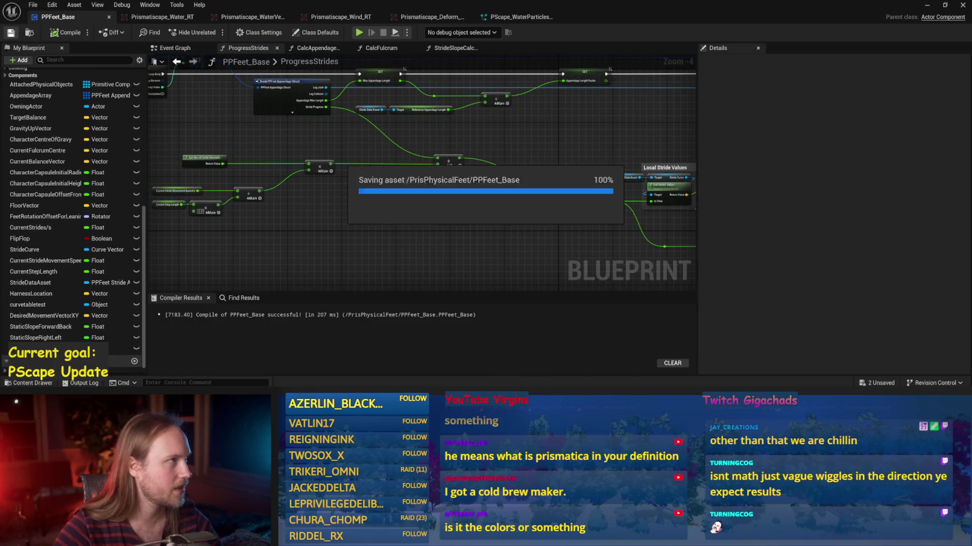
# Step: Play test the walker in PPFeet_TestLevel, then reopen PPFeet_Base
pyautogui.moveTo(557, 202); pyautogui.dragTo(177, 169)
pyautogui.moveTo(506, 228)
pyautogui.mouseDown()
pyautogui.moveTo(278, 131)
pyautogui.moveTo(304, 101)
pyautogui.mouseUp()
pyautogui.click(928, 5)
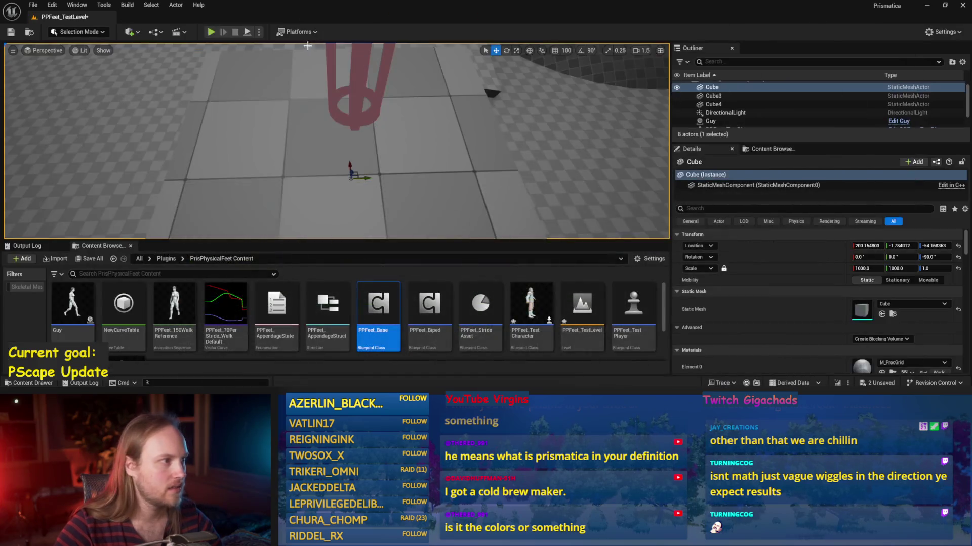
pyautogui.click(246, 33)
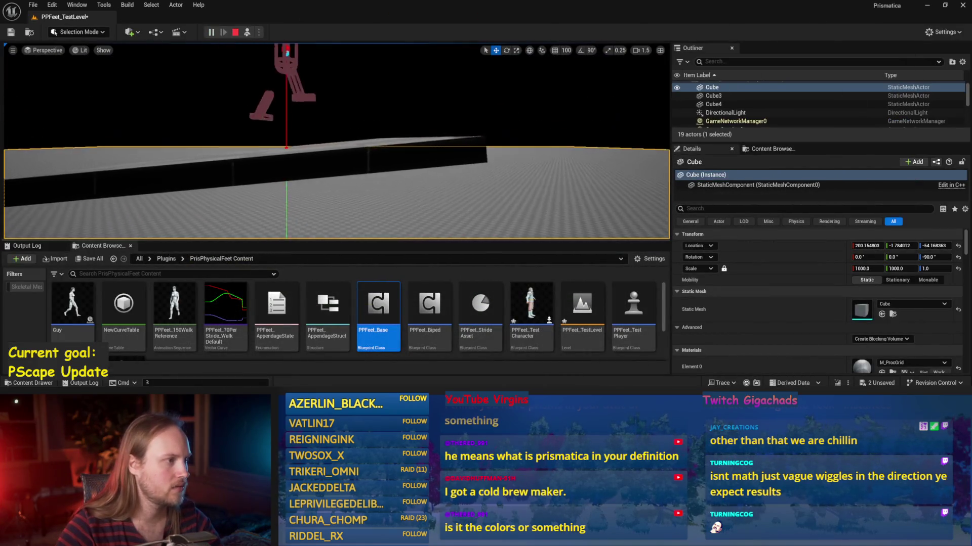
pyautogui.scroll(-3, 337, 141)
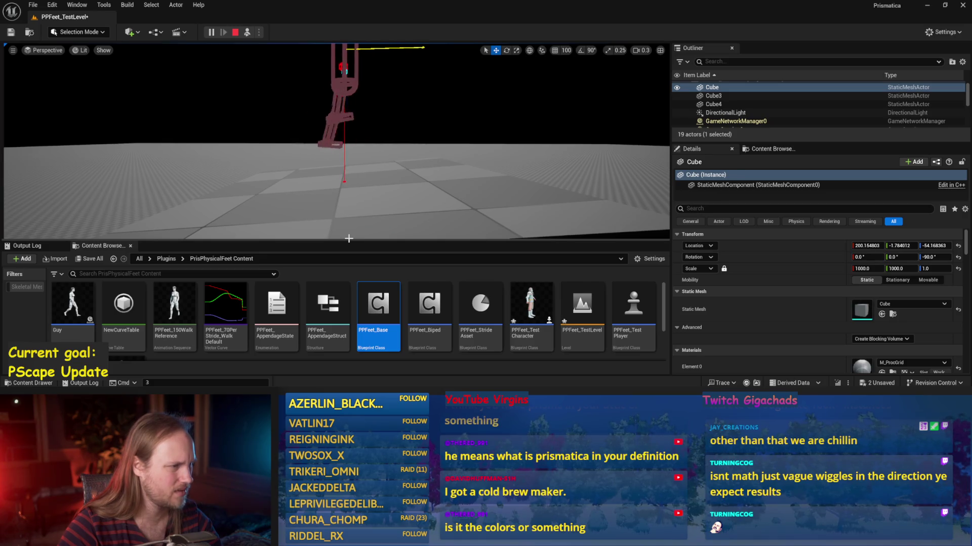
pyautogui.doubleClick(378, 306)
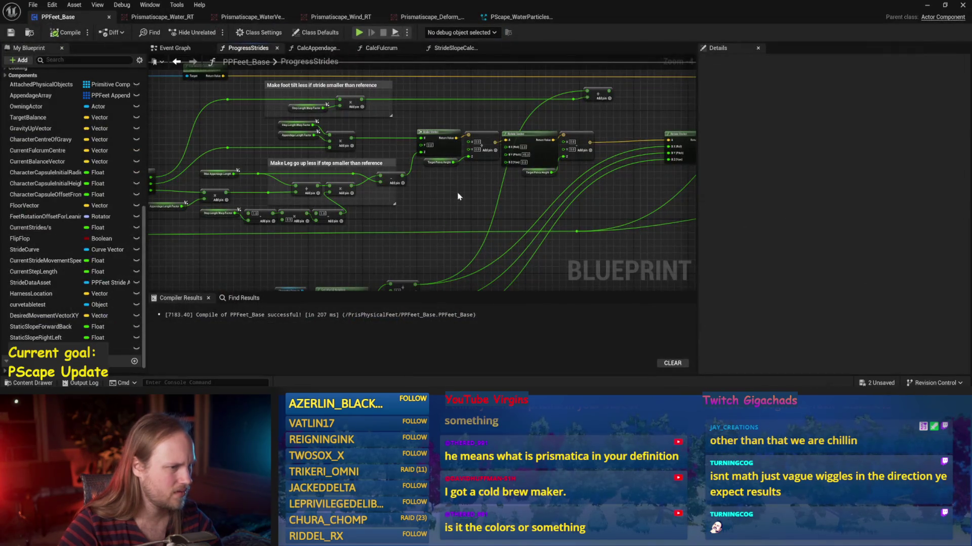
# Step: Set the Rotate Vector pitch to 90, compile, check the running level, and stop the test
pyautogui.scroll(3, 457, 197)
pyautogui.write('90')
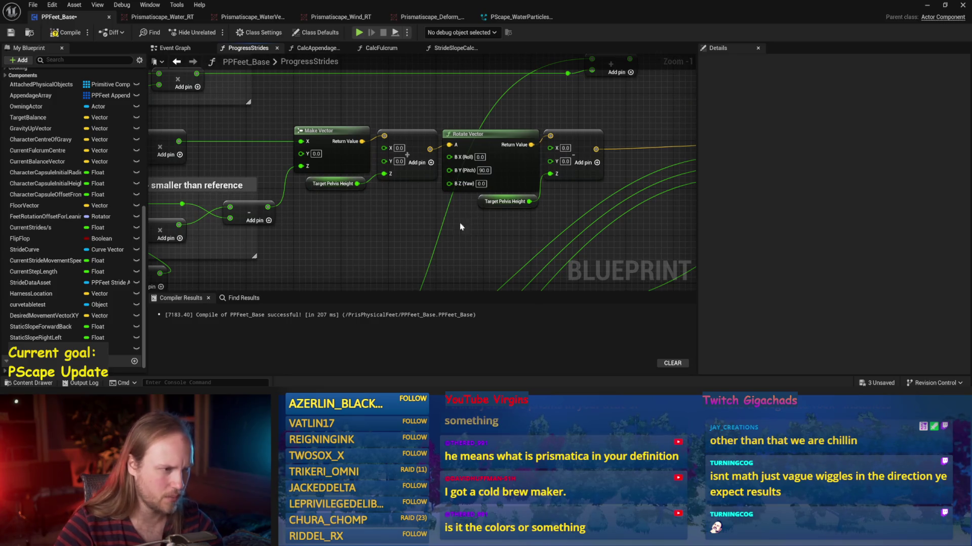
pyautogui.click(10, 33)
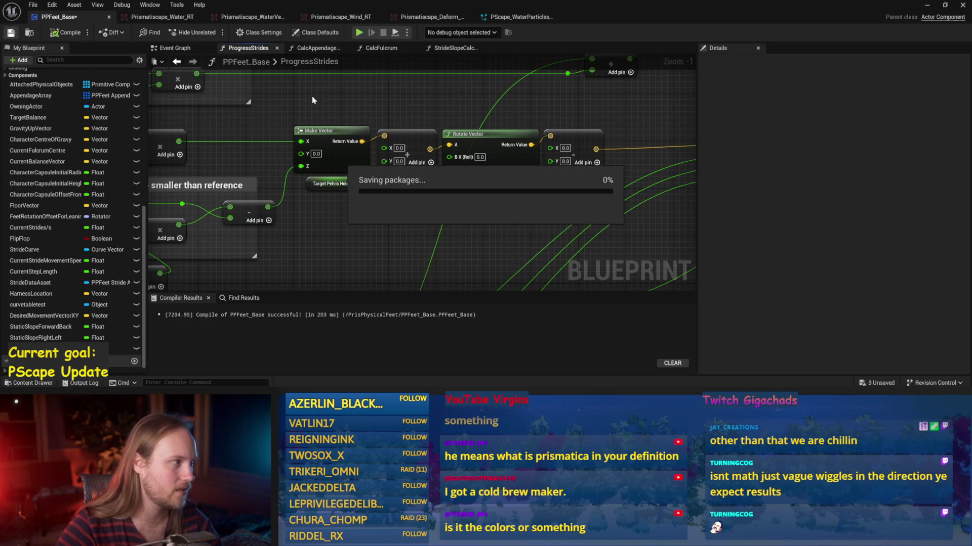
pyautogui.click(927, 5)
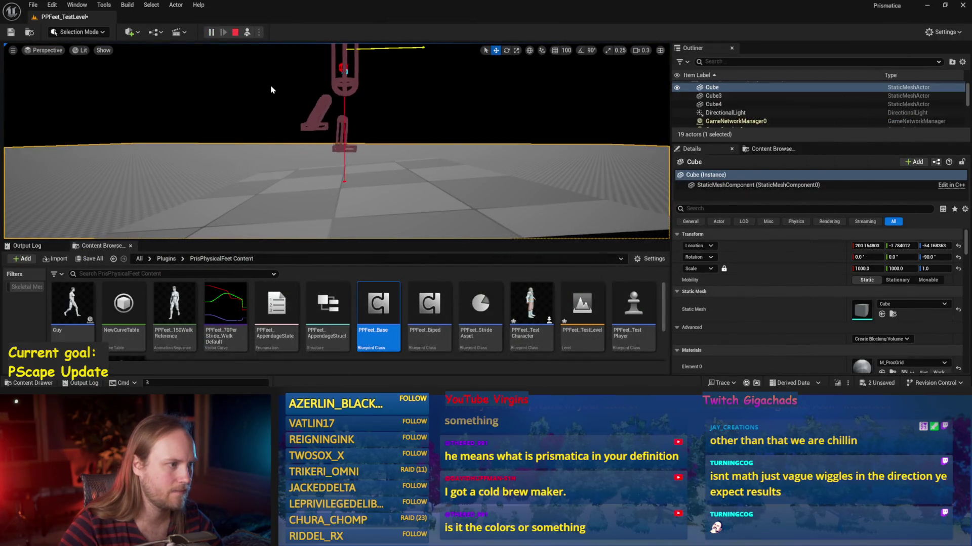
pyautogui.press('Escape')
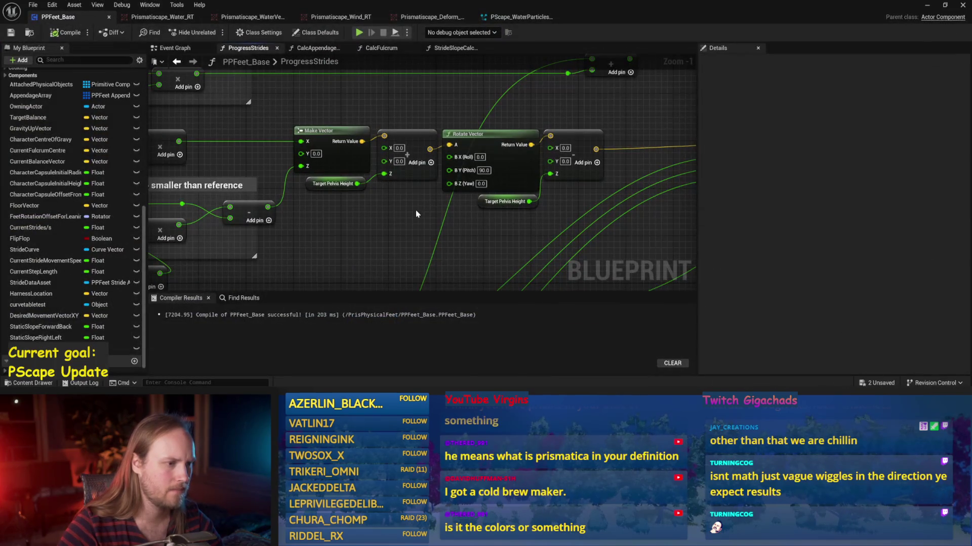
# Step: Save and recompile PPFeet_Base, then open the PPFeet_Walking stride data asset
pyautogui.rightClick(416, 213)
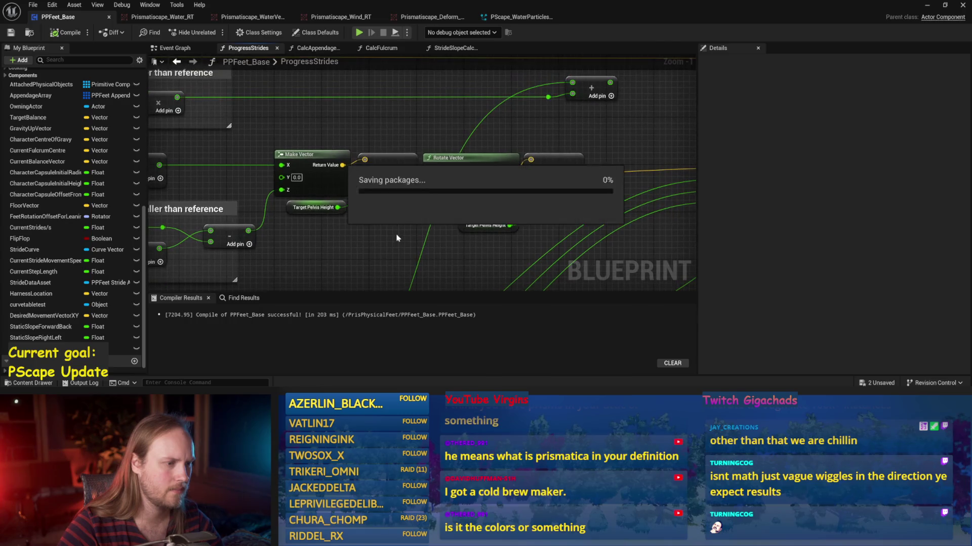
pyautogui.click(492, 225)
pyautogui.scroll(-3, 537, 159)
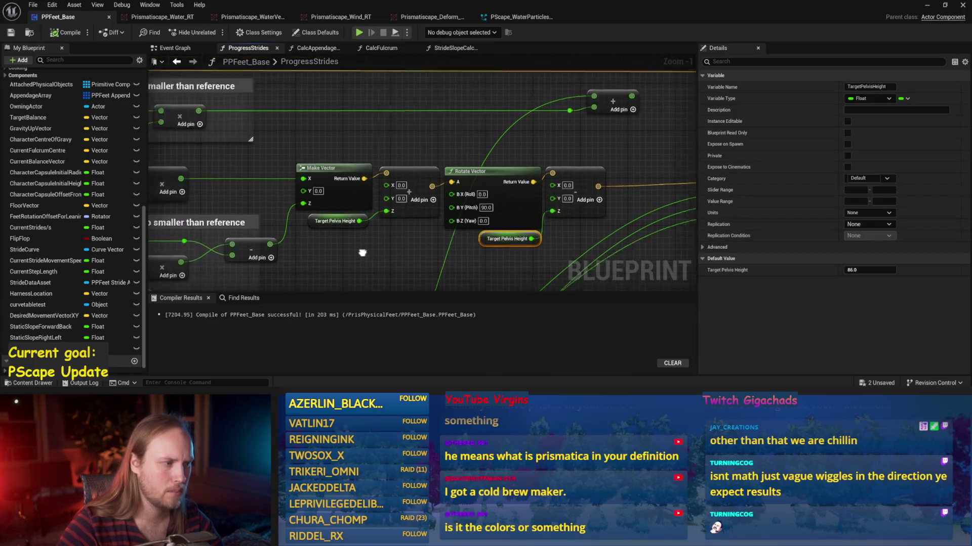
pyautogui.hotkey('ctrl', 's')
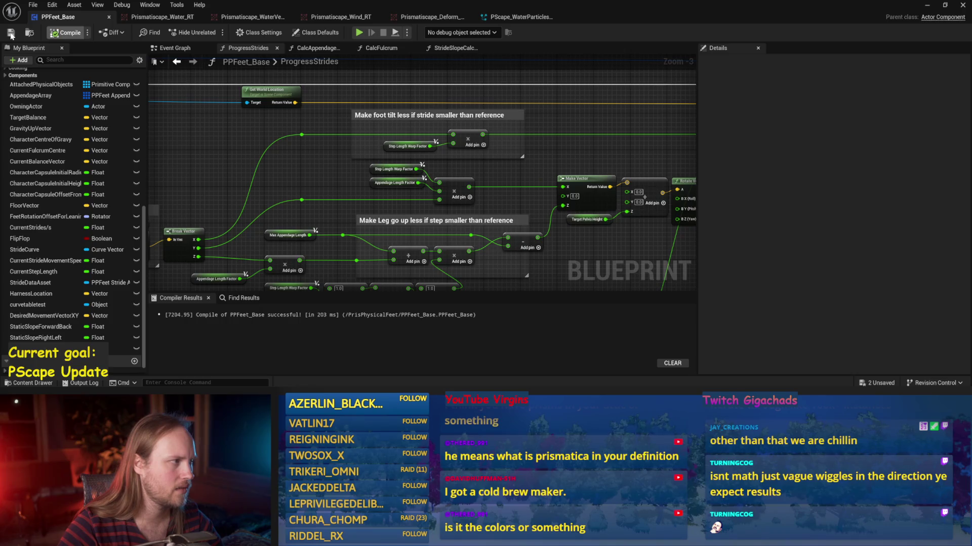
pyautogui.click(11, 36)
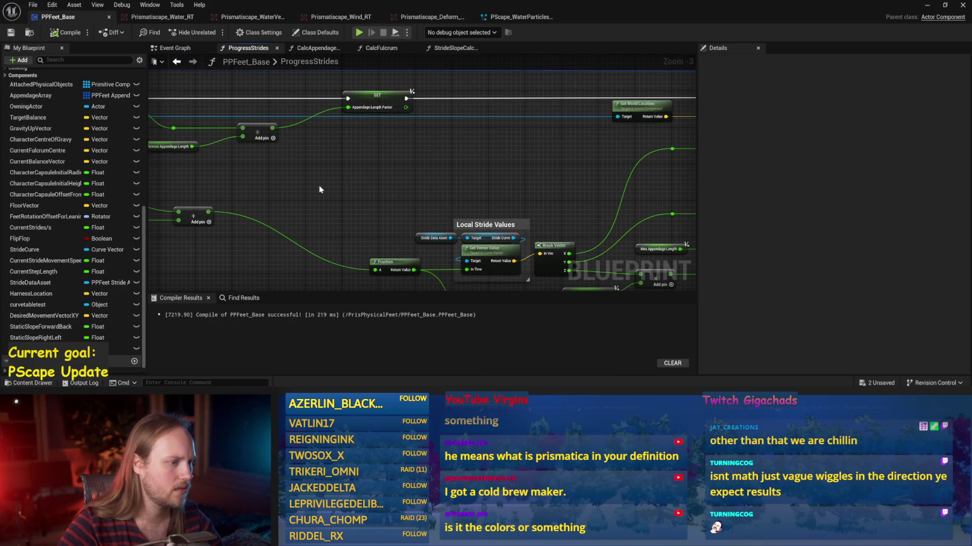
pyautogui.moveTo(305, 193); pyautogui.dragTo(558, 200)
pyautogui.click(419, 137)
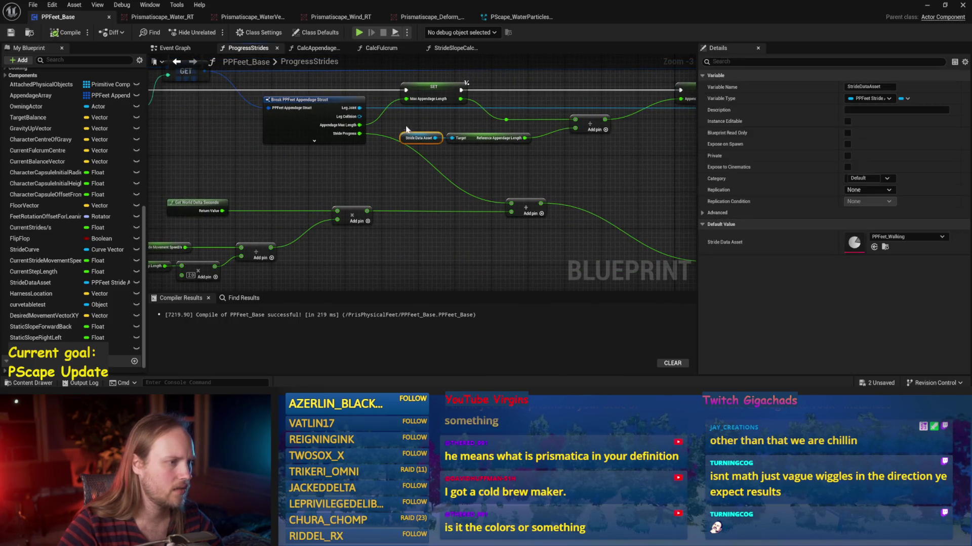
pyautogui.doubleClick(853, 247)
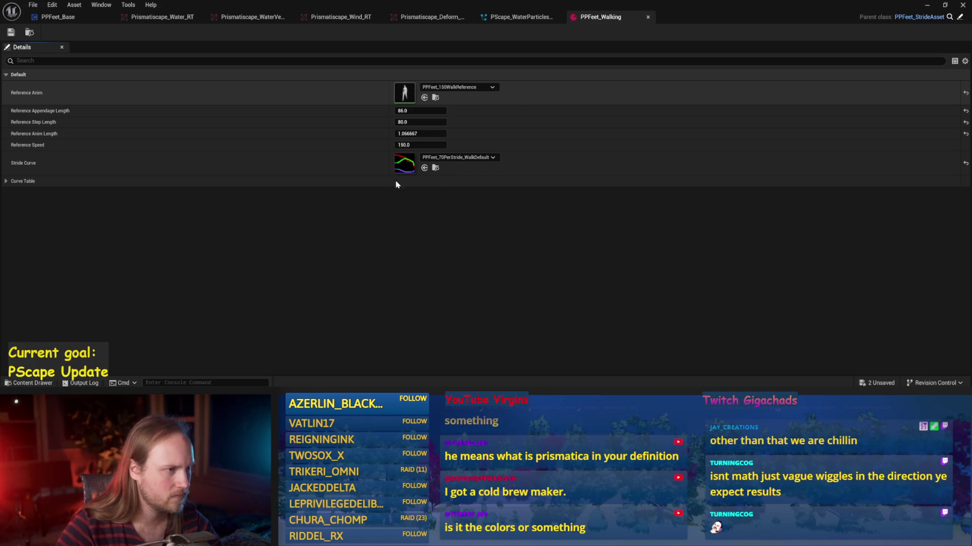
# Step: Inspect the pelvis and thigh_l bones of PPFeet_150WalkReference from a side view, then close it
pyautogui.doubleClick(405, 93)
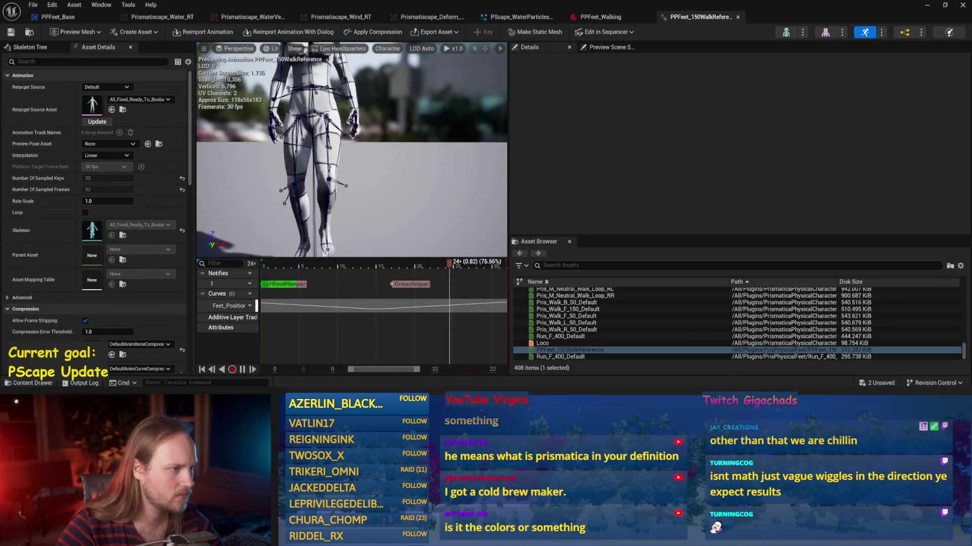
pyautogui.click(322, 119)
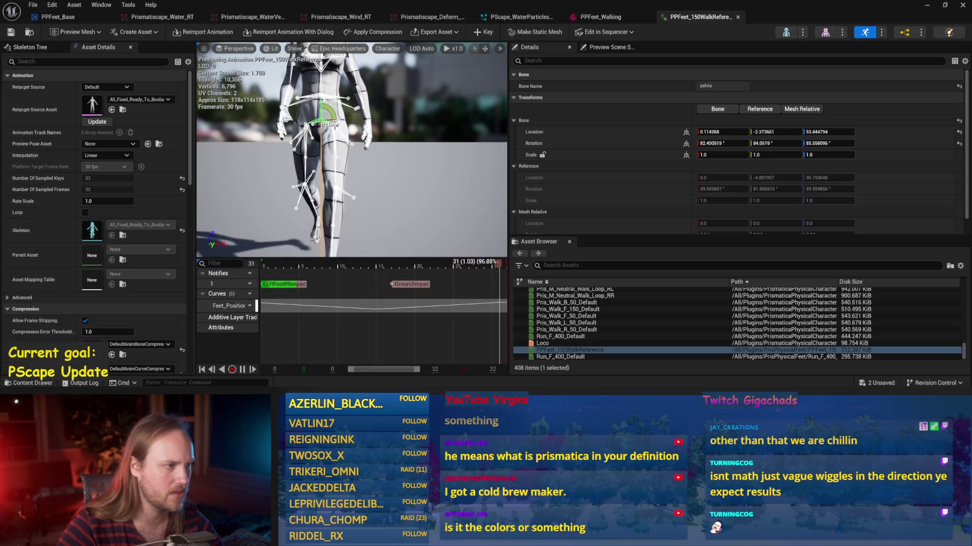
pyautogui.moveTo(377, 137); pyautogui.dragTo(431, 139)
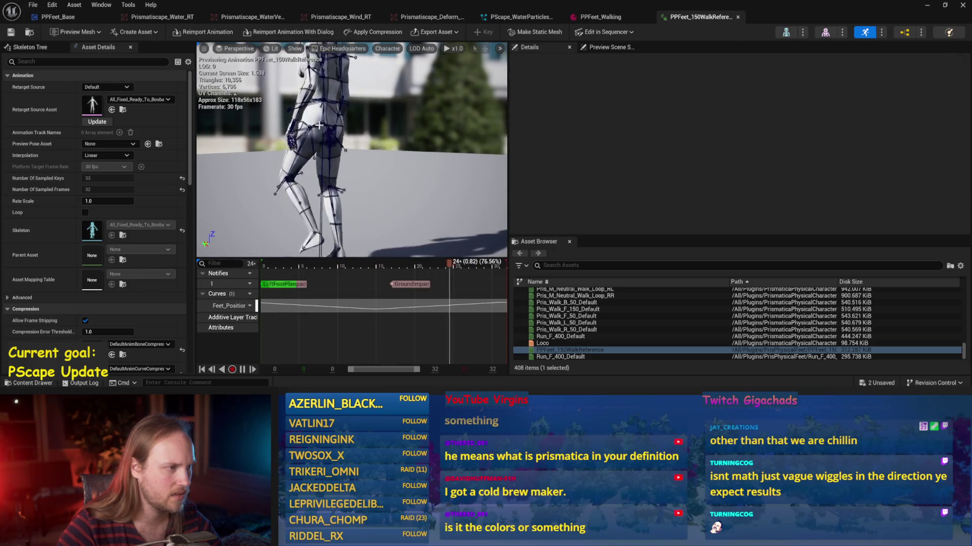
pyautogui.click(305, 134)
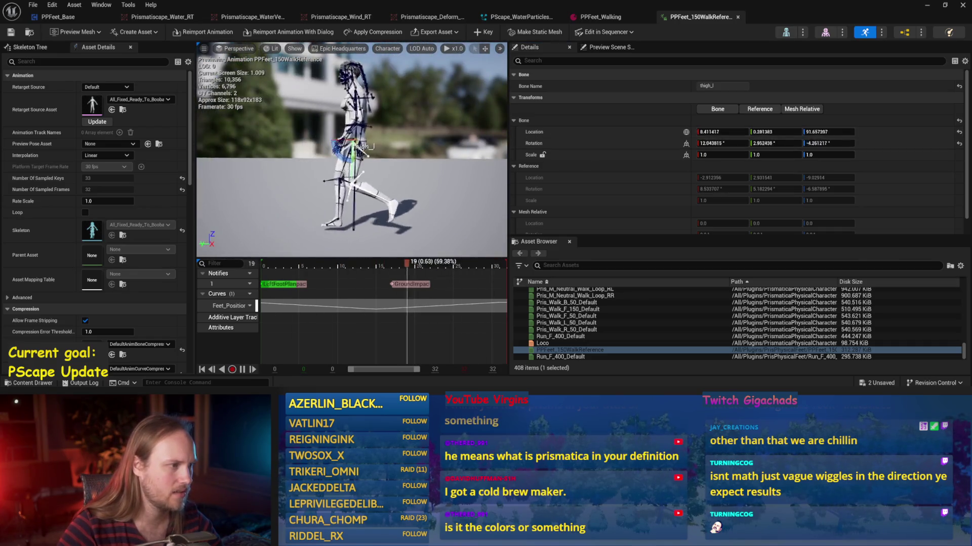
pyautogui.click(284, 184)
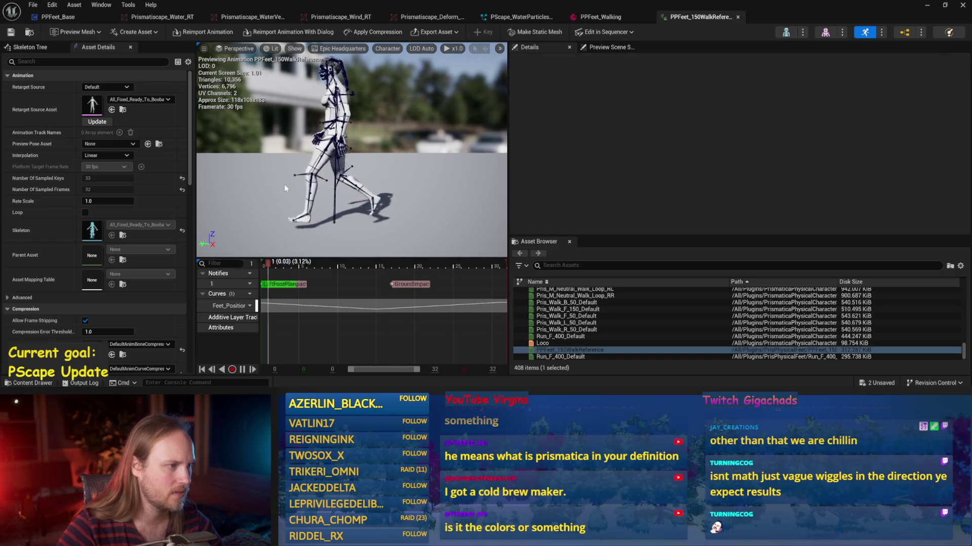
pyautogui.click(737, 16)
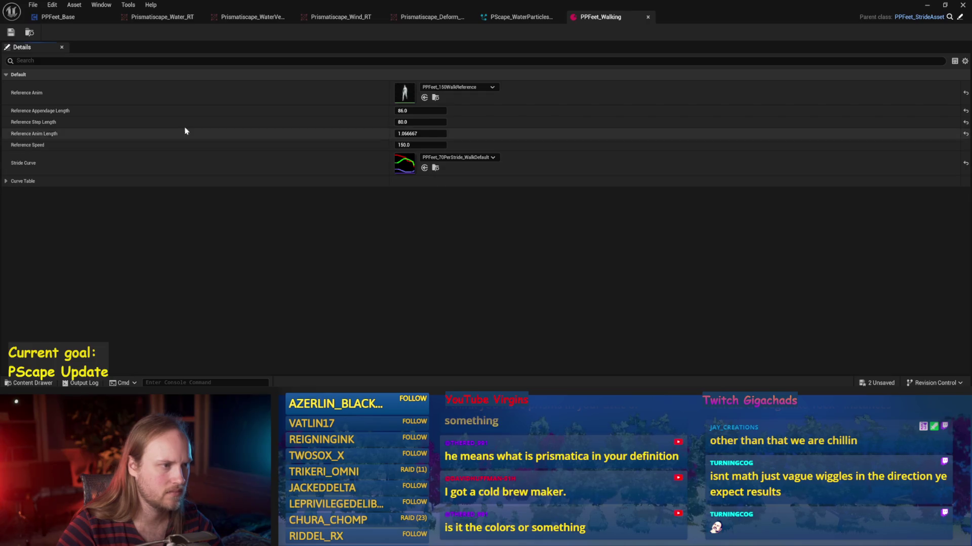
# Step: Close the PPFeet_Walking, PScape_WaterParticles and four render-target editor tabs
pyautogui.click(649, 18)
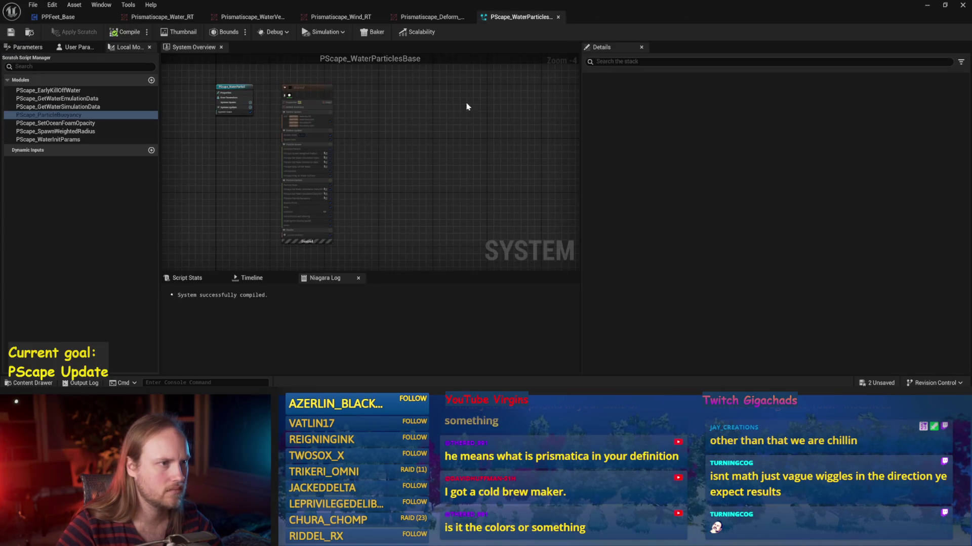
pyautogui.click(557, 18)
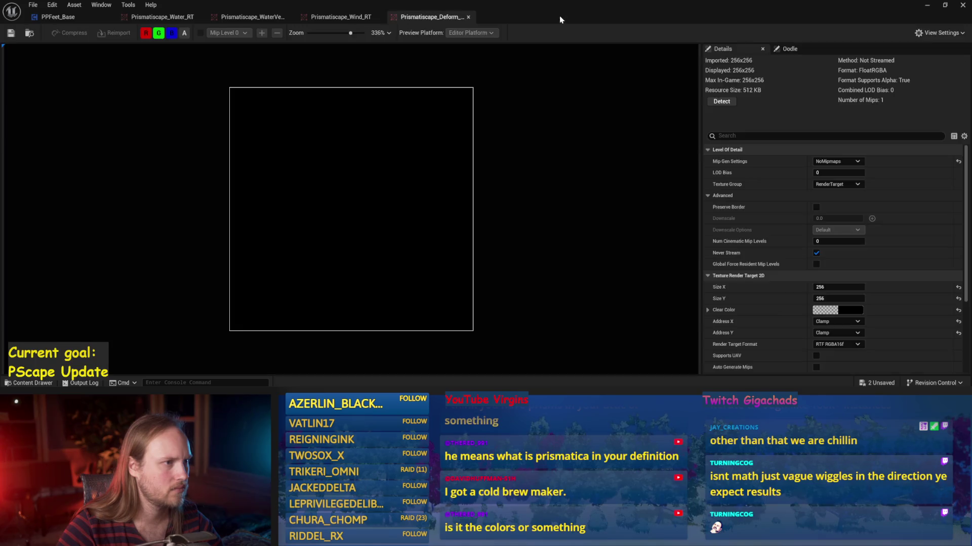
pyautogui.middleClick(419, 23)
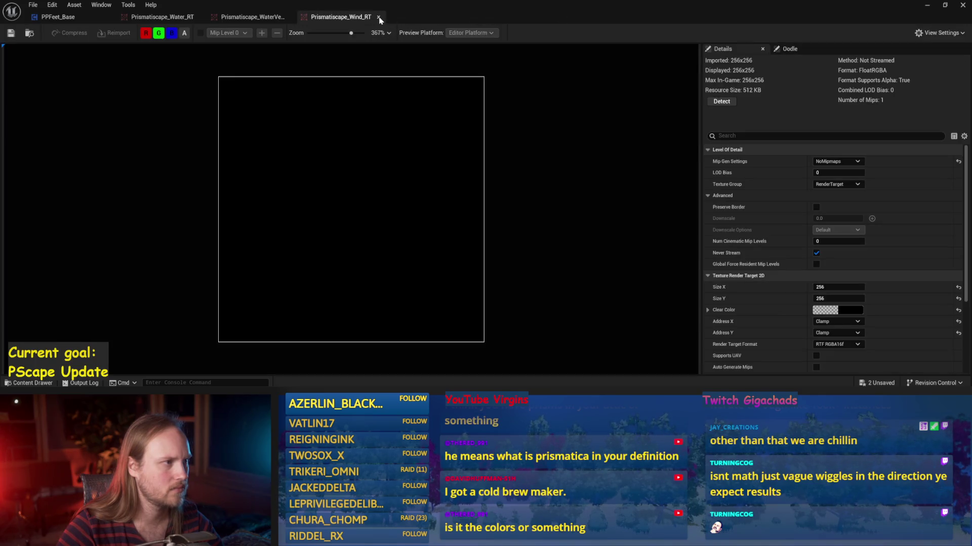
pyautogui.middleClick(300, 20)
pyautogui.middleClick(180, 16)
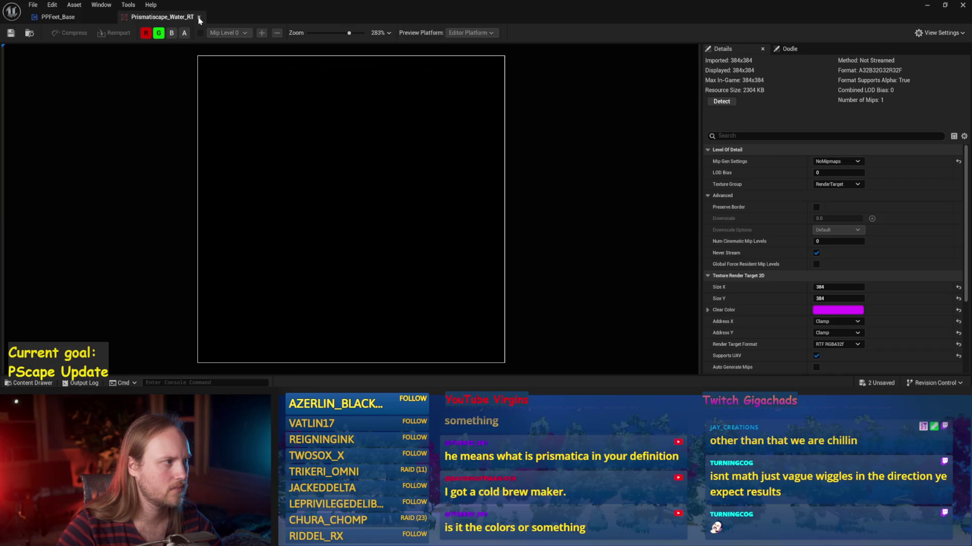
pyautogui.middleClick(199, 18)
# Step: Bring the Make Vector and Rotate Vector nodes into view and inspect Target Pelvis Height's default value
pyautogui.moveTo(543, 204); pyautogui.dragTo(550, 186)
pyautogui.scroll(-1, 551, 186)
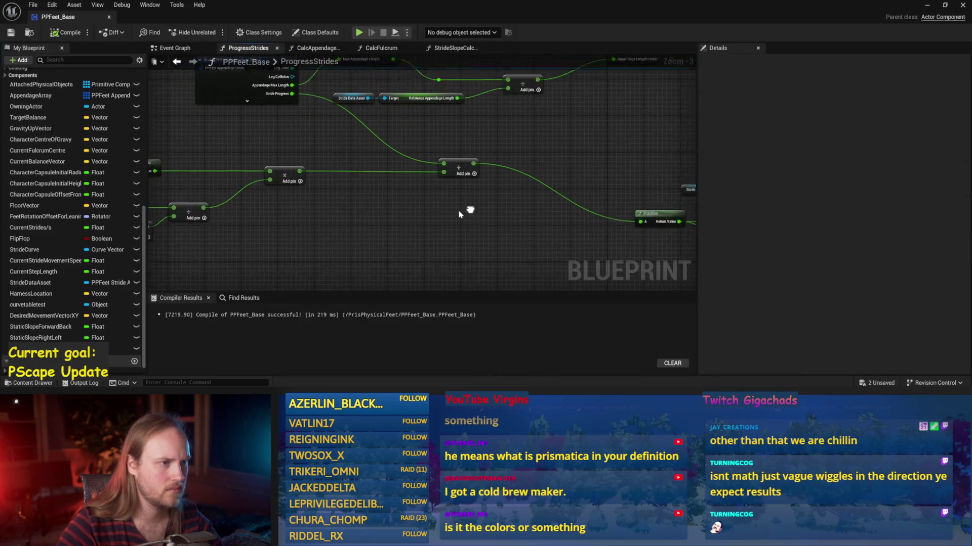
pyautogui.moveTo(474, 215); pyautogui.dragTo(316, 191)
pyautogui.scroll(1, 448, 211)
pyautogui.moveTo(458, 216)
pyautogui.mouseDown()
pyautogui.moveTo(303, 222)
pyautogui.moveTo(297, 234)
pyautogui.mouseUp()
pyautogui.moveTo(575, 225)
pyautogui.mouseDown()
pyautogui.moveTo(560, 238)
pyautogui.moveTo(410, 242)
pyautogui.mouseUp()
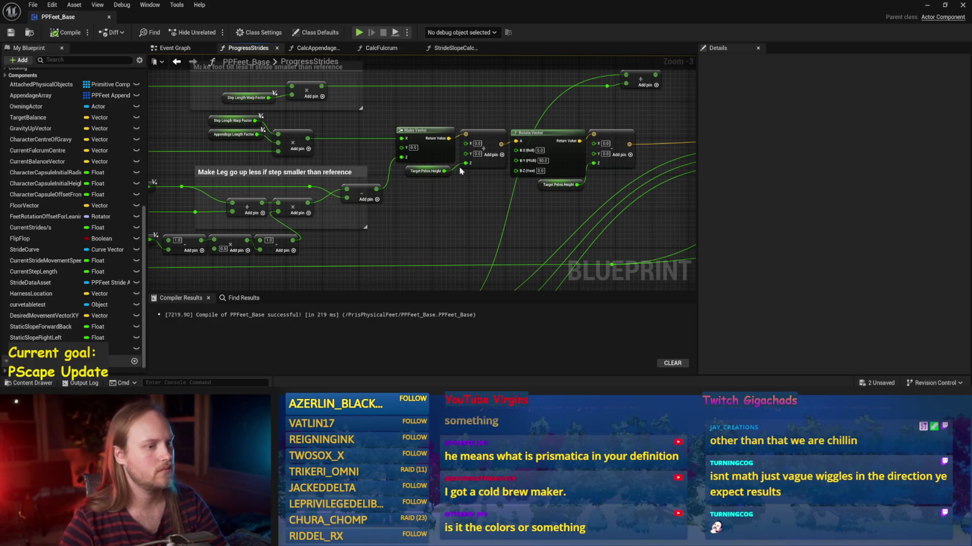
pyautogui.moveTo(458, 214); pyautogui.dragTo(361, 224)
pyautogui.scroll(1, 412, 180)
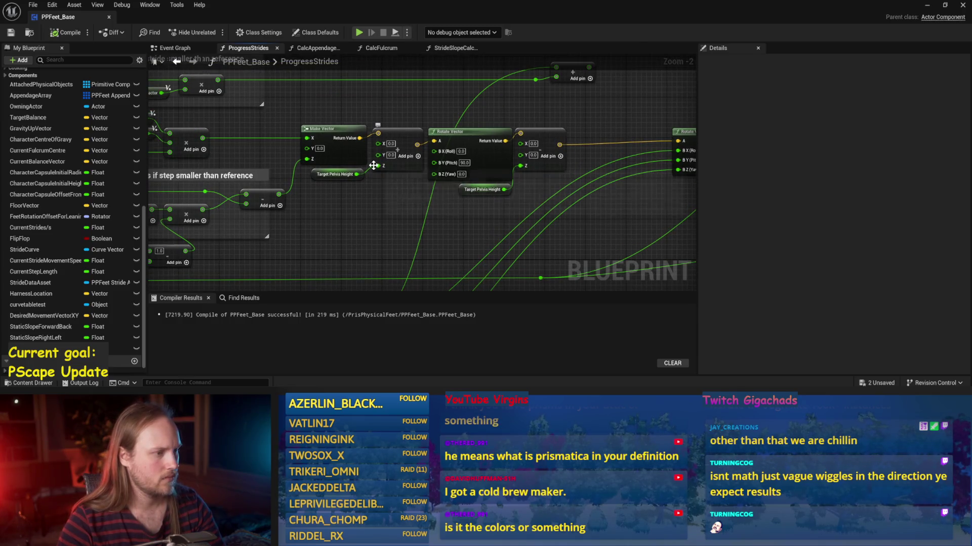
pyautogui.scroll(1, 397, 198)
pyautogui.click(326, 173)
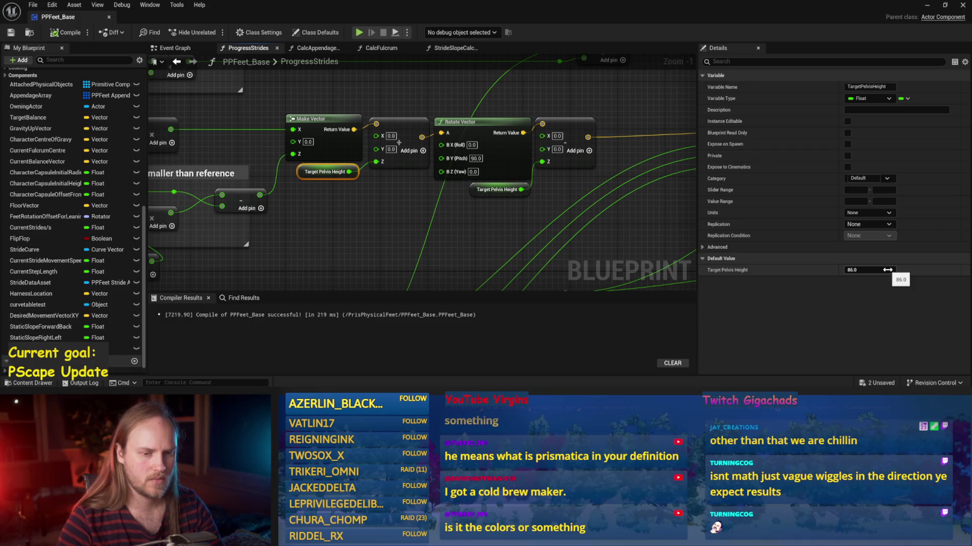
# Step: Reposition the second Rotate Vector node, then compile and save PPFeet_Base
pyautogui.moveTo(324, 238); pyautogui.dragTo(3, 71)
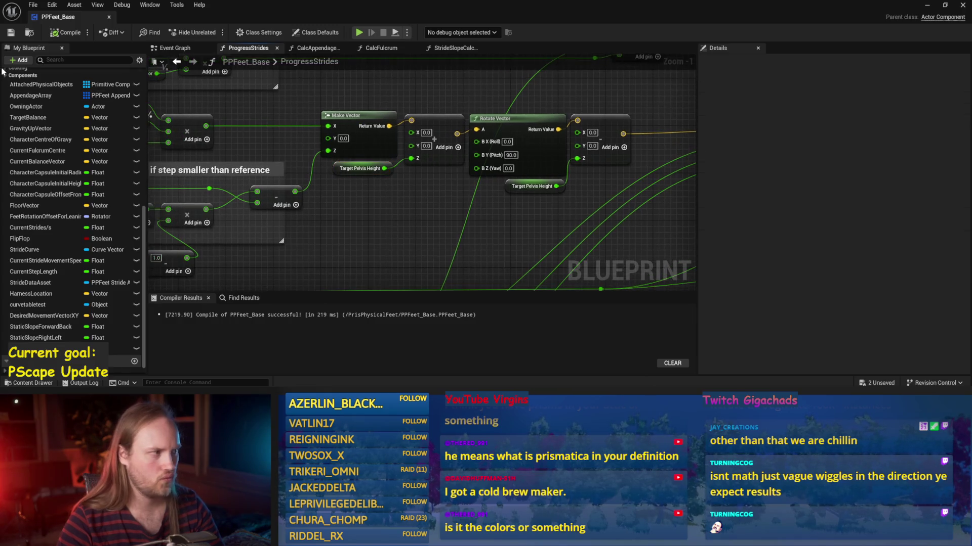
pyautogui.click(51, 33)
pyautogui.scroll(-2, 435, 218)
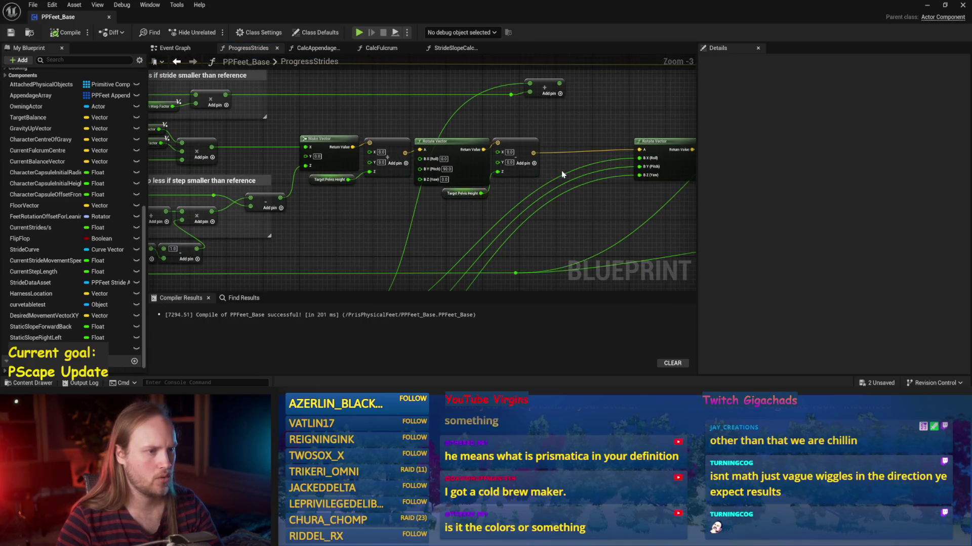
pyautogui.moveTo(569, 130)
pyautogui.mouseDown()
pyautogui.moveTo(631, 146)
pyautogui.moveTo(479, 184)
pyautogui.mouseUp()
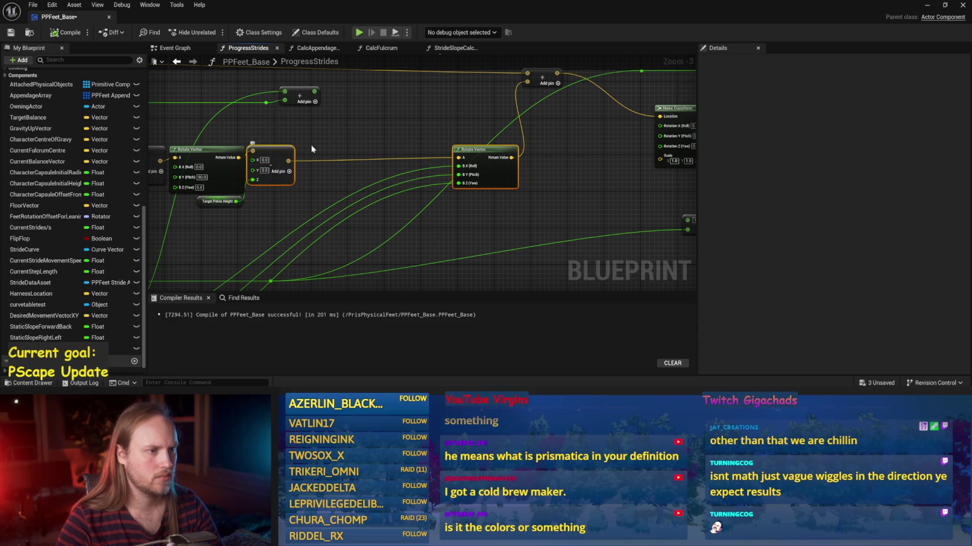
pyautogui.scroll(-1, 433, 140)
pyautogui.click(59, 34)
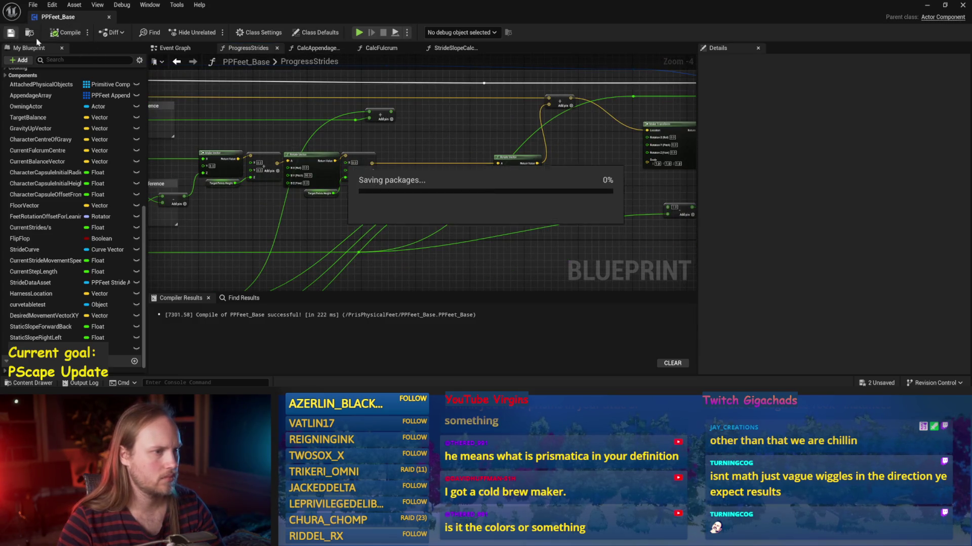
# Step: Pan back over the comment blocks and vector nodes, then return to PPFeet_TestLevel
pyautogui.moveTo(506, 147); pyautogui.dragTo(321, 147)
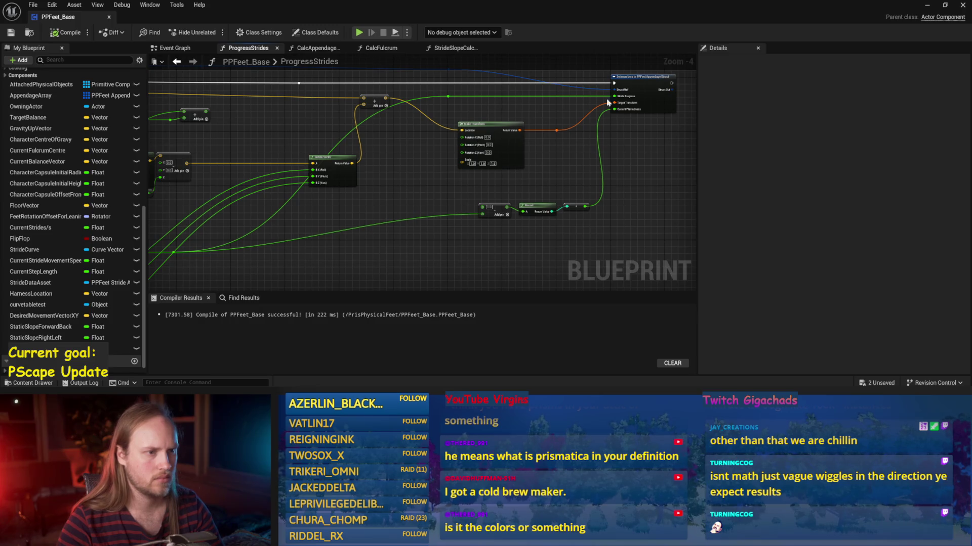
pyautogui.moveTo(281, 193); pyautogui.dragTo(517, 259)
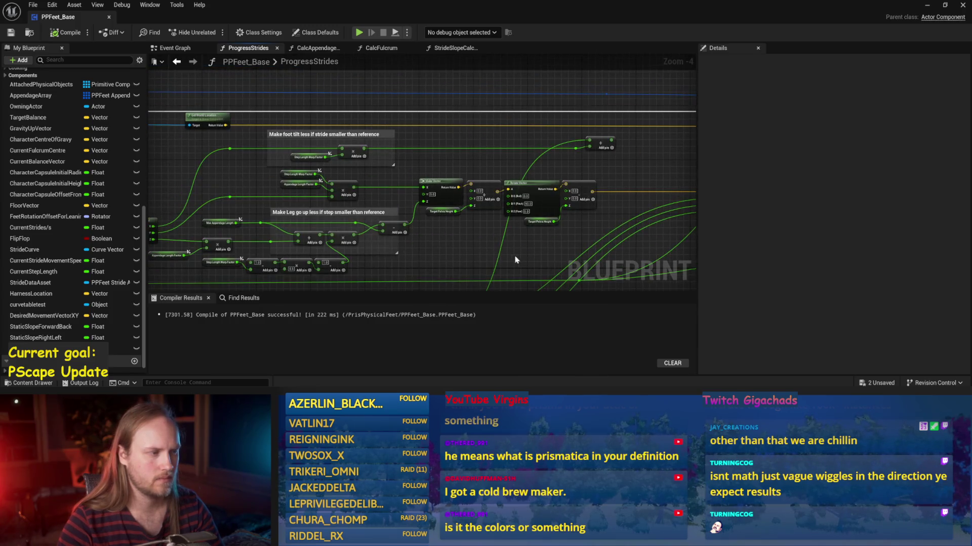
pyautogui.click(926, 6)
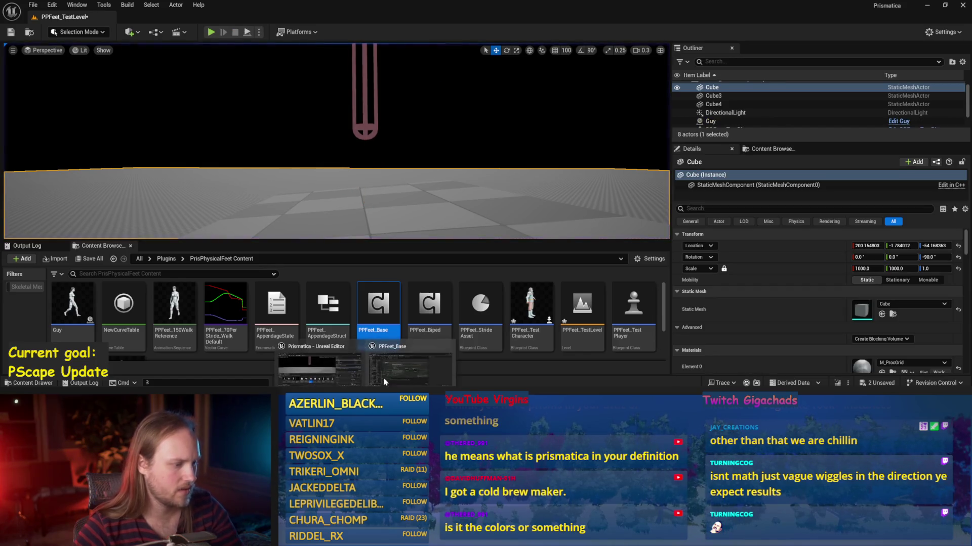
# Step: Reopen PPFeet_Base, center its Make Vector and Rotate Vector nodes, then go back to the level
pyautogui.doubleClick(384, 347)
pyautogui.moveTo(423, 249)
pyautogui.mouseDown()
pyautogui.moveTo(551, 193)
pyautogui.moveTo(454, 220)
pyautogui.mouseUp()
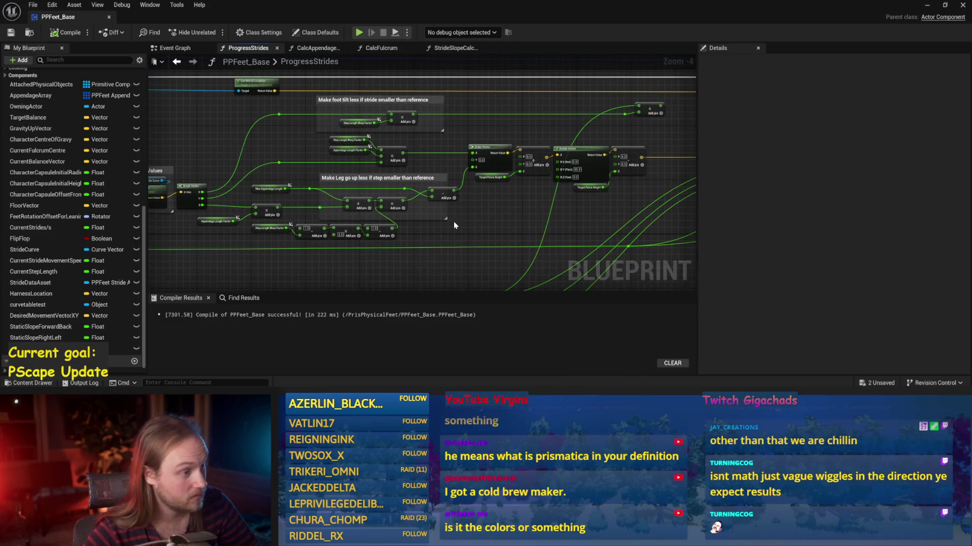
pyautogui.scroll(1, 454, 222)
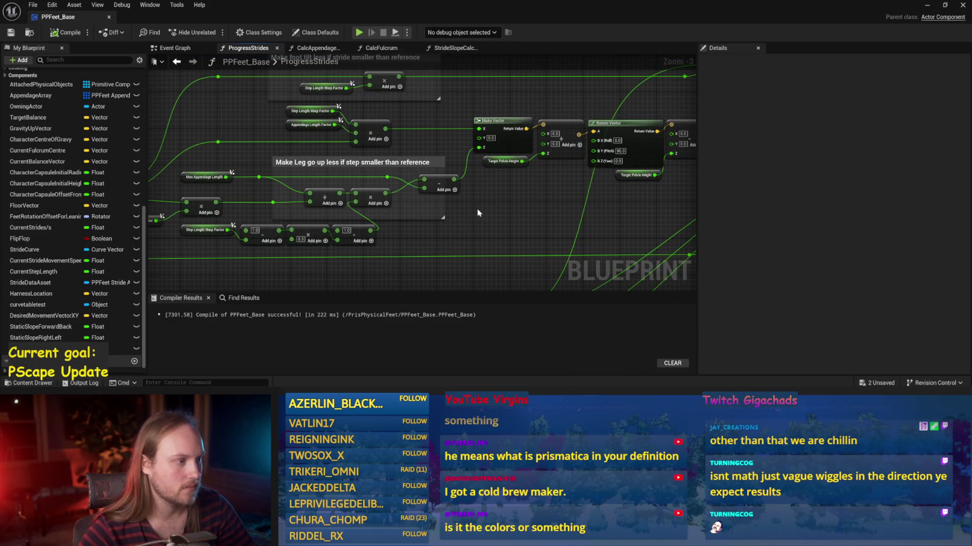
pyautogui.moveTo(512, 204); pyautogui.dragTo(479, 182)
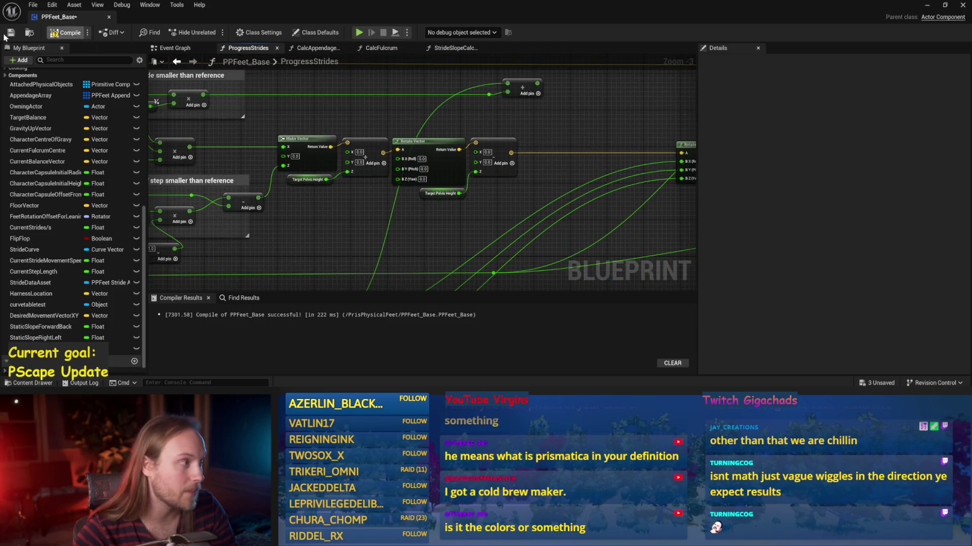
pyautogui.click(927, 5)
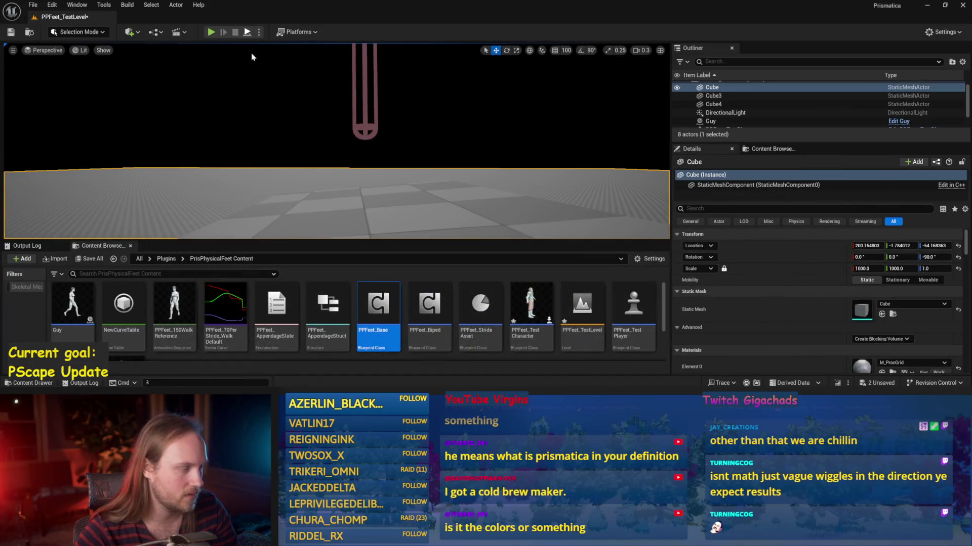
# Step: Play-test the walk, view PPFeet_150WalkReference briefly, then open PPFeet_70PerStride_WalkDefault
pyautogui.hotkey('alt', 'p')
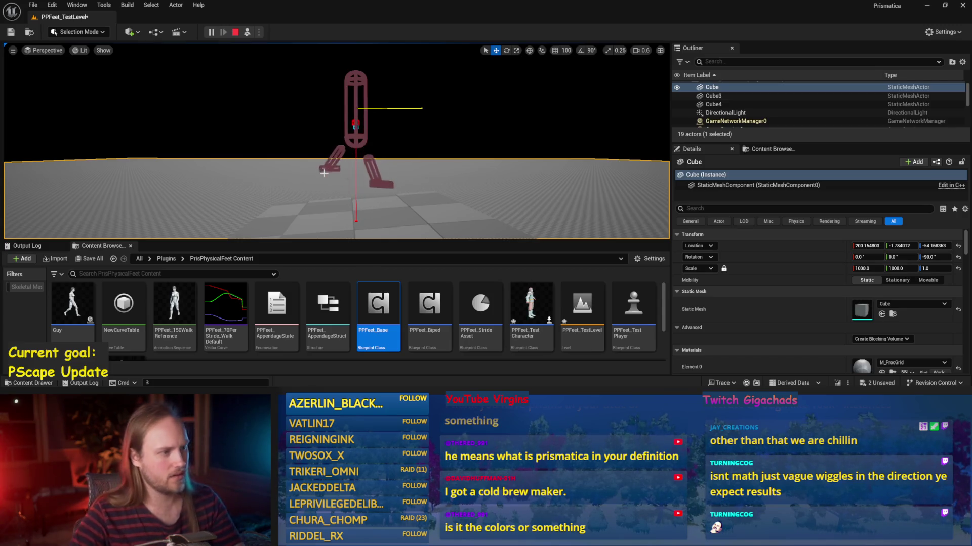
pyautogui.press('Escape')
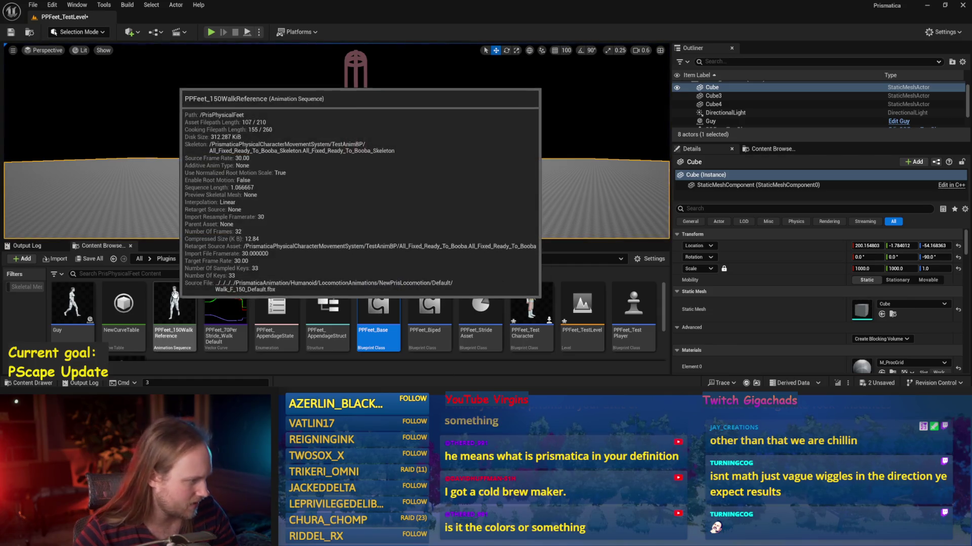
pyautogui.doubleClick(178, 299)
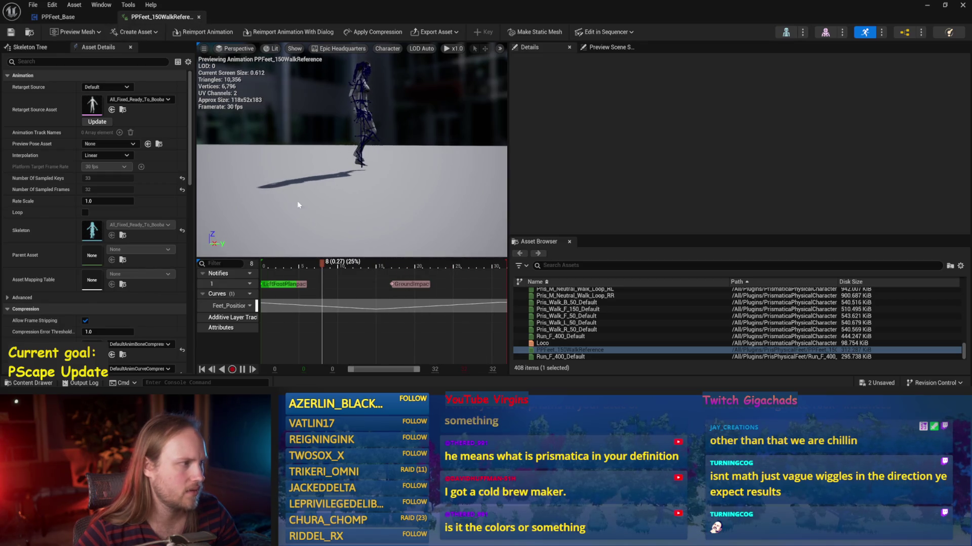
pyautogui.hotkey('ctrl', 'w')
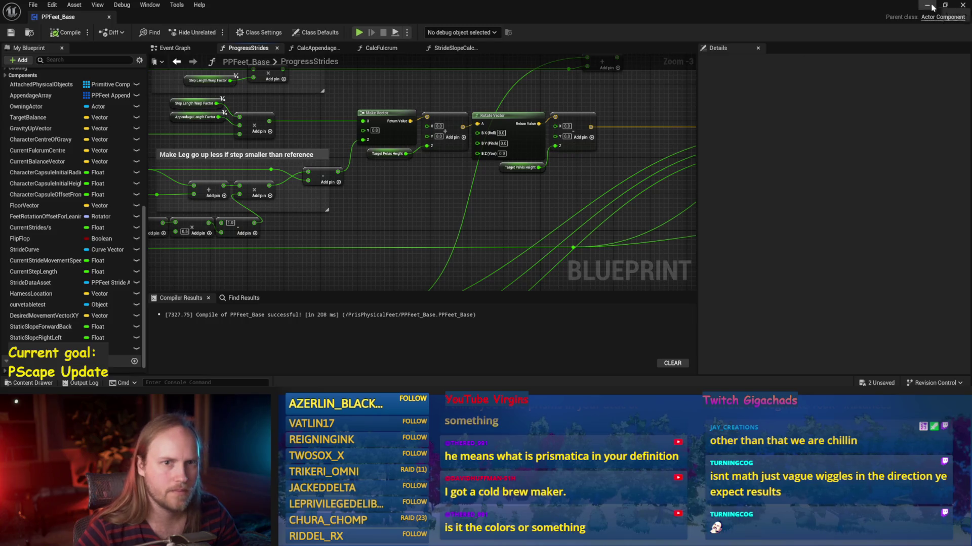
pyautogui.click(928, 6)
pyautogui.doubleClick(220, 303)
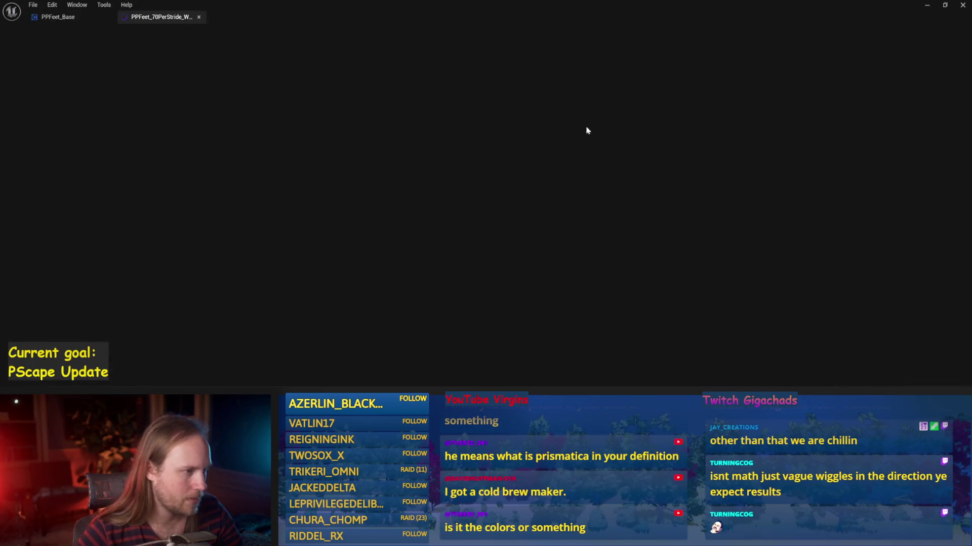
# Step: Show the X, Y and Z curves in stacked lanes and marquee-select the X, then Y keys
pyautogui.click(45, 48)
pyautogui.scroll(-3, 383, 170)
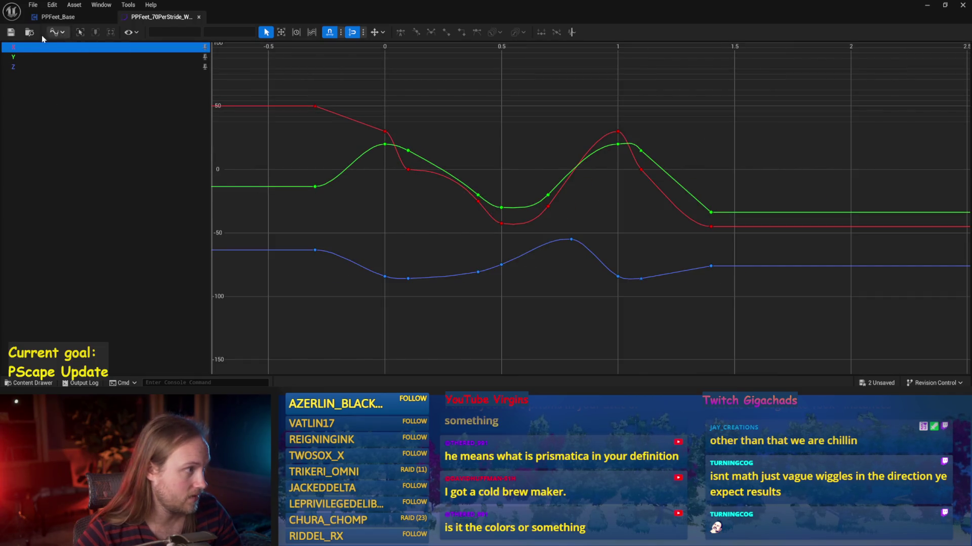
pyautogui.click(56, 33)
pyautogui.click(91, 58)
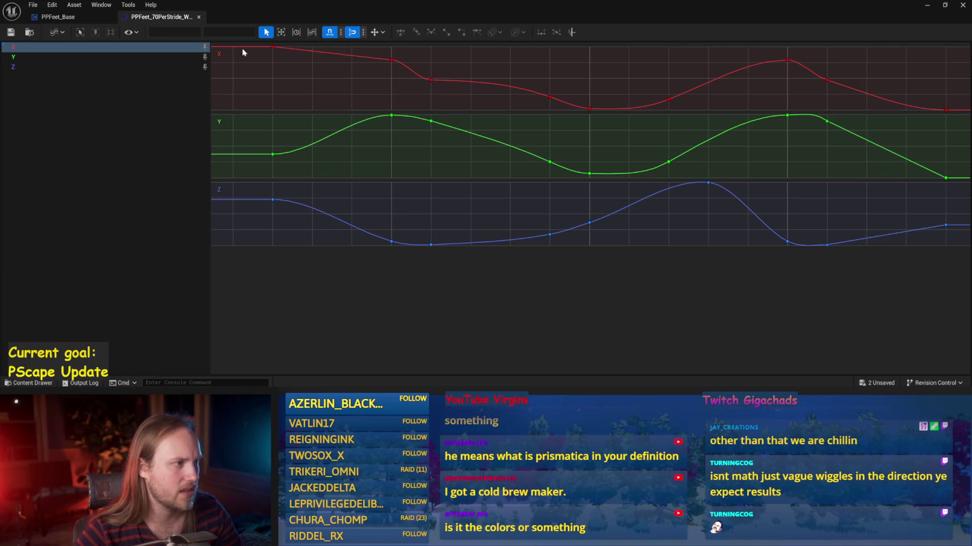
pyautogui.moveTo(242, 47)
pyautogui.mouseDown()
pyautogui.moveTo(634, 94)
pyautogui.moveTo(969, 111)
pyautogui.moveTo(958, 110)
pyautogui.mouseUp()
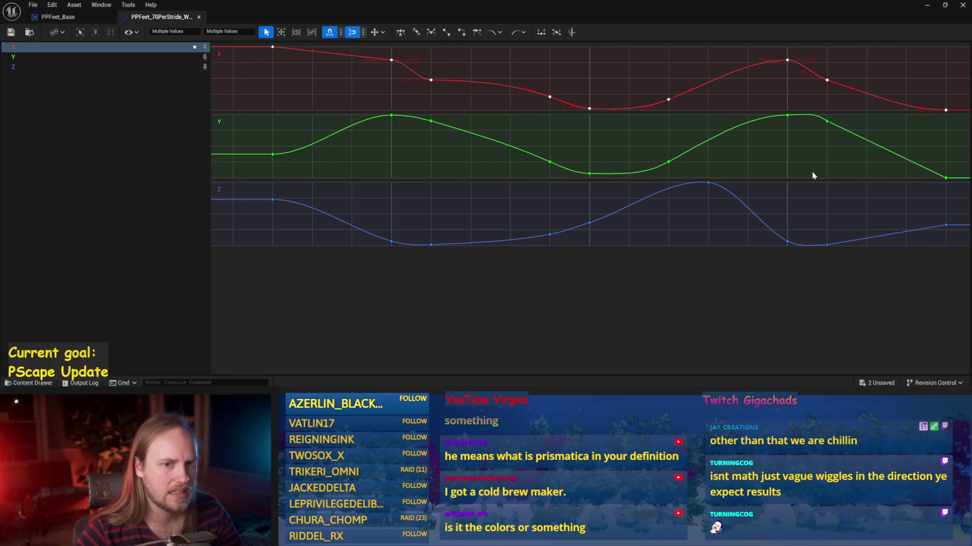
pyautogui.click(360, 167)
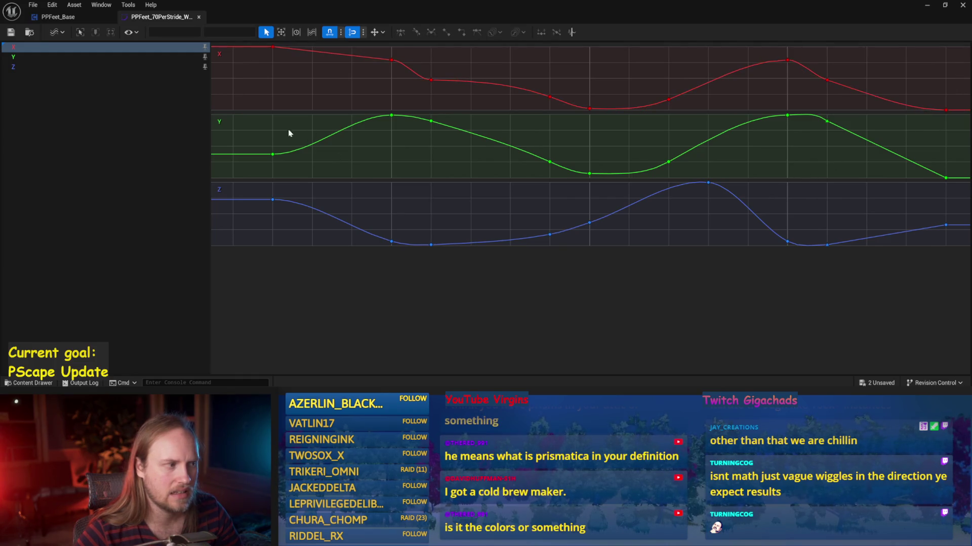
pyautogui.moveTo(254, 117)
pyautogui.mouseDown()
pyautogui.moveTo(727, 170)
pyautogui.moveTo(957, 178)
pyautogui.mouseUp()
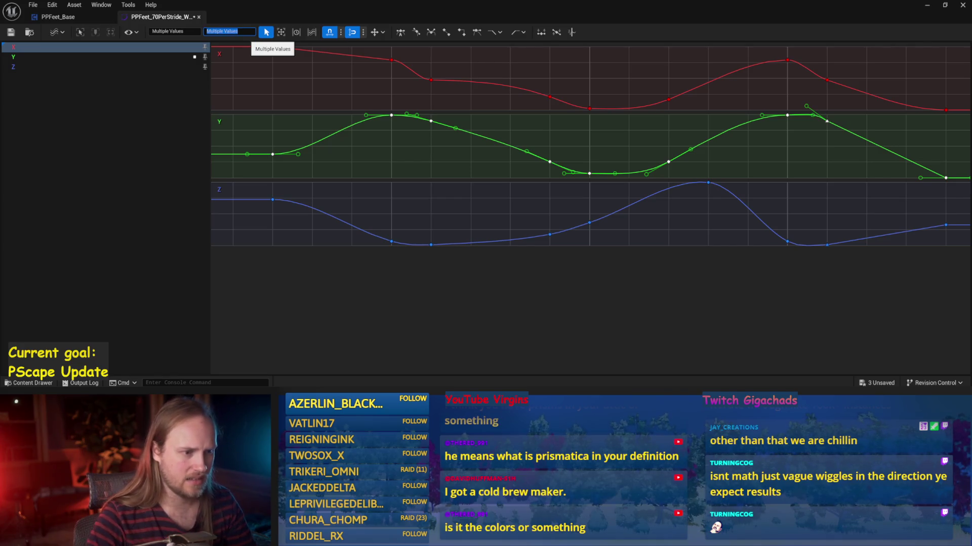
# Step: Undo the recent curve value edits around a PPFeet_TestLevel test run, then reopen the 70PerStride curve
pyautogui.click(932, 9)
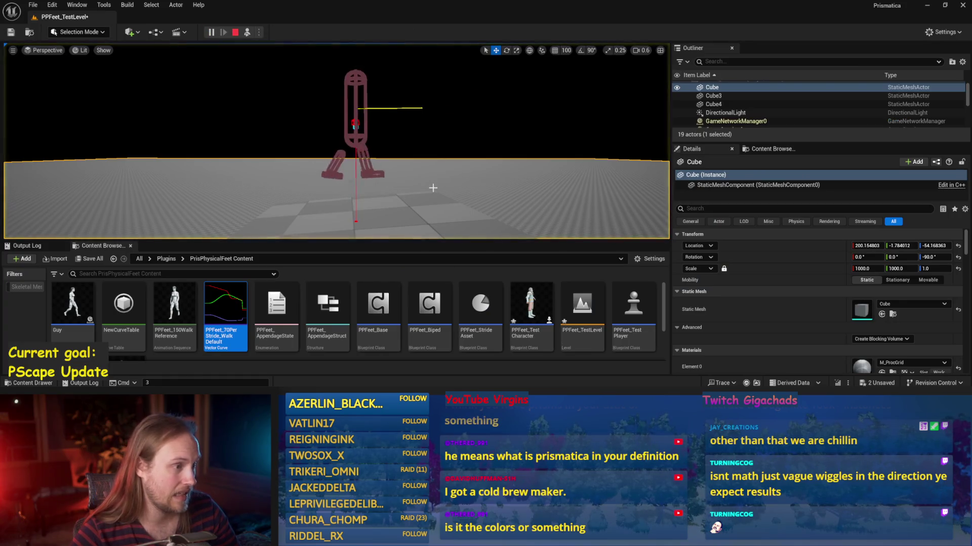
pyautogui.hotkey('alt', 'Tab')
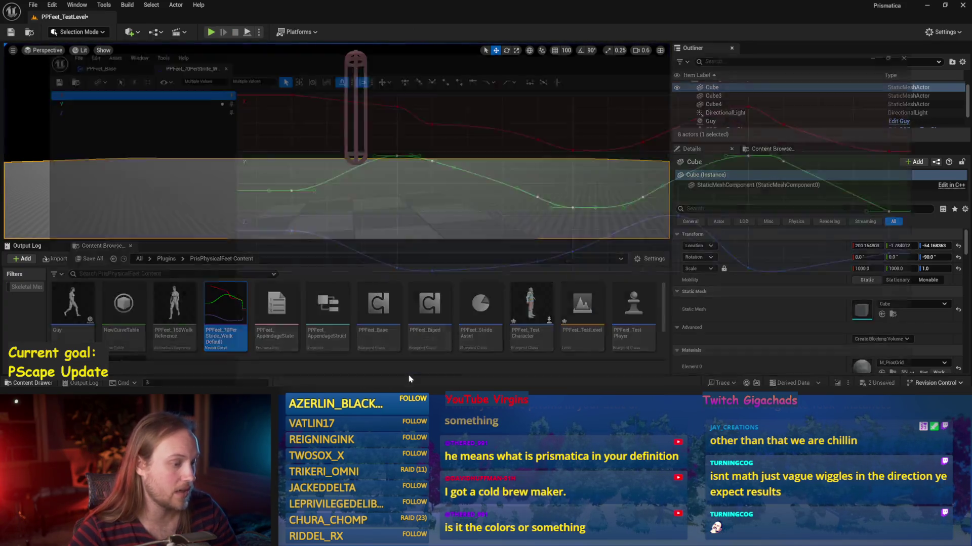
pyautogui.hotkey('ctrl', 'z')
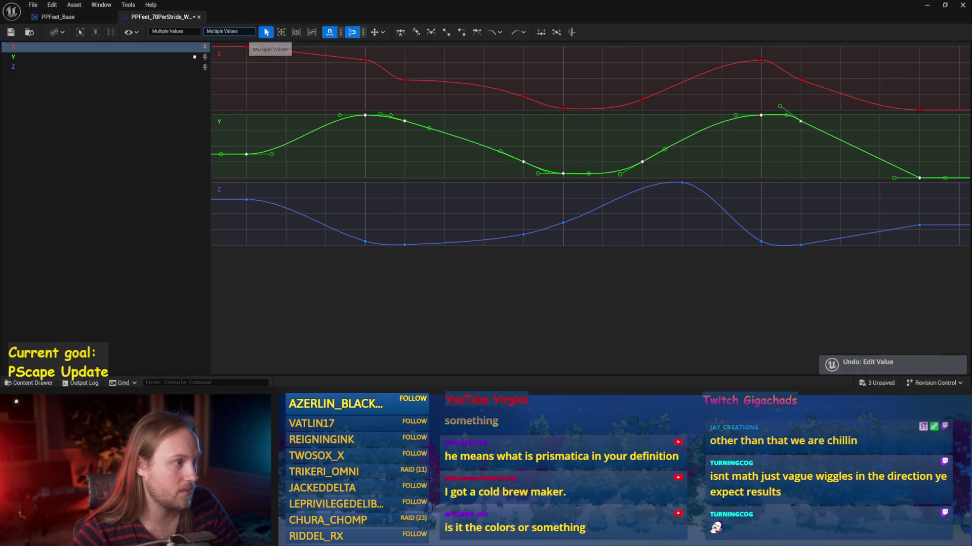
pyautogui.click(227, 32)
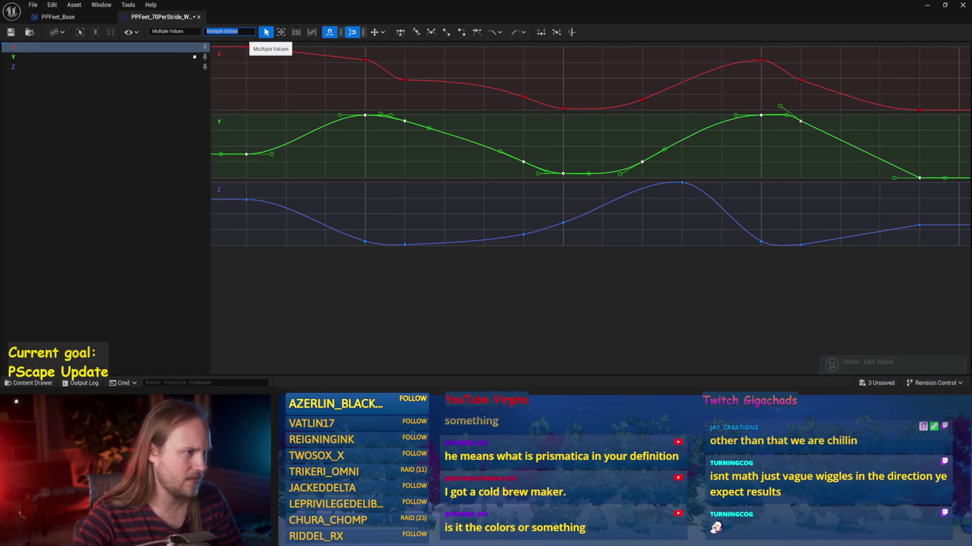
pyautogui.click(927, 6)
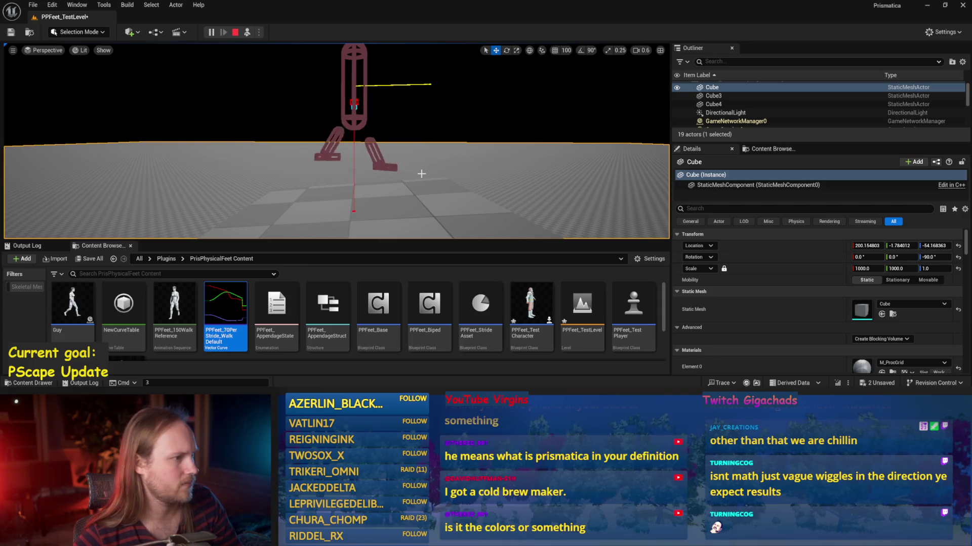
pyautogui.press('Escape')
pyautogui.doubleClick(225, 314)
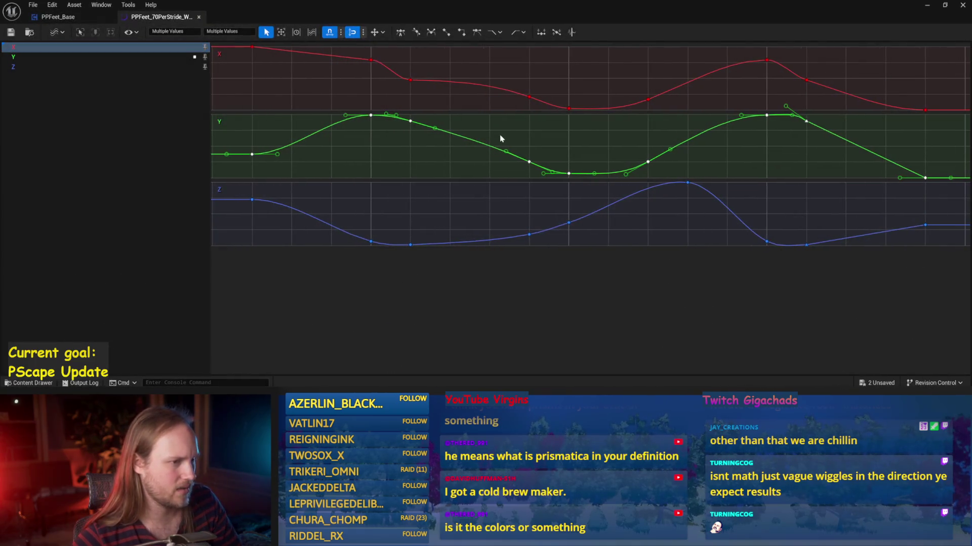
pyautogui.hotkey('ctrl', 'z')
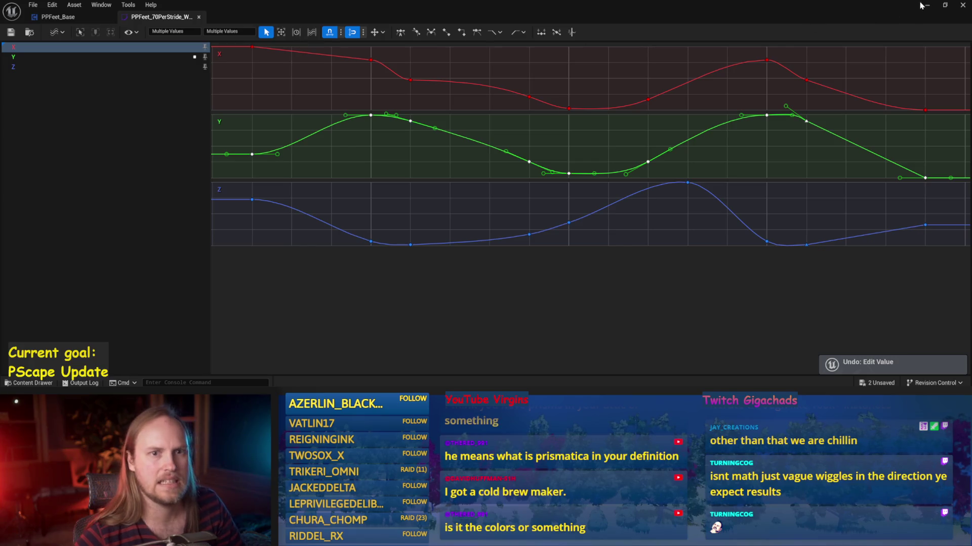
pyautogui.click(927, 5)
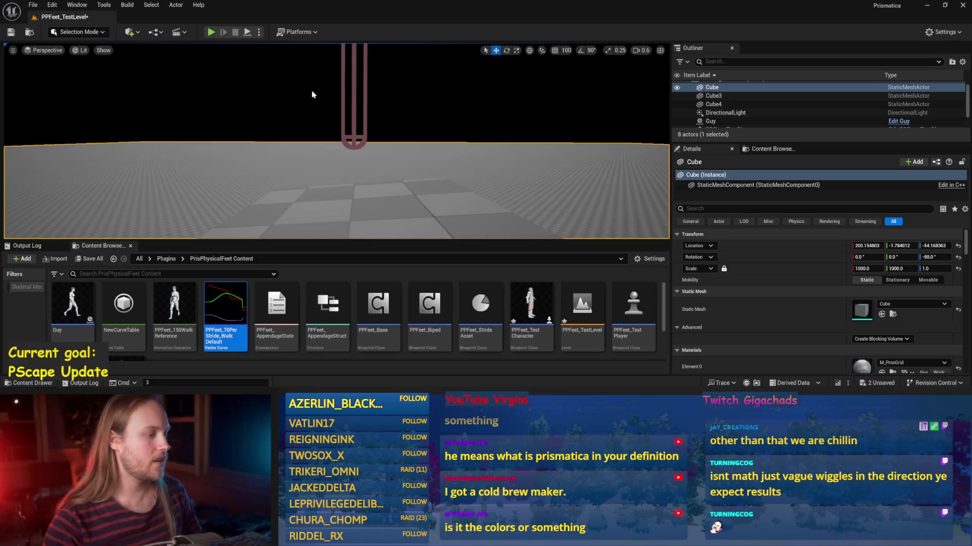
pyautogui.doubleClick(221, 306)
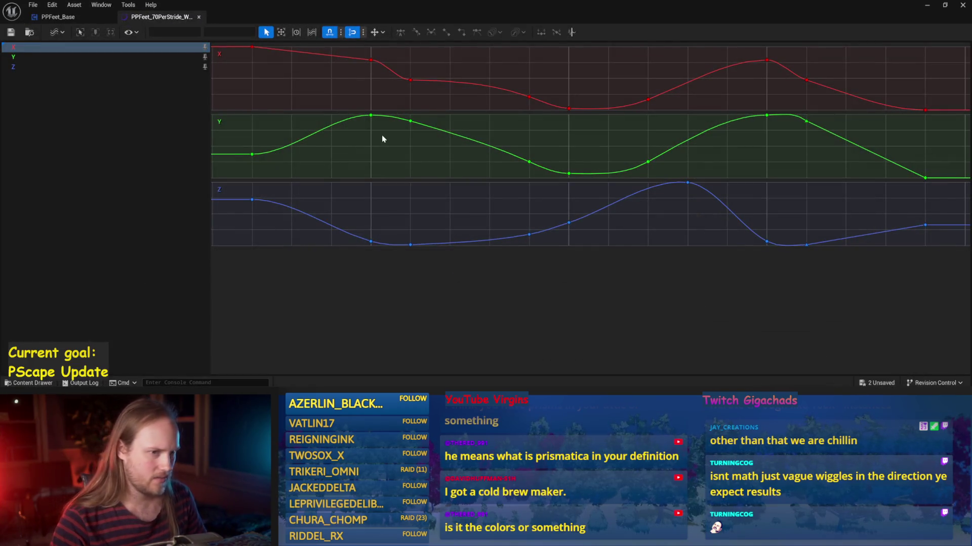
# Step: Select the Y curve keys without the Z peak key, then clear the selection
pyautogui.click(371, 114)
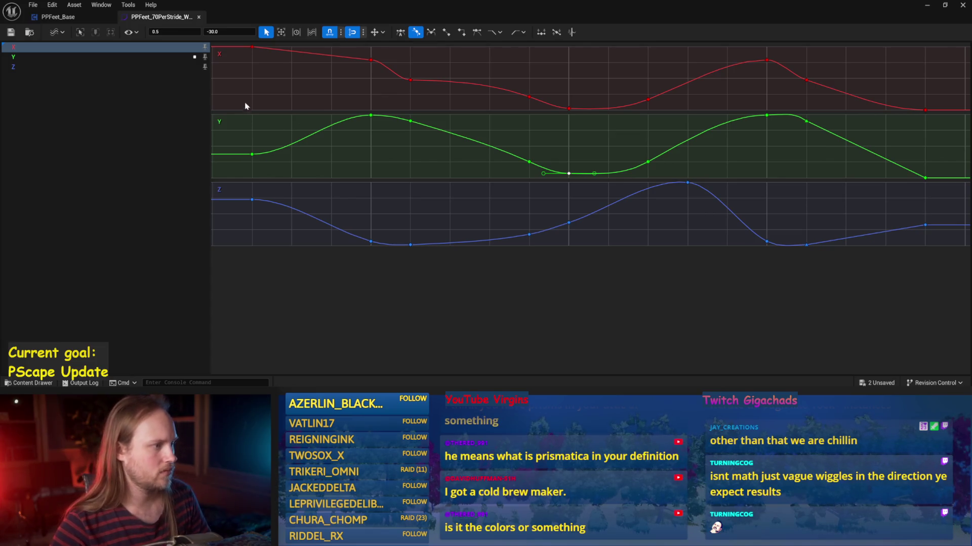
pyautogui.click(470, 167)
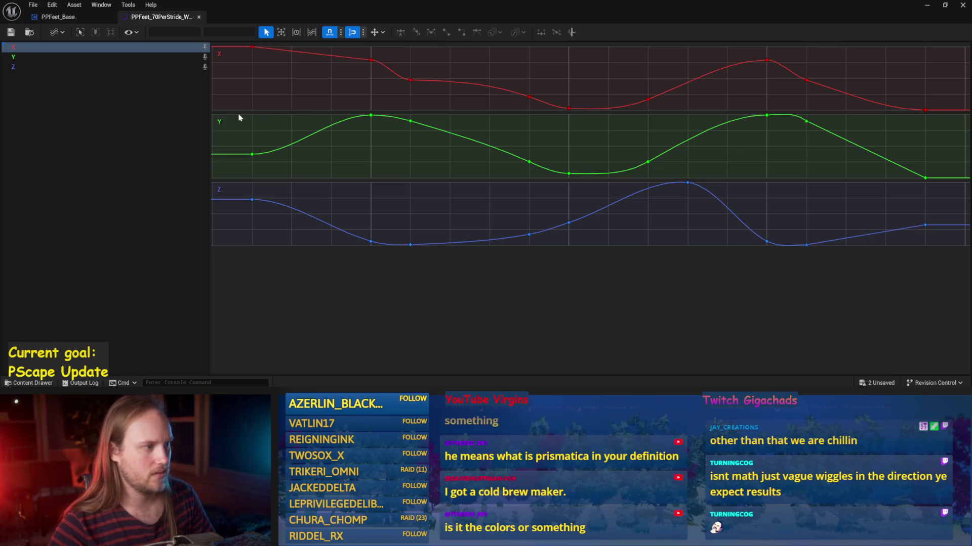
pyautogui.moveTo(236, 114)
pyautogui.mouseDown()
pyautogui.moveTo(781, 190)
pyautogui.moveTo(943, 182)
pyautogui.moveTo(936, 178)
pyautogui.mouseUp()
pyautogui.moveTo(727, 211); pyautogui.dragTo(689, 182)
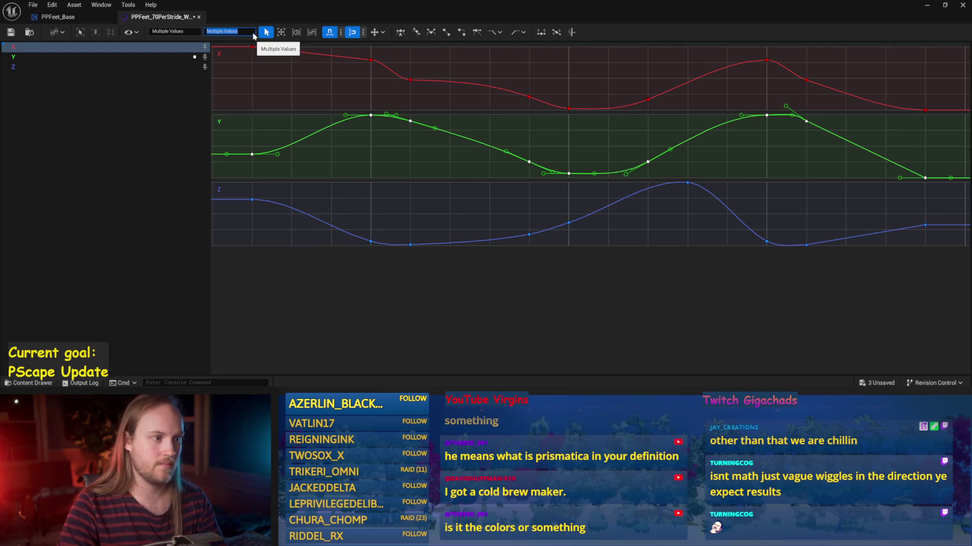
pyautogui.click(468, 156)
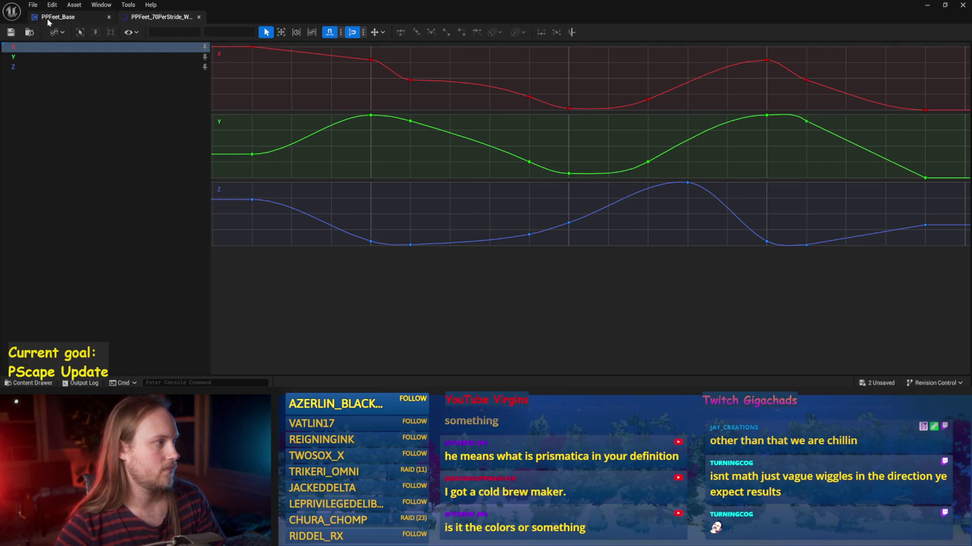
# Step: Switch to PPFeet_Base, look over the Local Stride Values and foot tilt nodes, and compile
pyautogui.click(58, 16)
pyautogui.moveTo(474, 215)
pyautogui.mouseDown()
pyautogui.moveTo(309, 207)
pyautogui.moveTo(435, 226)
pyautogui.moveTo(560, 169)
pyautogui.mouseUp()
pyautogui.scroll(-4, 551, 195)
pyautogui.scroll(4, 556, 195)
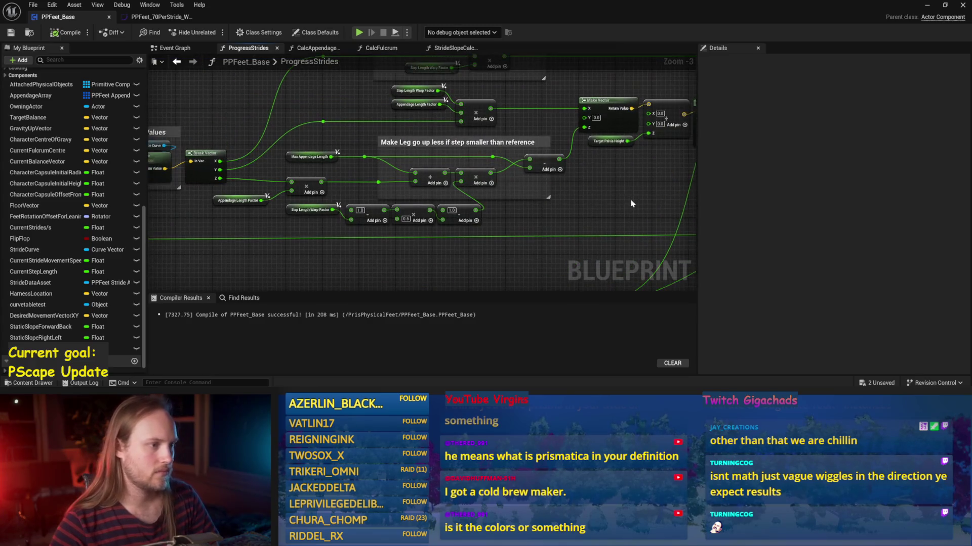
pyautogui.moveTo(626, 202); pyautogui.dragTo(650, 197)
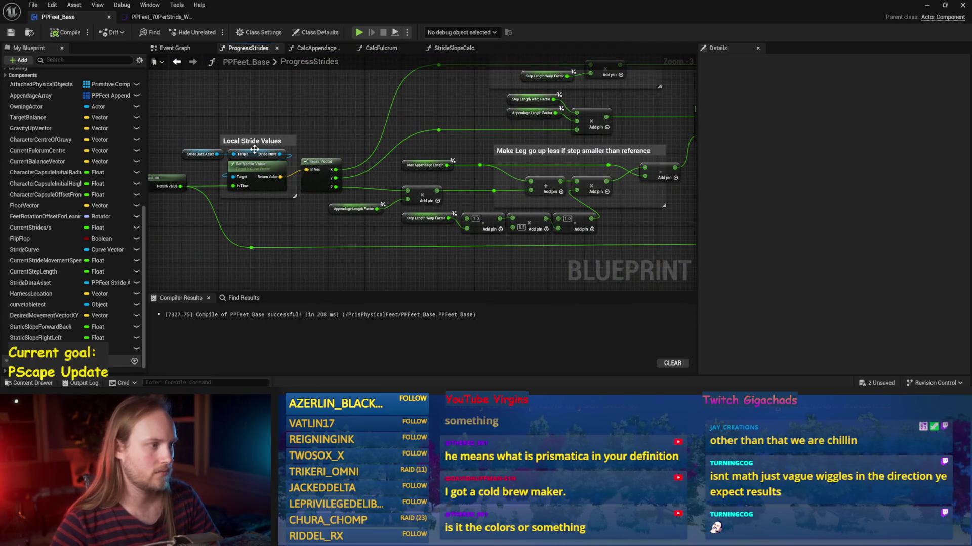
pyautogui.moveTo(255, 151); pyautogui.dragTo(222, 180)
pyautogui.click(65, 38)
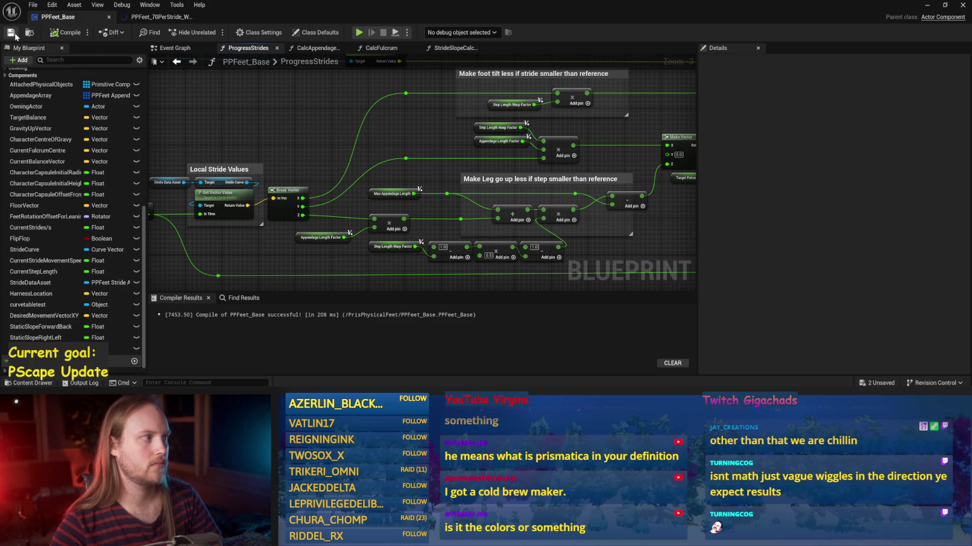
# Step: Set the Rotate Vector B Y (Pitch) value to 0.045
pyautogui.moveTo(532, 249)
pyautogui.mouseDown()
pyautogui.moveTo(440, 225)
pyautogui.moveTo(609, 203)
pyautogui.mouseUp()
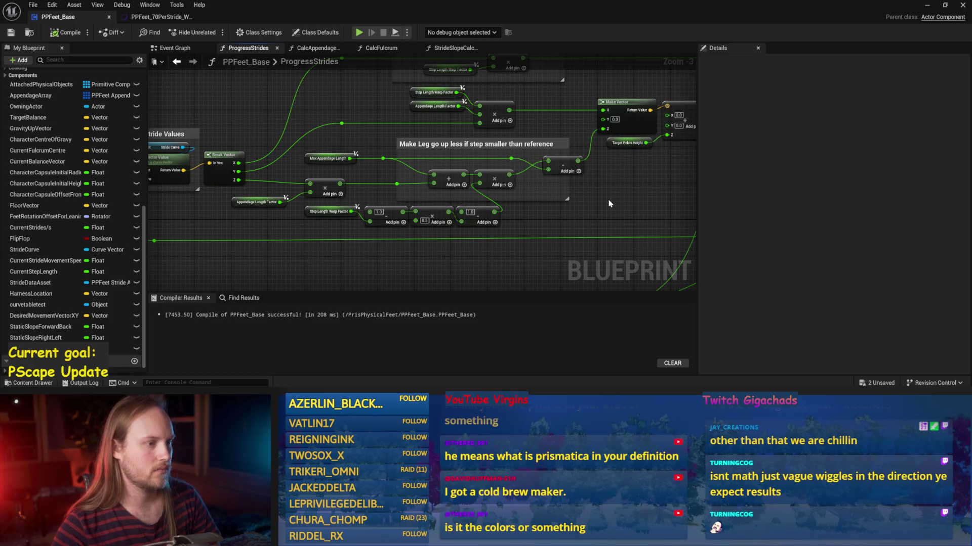
pyautogui.scroll(1, 609, 203)
pyautogui.moveTo(600, 213)
pyautogui.mouseDown()
pyautogui.moveTo(499, 231)
pyautogui.moveTo(460, 213)
pyautogui.moveTo(434, 217)
pyautogui.mouseUp()
pyautogui.rightClick(435, 219)
pyautogui.click(523, 209)
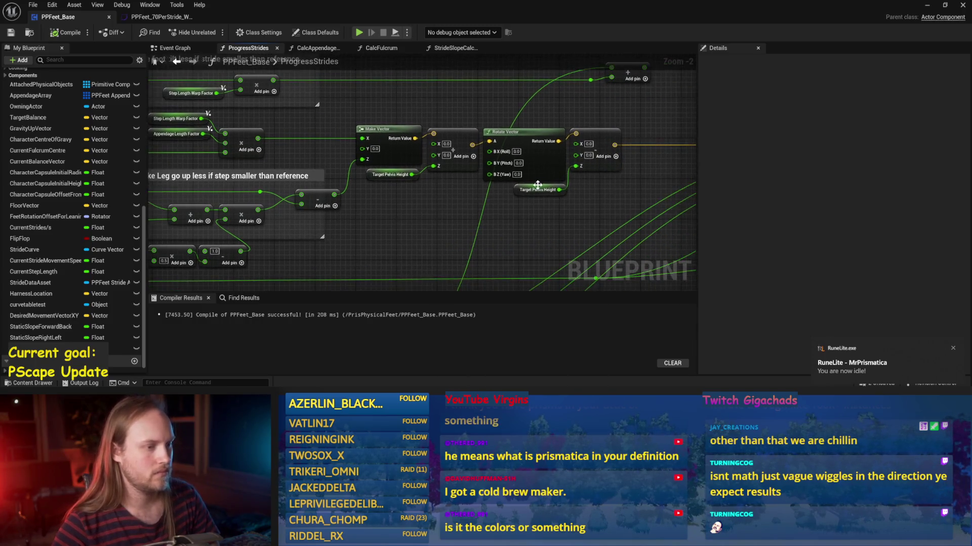
pyautogui.scroll(2, 460, 169)
pyautogui.click(458, 167)
pyautogui.write('0.045')
pyautogui.press('Return')
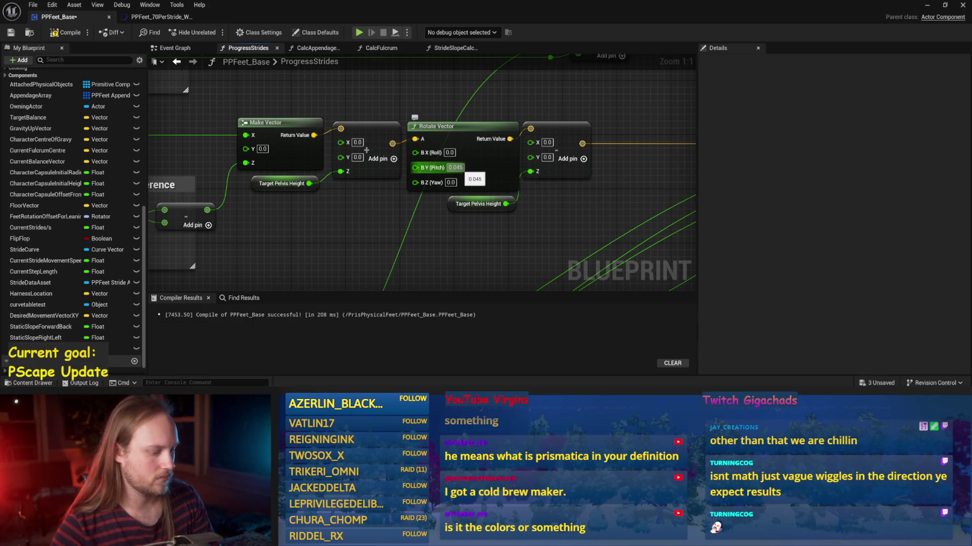
# Step: Undo the pitch back to 0.0 and recompile PPFeet_Base
pyautogui.hotkey('ctrl', 'z')
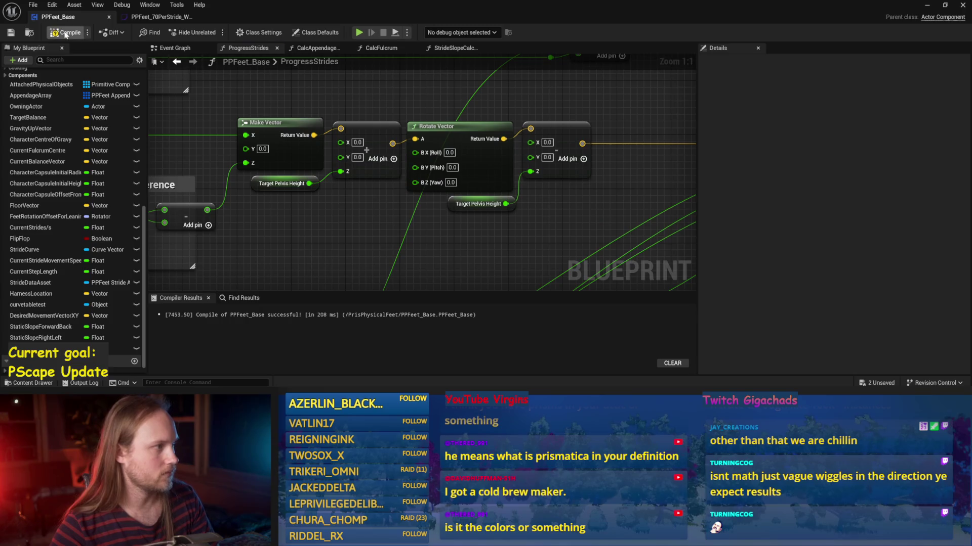
pyautogui.press('F7')
pyautogui.moveTo(557, 206); pyautogui.dragTo(522, 224)
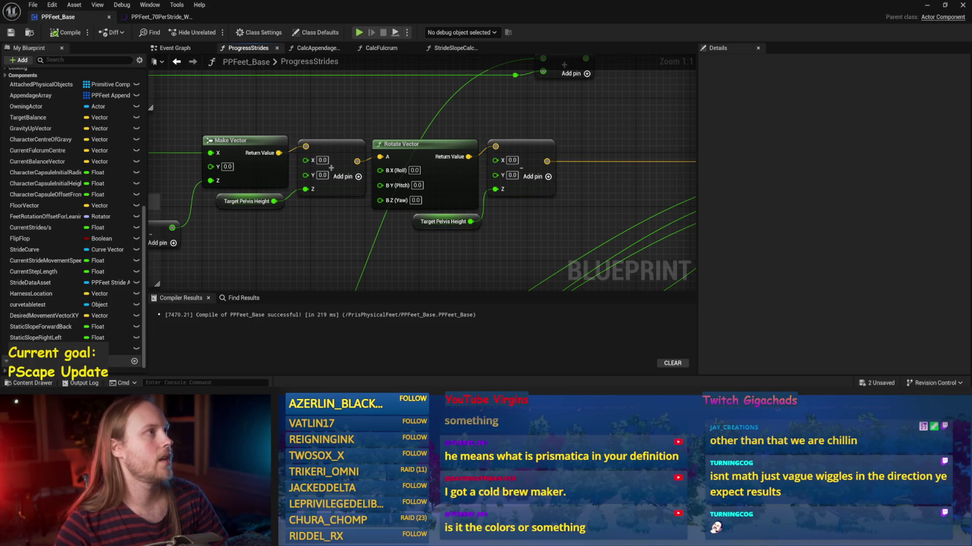
pyautogui.moveTo(549, 268); pyautogui.dragTo(477, 256)
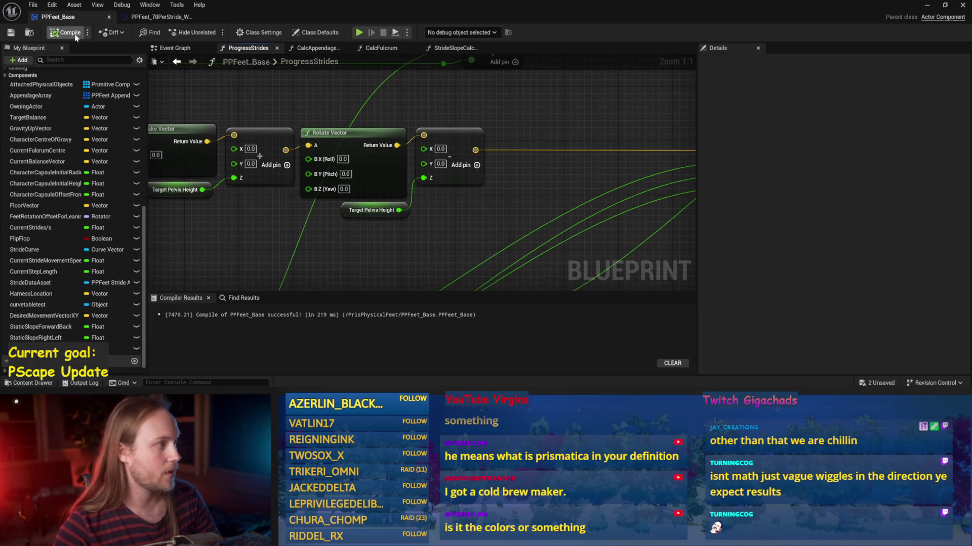
pyautogui.click(66, 33)
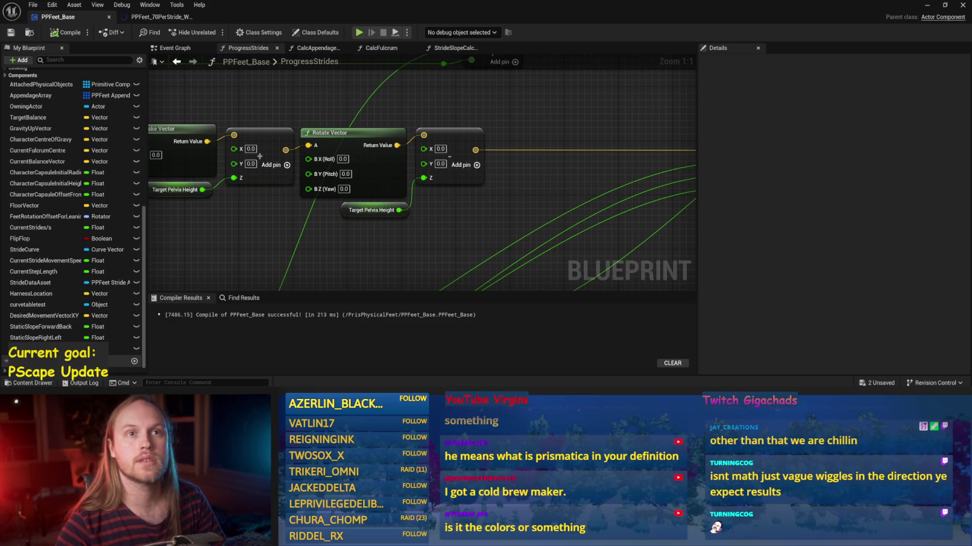
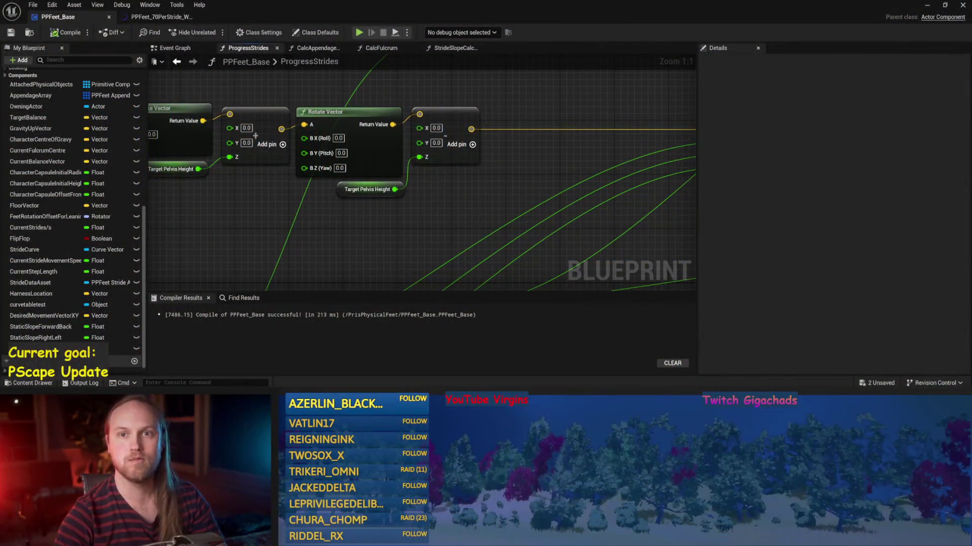
# Step: Recompile PPFeet_Base and bring the Local Stride Values nodes and Stride Data Asset getter into view
pyautogui.moveTo(468, 215); pyautogui.dragTo(483, 196)
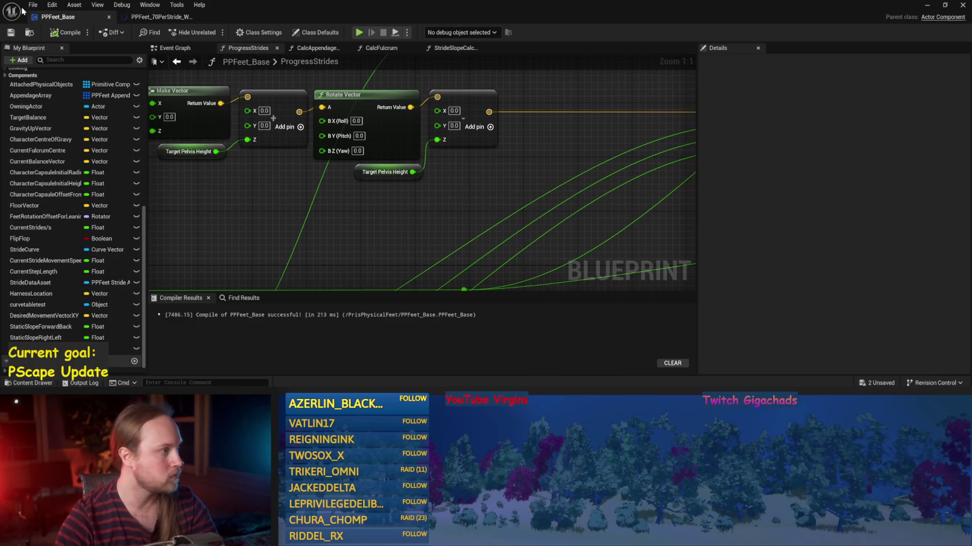
pyautogui.click(56, 36)
pyautogui.moveTo(224, 199)
pyautogui.mouseDown()
pyautogui.moveTo(396, 175)
pyautogui.moveTo(400, 206)
pyautogui.moveTo(451, 216)
pyautogui.mouseUp()
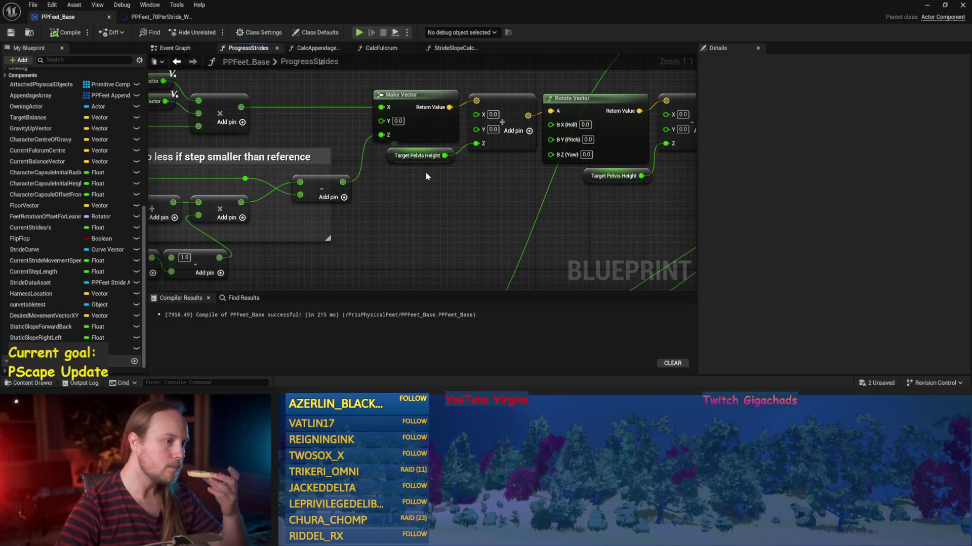
pyautogui.scroll(-2, 390, 209)
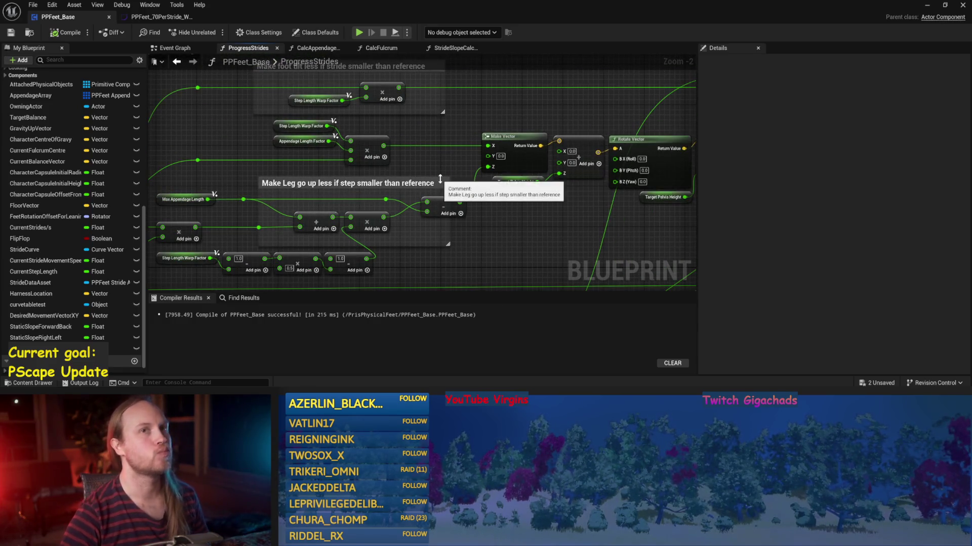
pyautogui.moveTo(200, 187)
pyautogui.mouseDown()
pyautogui.moveTo(312, 140)
pyautogui.moveTo(361, 138)
pyautogui.mouseUp()
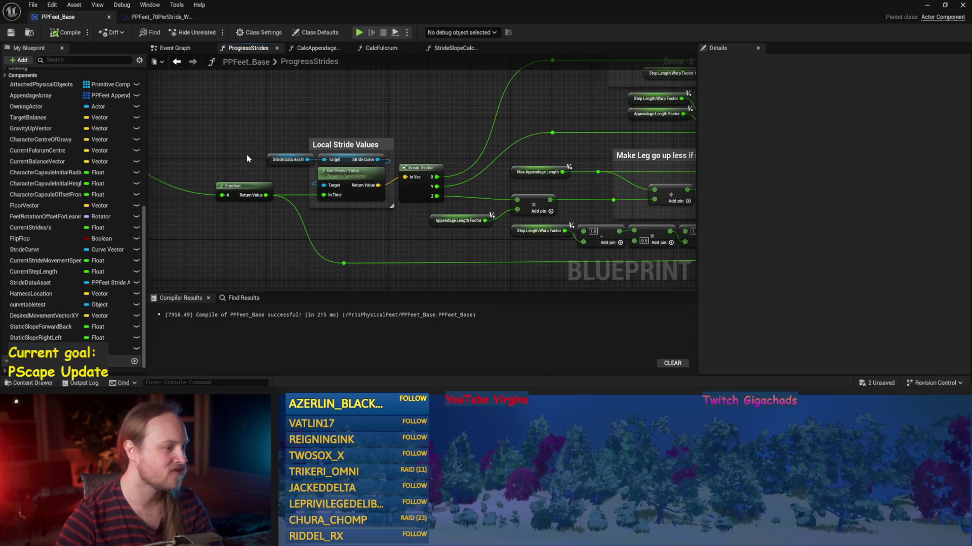
pyautogui.moveTo(437, 129); pyautogui.dragTo(424, 145)
# Step: Paste a Stride Data Asset getter and wire its Reference Appendage Length into the Add node's Z input
pyautogui.click(276, 176)
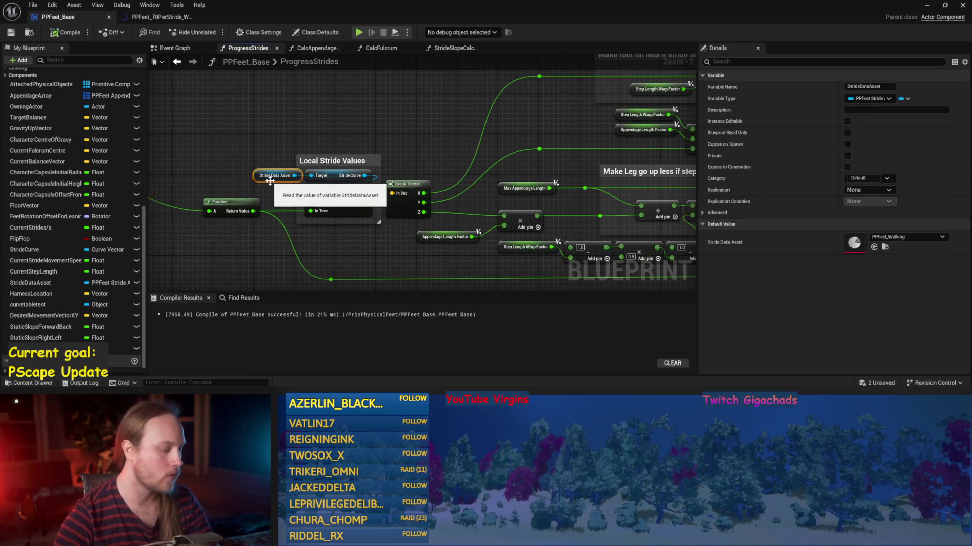
pyautogui.moveTo(494, 128); pyautogui.dragTo(453, 128)
pyautogui.scroll(2, 453, 128)
pyautogui.hotkey('ctrl', 'v')
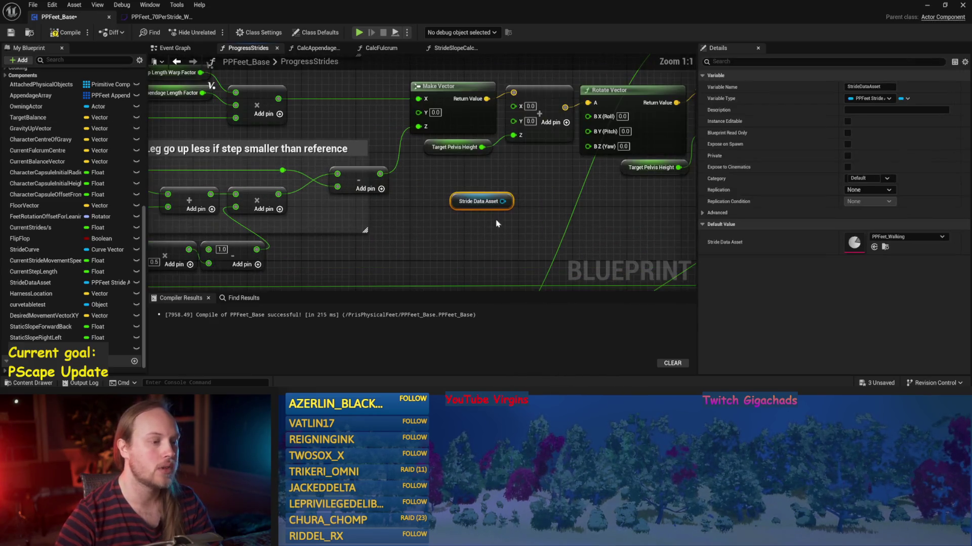
pyautogui.moveTo(478, 201)
pyautogui.mouseDown()
pyautogui.moveTo(428, 215)
pyautogui.moveTo(481, 205)
pyautogui.mouseUp()
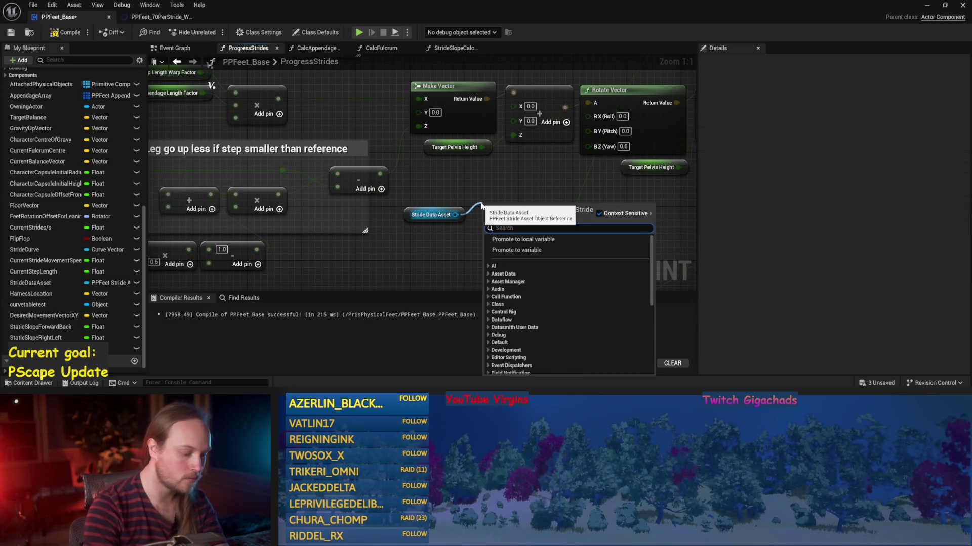
pyautogui.write('reference')
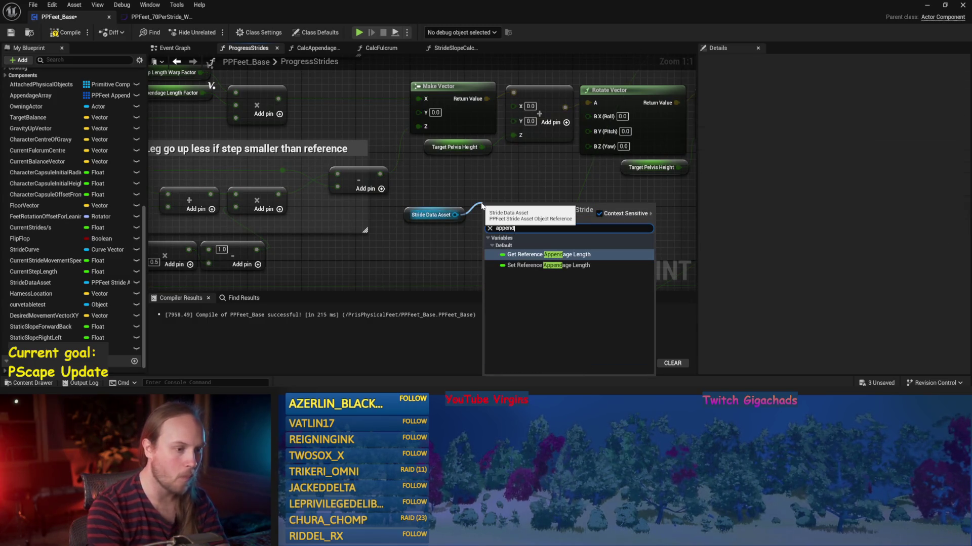
pyautogui.press('Return')
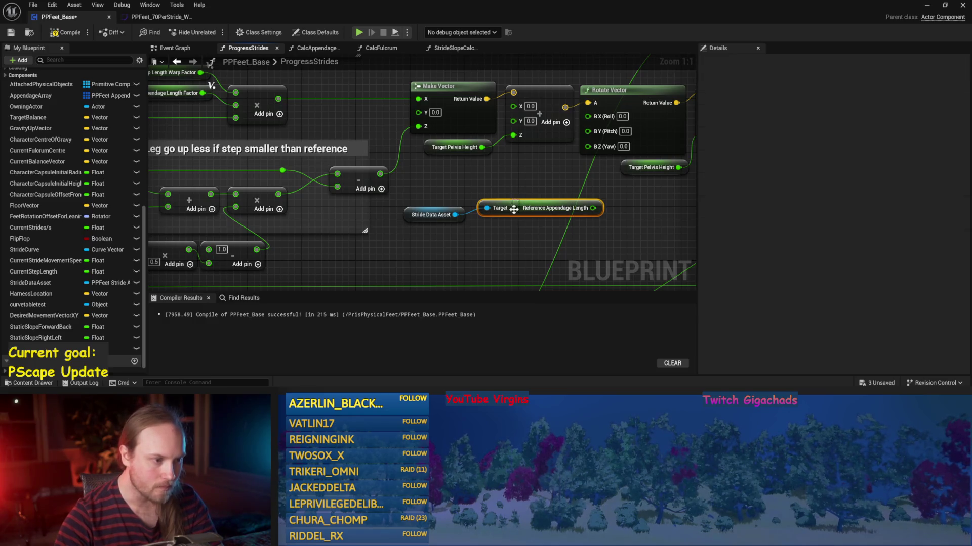
pyautogui.moveTo(512, 214); pyautogui.dragTo(506, 220)
pyautogui.moveTo(586, 215); pyautogui.dragTo(514, 136)
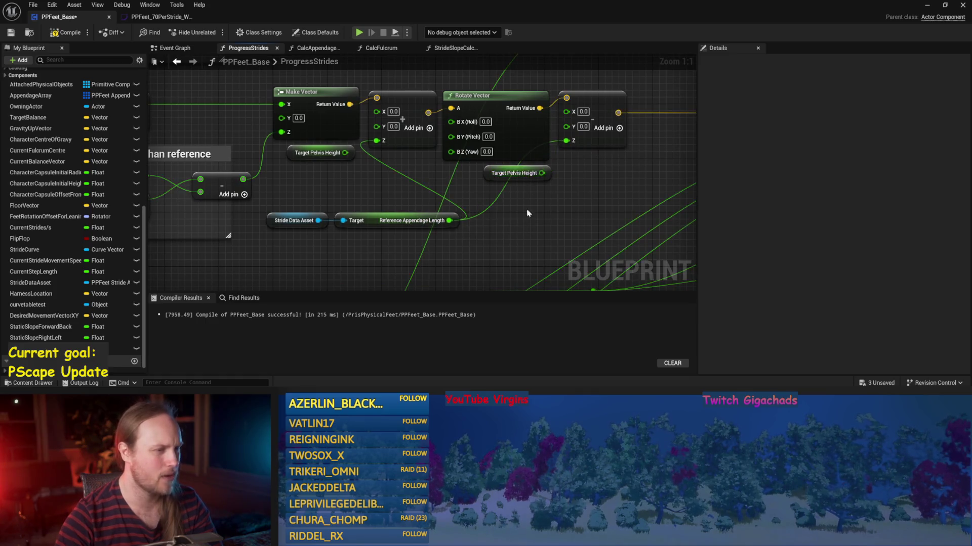
# Step: Save and compile the PPFeet_Base blueprint
pyautogui.hotkey('ctrl', 's')
pyautogui.press('F7')
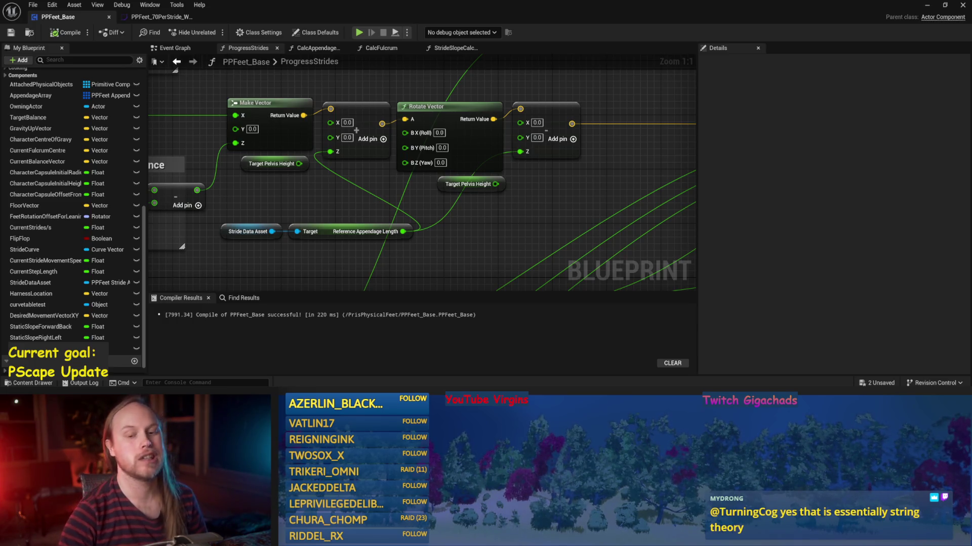
pyautogui.moveTo(394, 266); pyautogui.dragTo(354, 254)
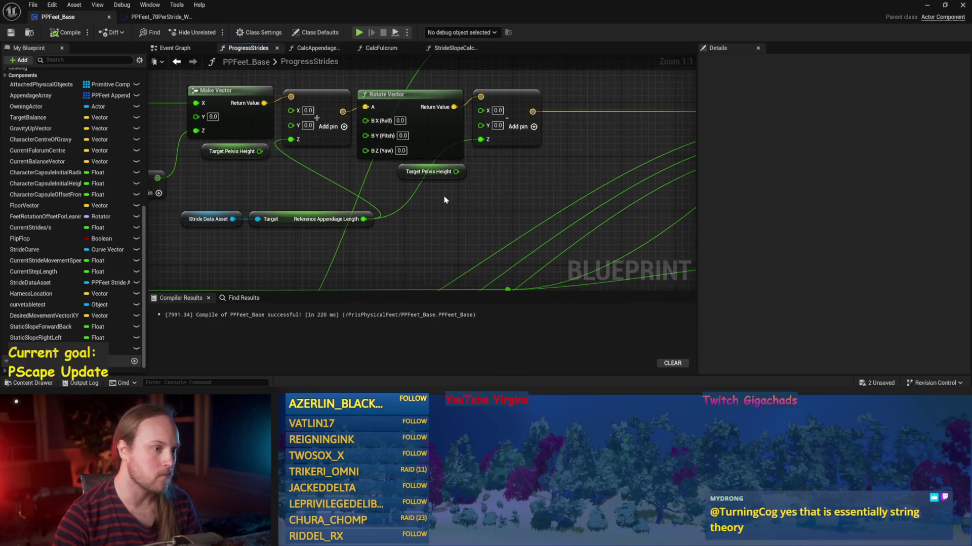
# Step: Move the Target Pelvis Height getter beside the length node, then save and recompile
pyautogui.moveTo(405, 172)
pyautogui.mouseDown()
pyautogui.moveTo(433, 238)
pyautogui.moveTo(432, 213)
pyautogui.moveTo(407, 221)
pyautogui.mouseUp()
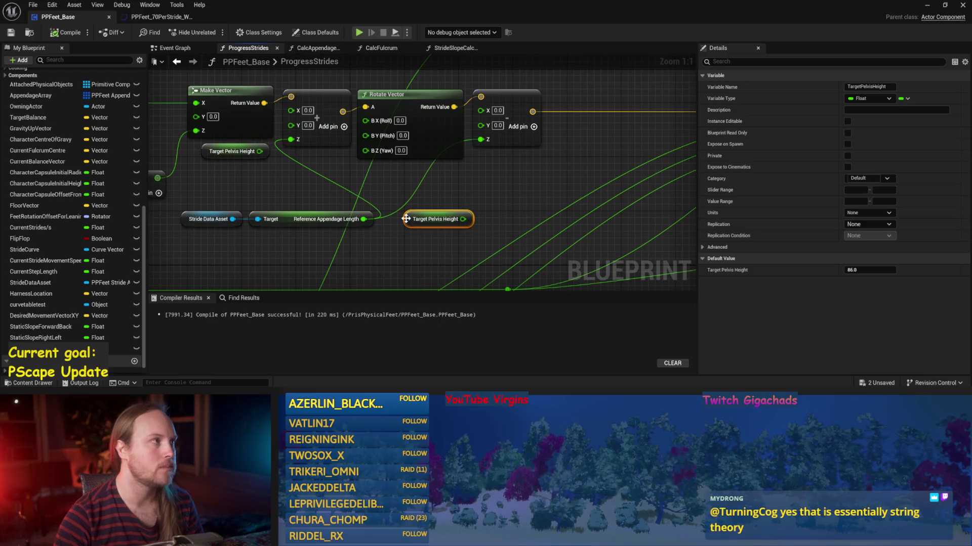
pyautogui.click(365, 223)
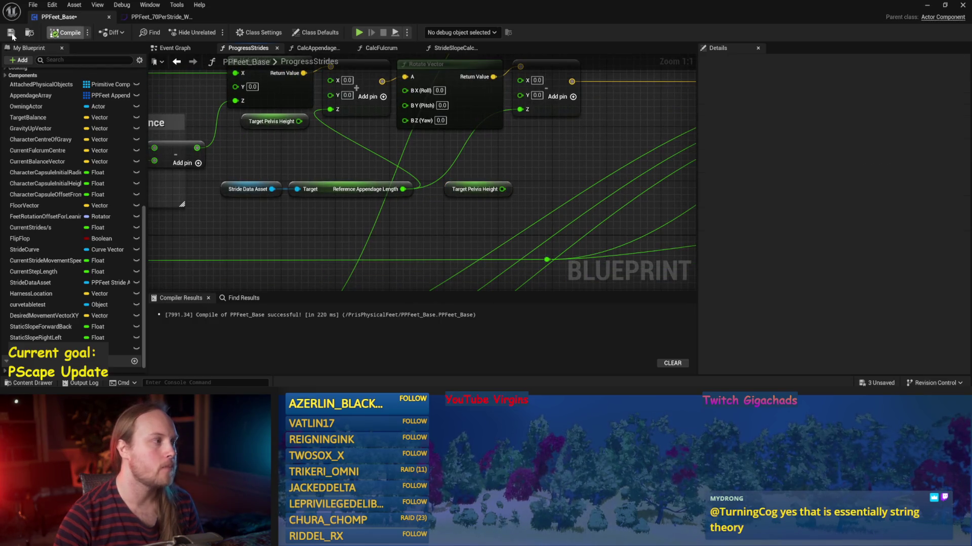
pyautogui.click(11, 33)
pyautogui.moveTo(350, 153); pyautogui.dragTo(416, 192)
pyautogui.moveTo(264, 111)
pyautogui.mouseDown()
pyautogui.moveTo(610, 163)
pyautogui.moveTo(605, 152)
pyautogui.mouseUp()
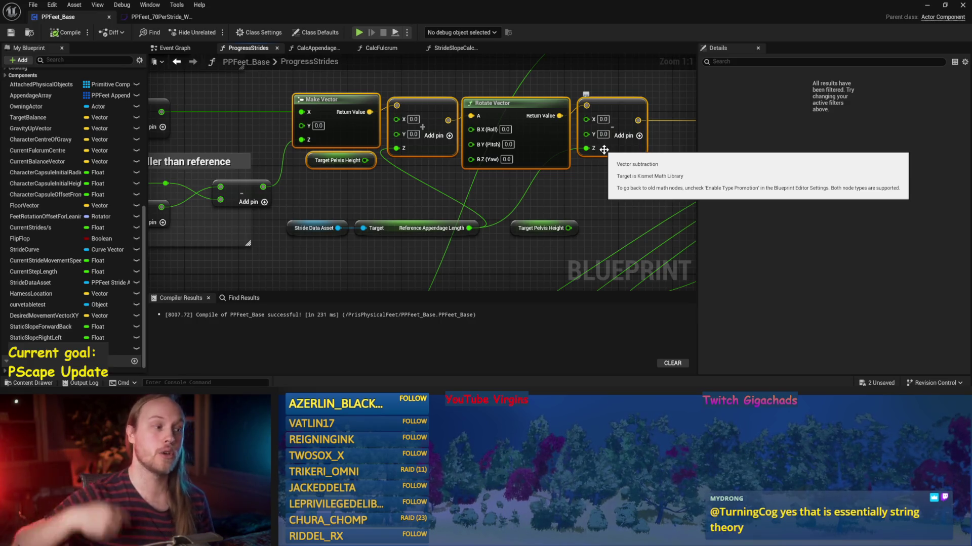
pyautogui.scroll(-3, 330, 169)
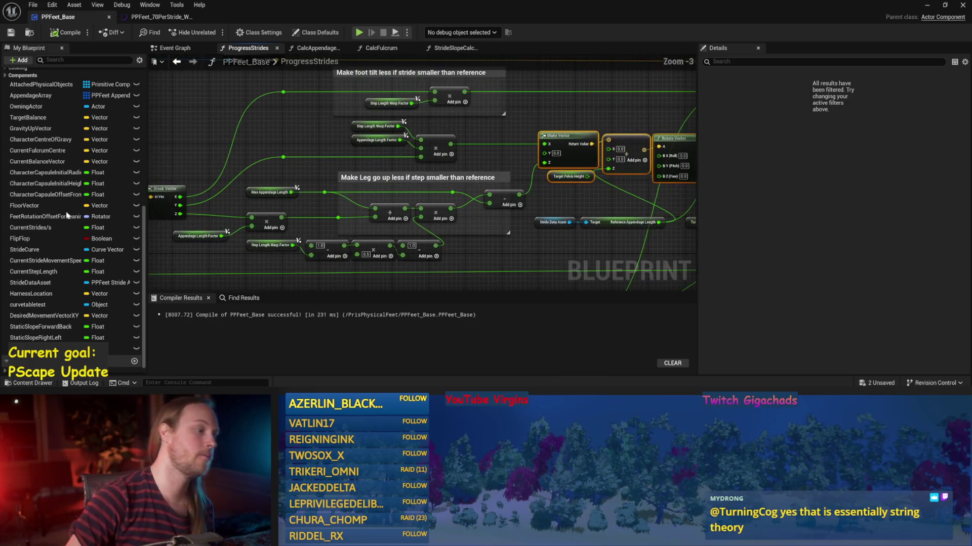
pyautogui.moveTo(329, 169); pyautogui.dragTo(525, 150)
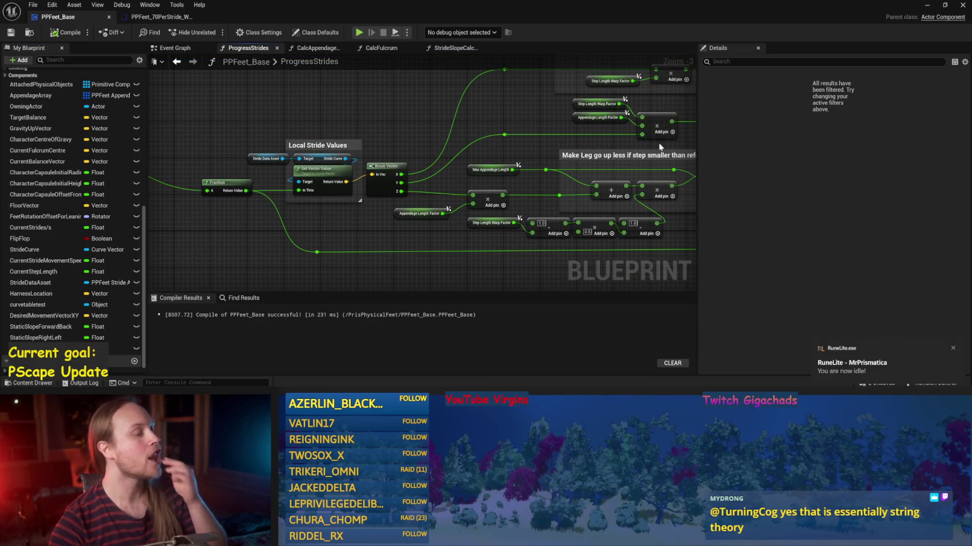
pyautogui.scroll(2, 450, 225)
pyautogui.click(442, 201)
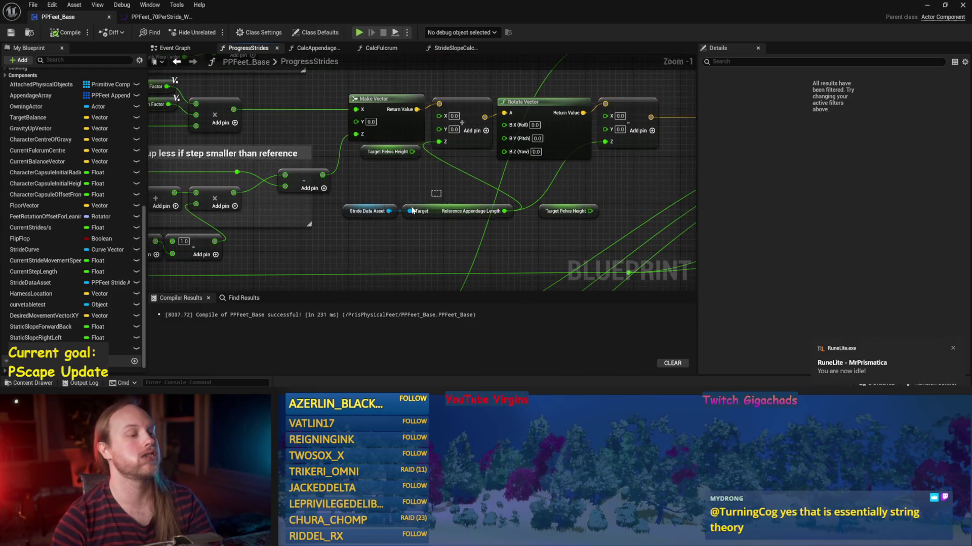
# Step: Delete both Target Pelvis Height getters, then save and recompile the blueprint
pyautogui.click(380, 155)
pyautogui.moveTo(373, 159)
pyautogui.mouseDown()
pyautogui.moveTo(576, 207)
pyautogui.moveTo(552, 197)
pyautogui.mouseUp()
pyautogui.keyDown('shift'); pyautogui.click(565, 211); pyautogui.keyUp('shift')
pyautogui.press('Delete')
pyautogui.moveTo(377, 215)
pyautogui.mouseDown()
pyautogui.moveTo(364, 219)
pyautogui.moveTo(379, 175)
pyautogui.mouseUp()
pyautogui.hotkey('ctrl', 's')
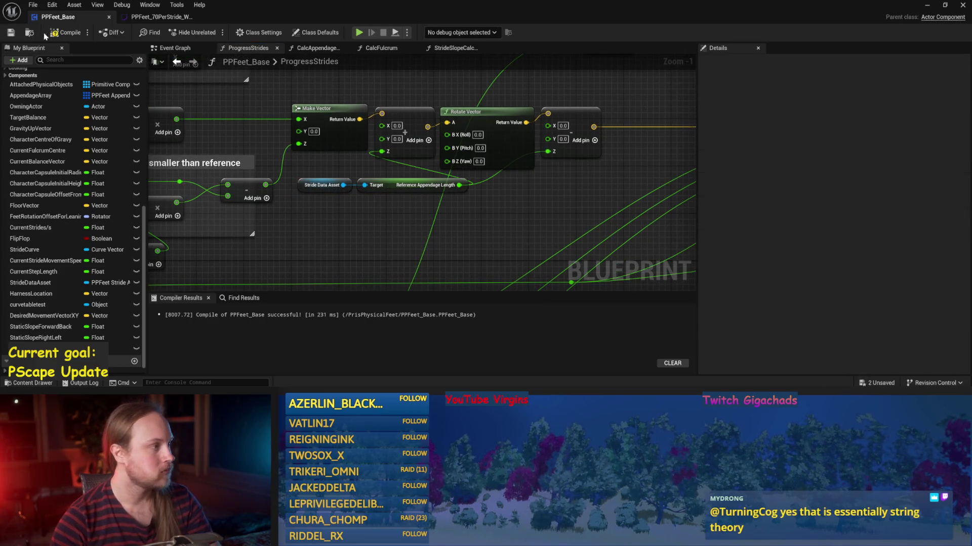
pyautogui.press('F7')
# Step: Move the Stride Data Asset and Reference Appendage Length getters down-left
pyautogui.click(405, 184)
pyautogui.keyDown('shift'); pyautogui.click(323, 185); pyautogui.keyUp('shift')
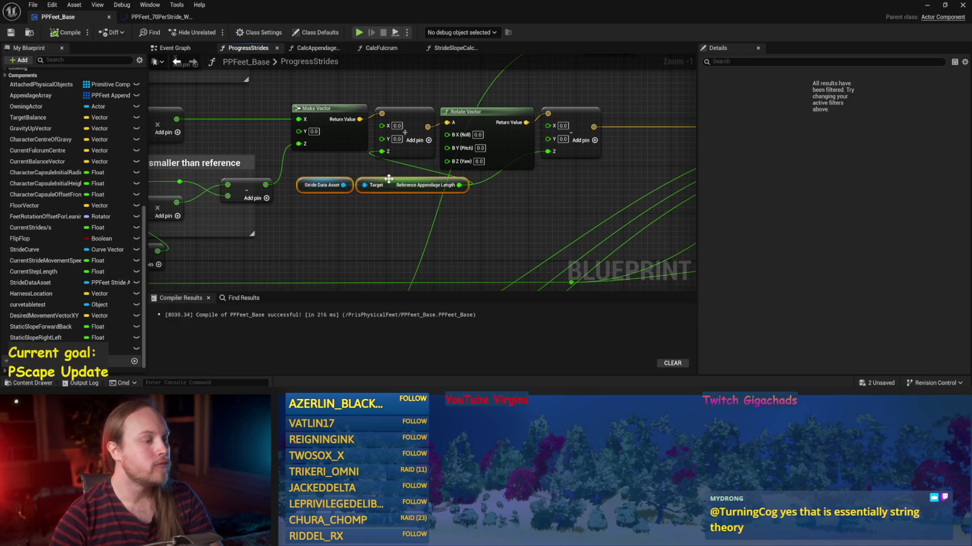
pyautogui.moveTo(392, 184); pyautogui.dragTo(368, 213)
pyautogui.click(414, 172)
# Step: Set Rotate Vector's B Y (Pitch) to 45, recompile, and minimize the editor to watch play
pyautogui.moveTo(387, 161); pyautogui.dragTo(440, 168)
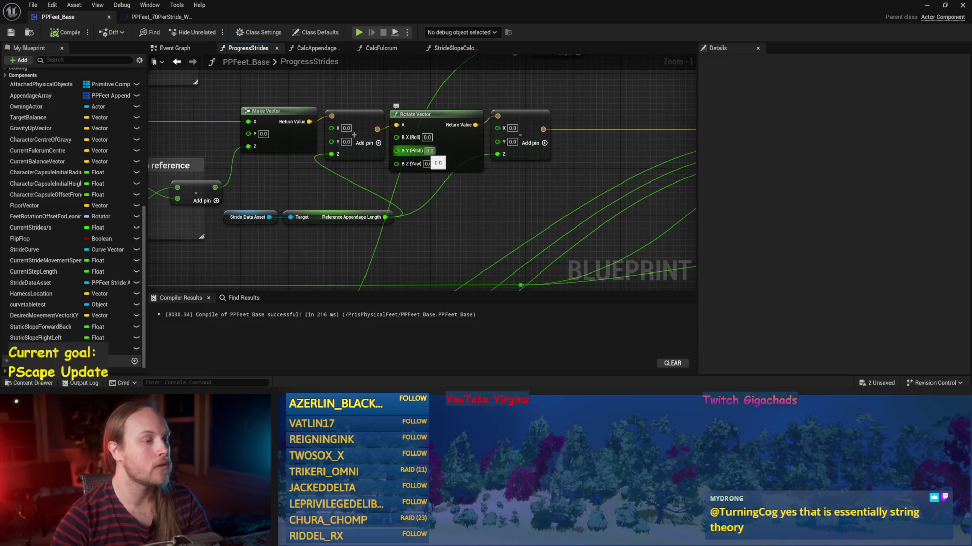
pyautogui.write('45')
pyautogui.press('Return')
pyautogui.press('F7')
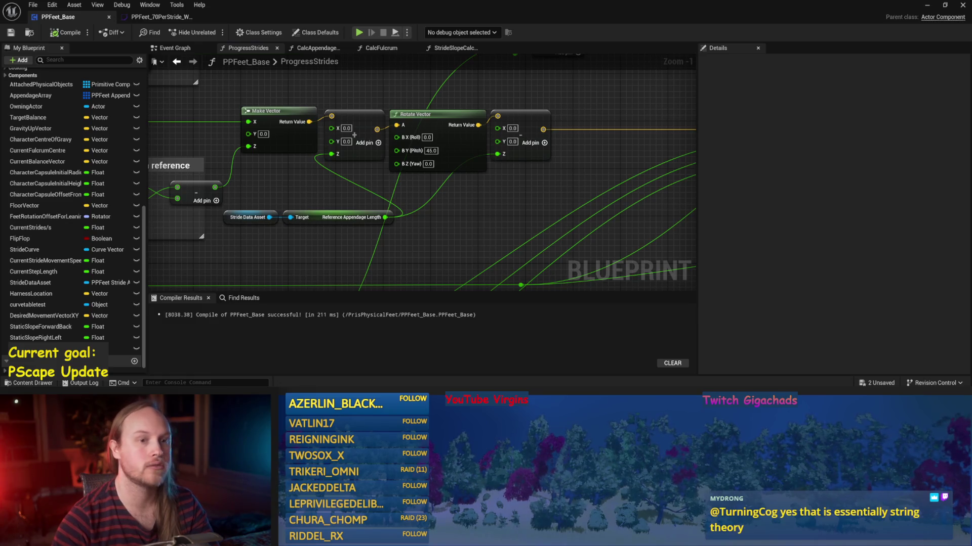
pyautogui.click(927, 6)
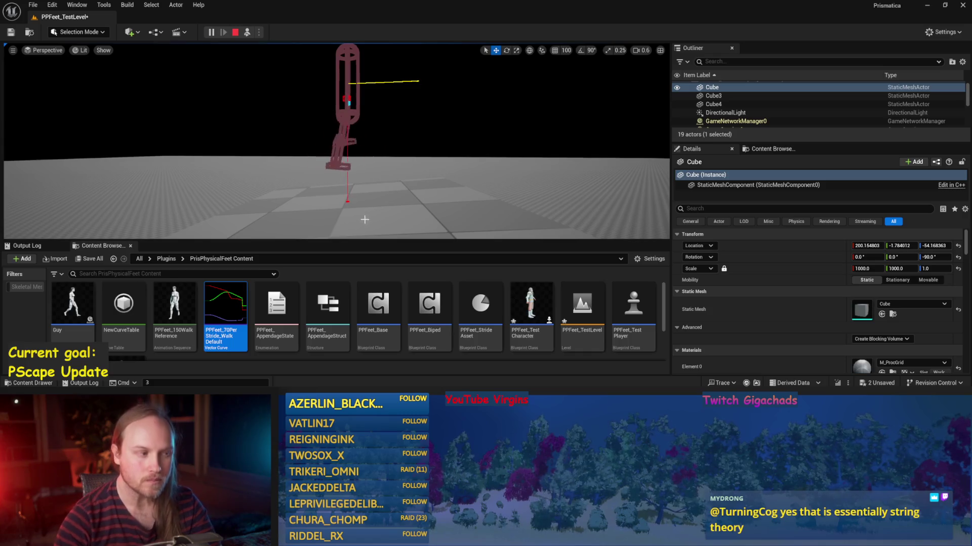
# Step: Stop the play session, reopen PPFeet_Base, and navigate to the foot tilt and leg height comments
pyautogui.press('Escape')
pyautogui.doubleClick(379, 324)
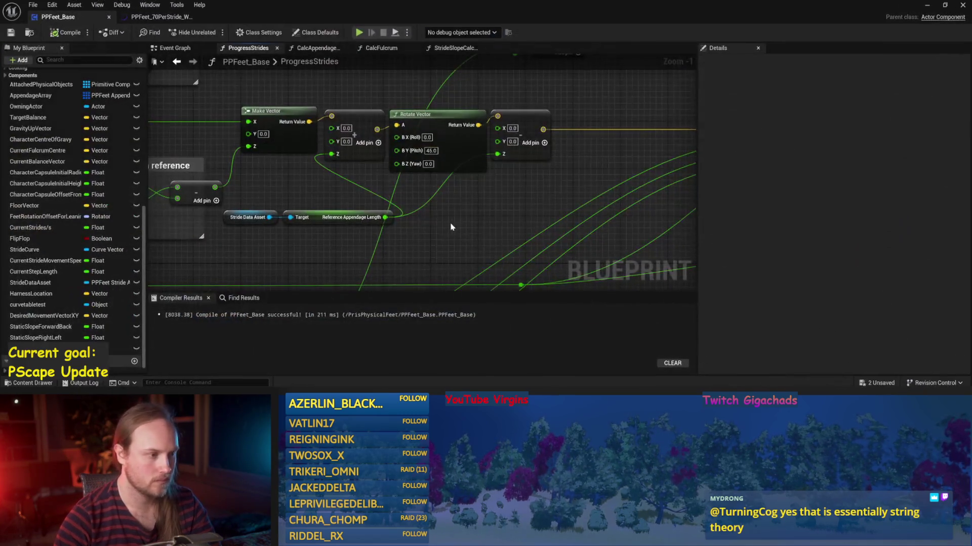
pyautogui.scroll(-3, 529, 234)
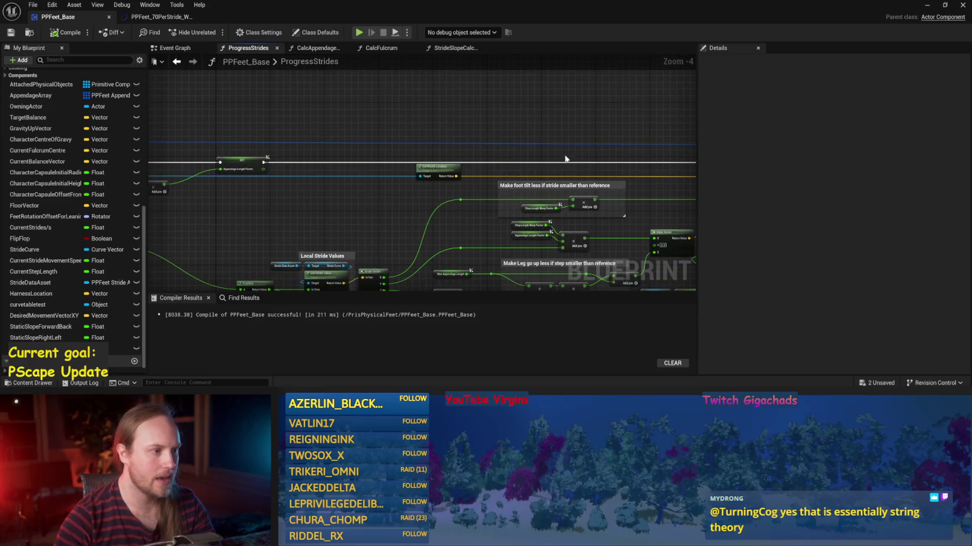
pyautogui.moveTo(423, 114); pyautogui.dragTo(466, 48)
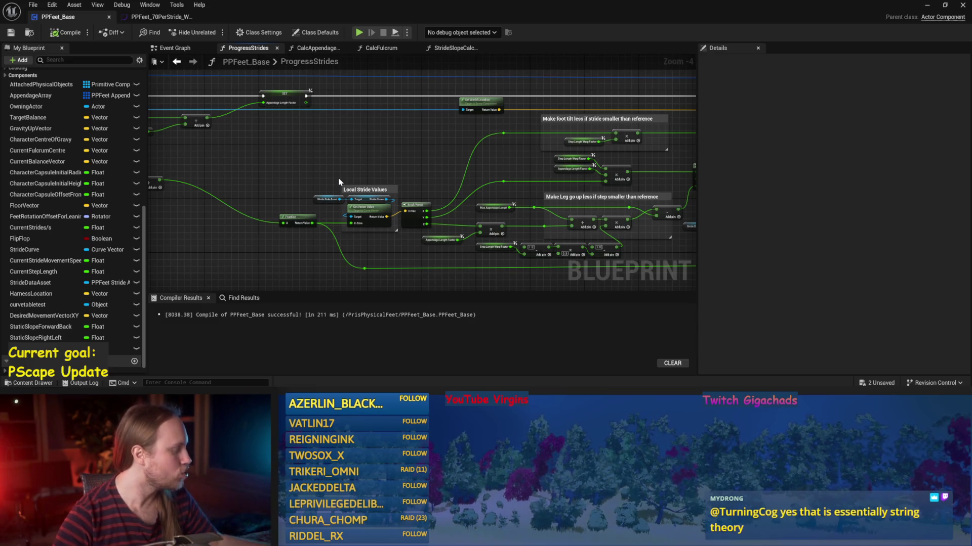
pyautogui.scroll(1, 341, 191)
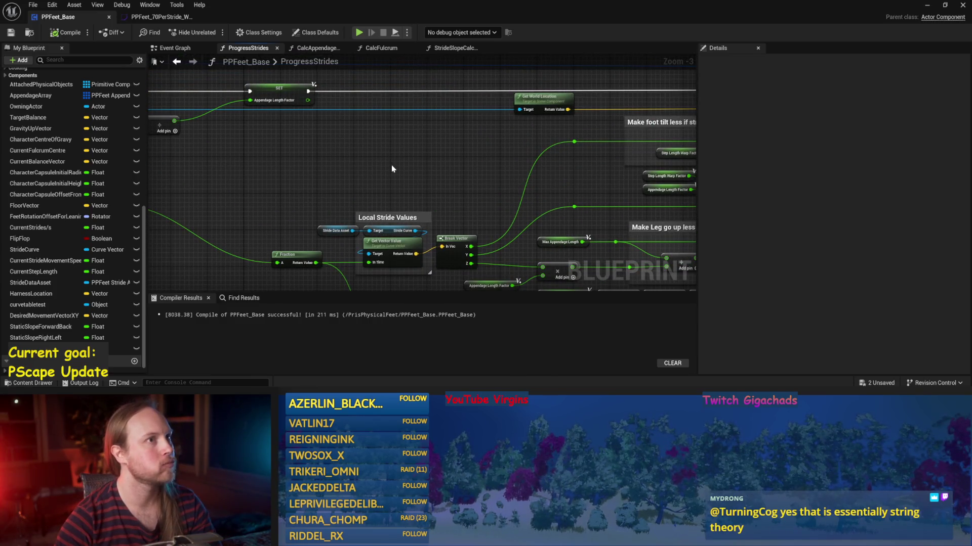
pyautogui.moveTo(386, 174); pyautogui.dragTo(532, 234)
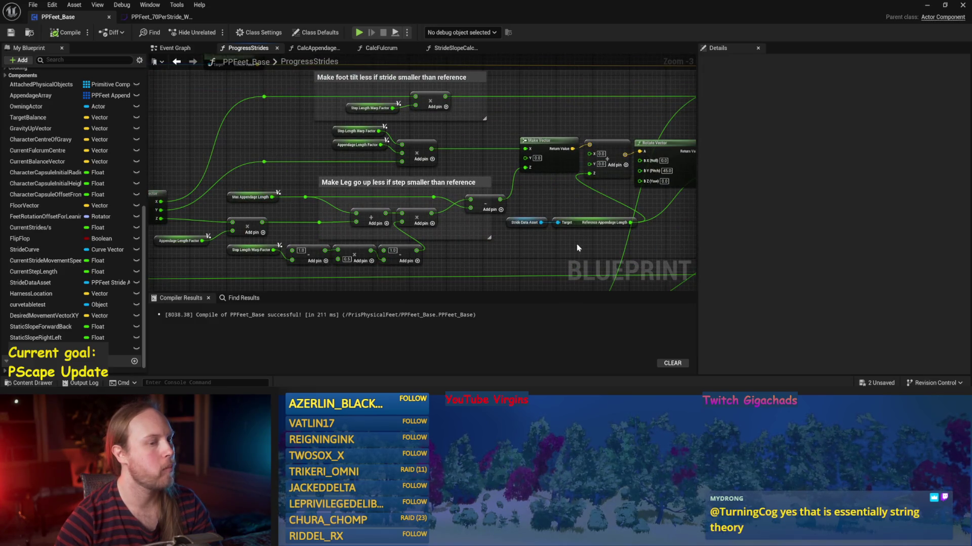
pyautogui.scroll(2, 603, 245)
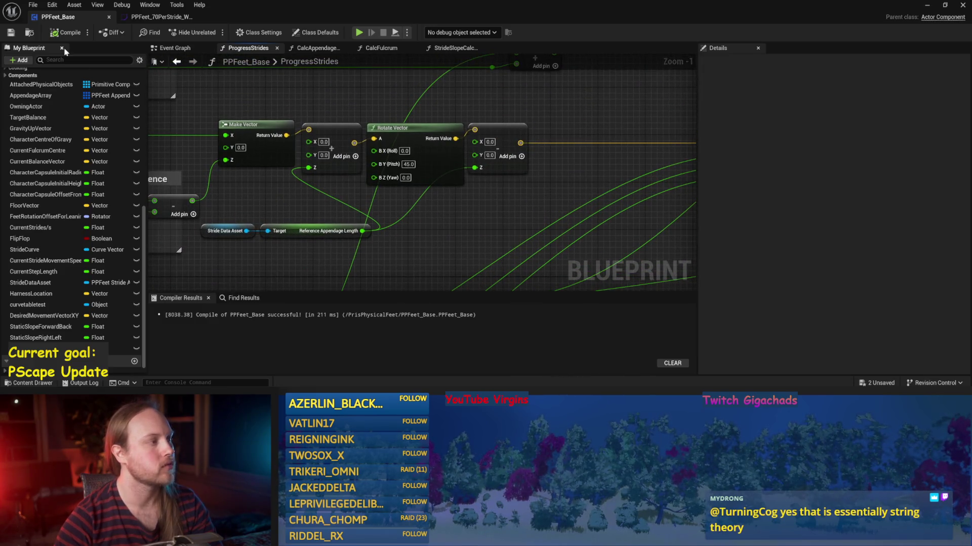
# Step: Compile, move the Stride Data Asset and appendage length nodes up-right, and inspect Stride Data Asset
pyautogui.click(9, 33)
pyautogui.moveTo(640, 135); pyautogui.dragTo(575, 146)
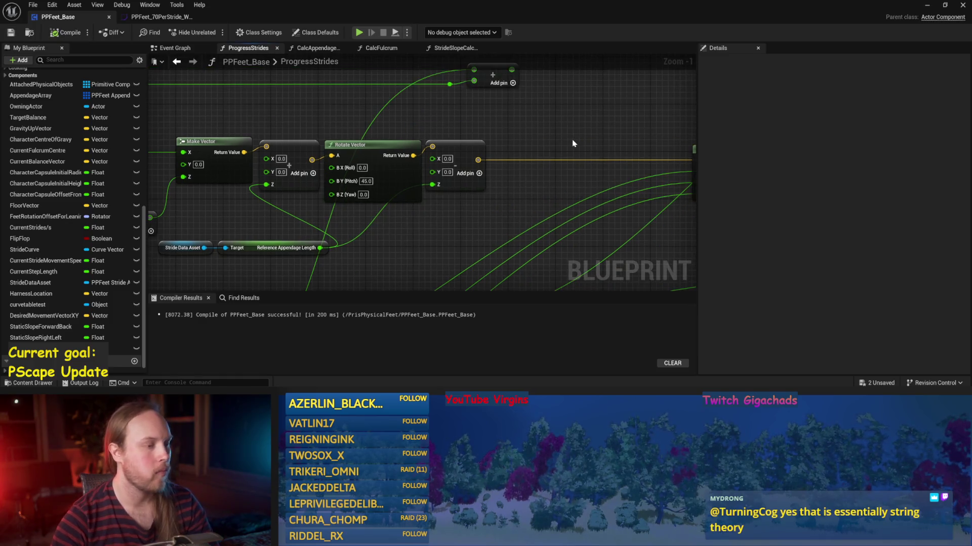
pyautogui.moveTo(386, 239)
pyautogui.mouseDown()
pyautogui.moveTo(452, 216)
pyautogui.moveTo(237, 247)
pyautogui.mouseUp()
pyautogui.moveTo(319, 229); pyautogui.dragTo(357, 184)
pyautogui.click(294, 208)
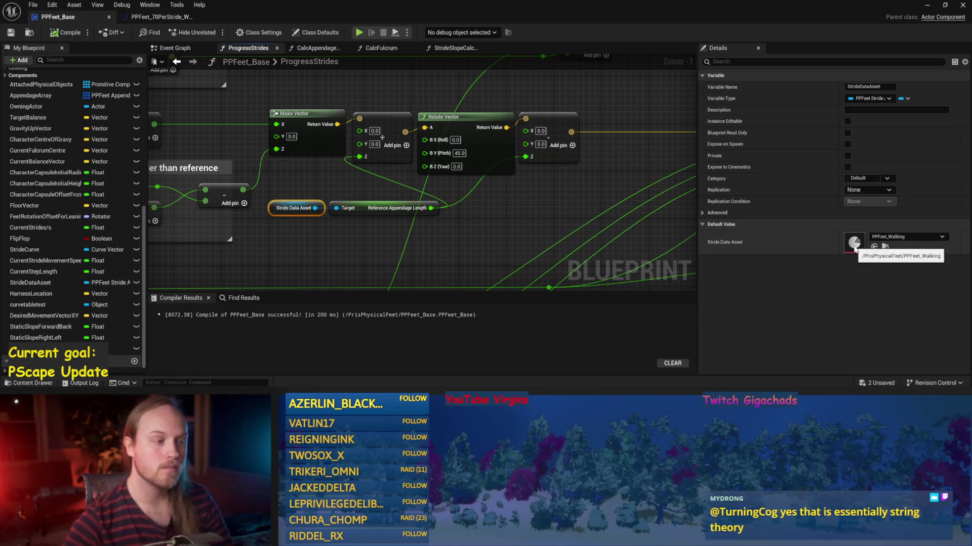
pyautogui.click(154, 19)
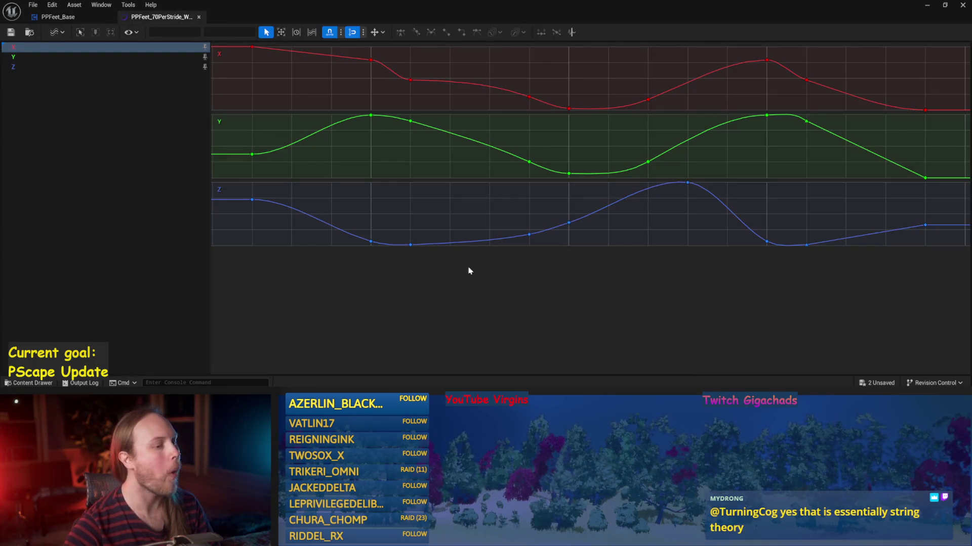
pyautogui.click(411, 245)
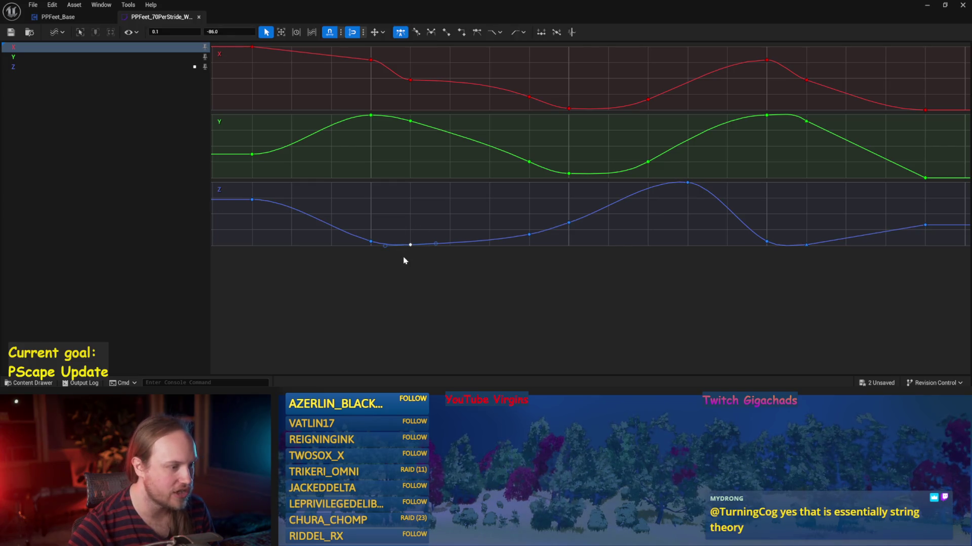
pyautogui.click(228, 32)
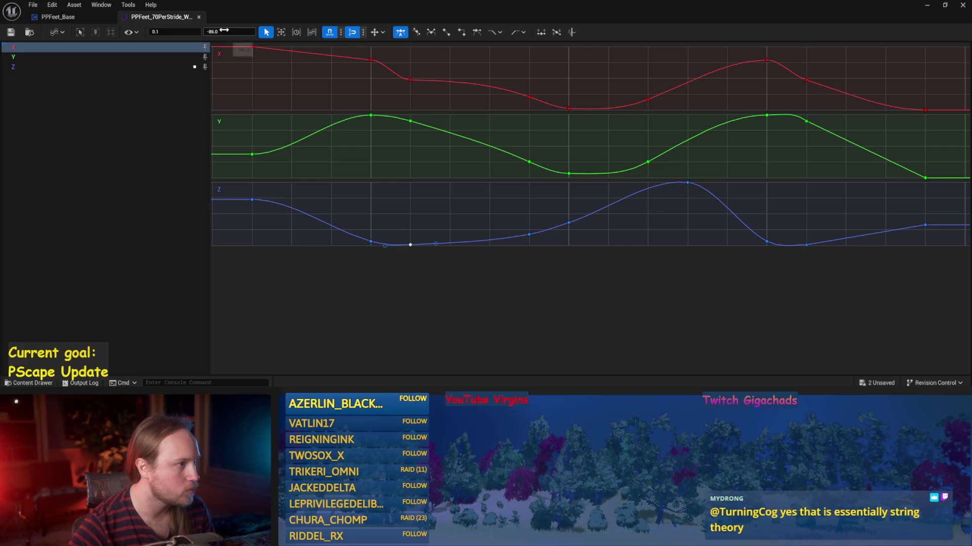
pyautogui.click(127, 129)
pyautogui.click(502, 272)
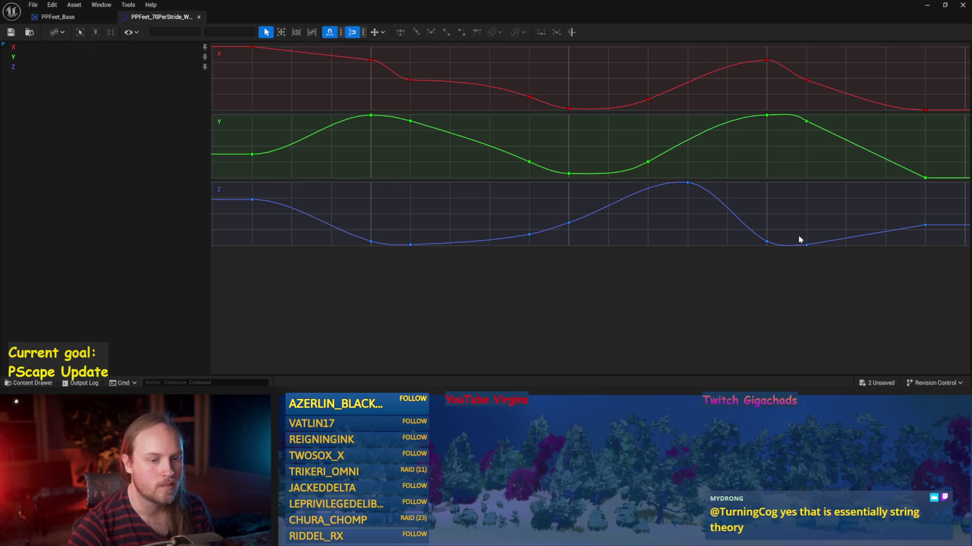
pyautogui.moveTo(806, 267); pyautogui.dragTo(748, 256)
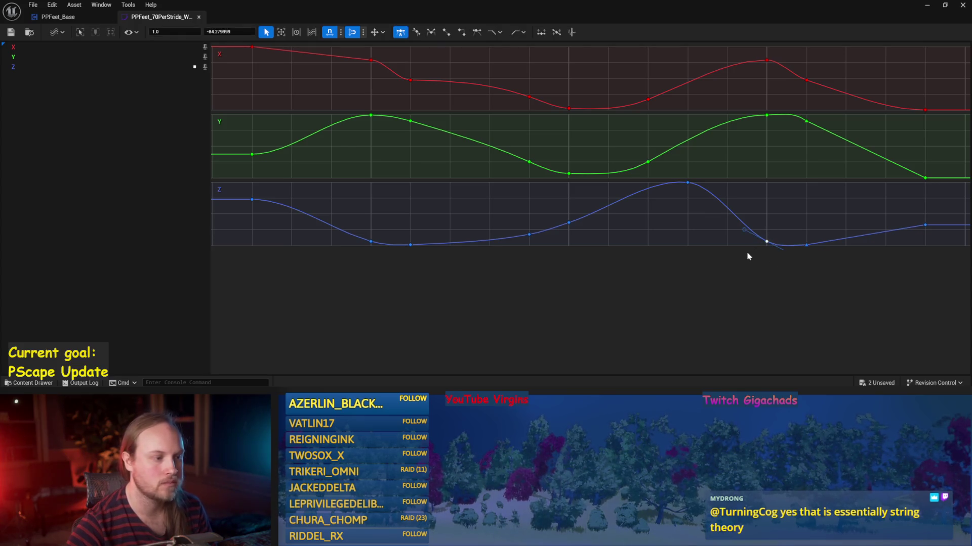
pyautogui.click(539, 262)
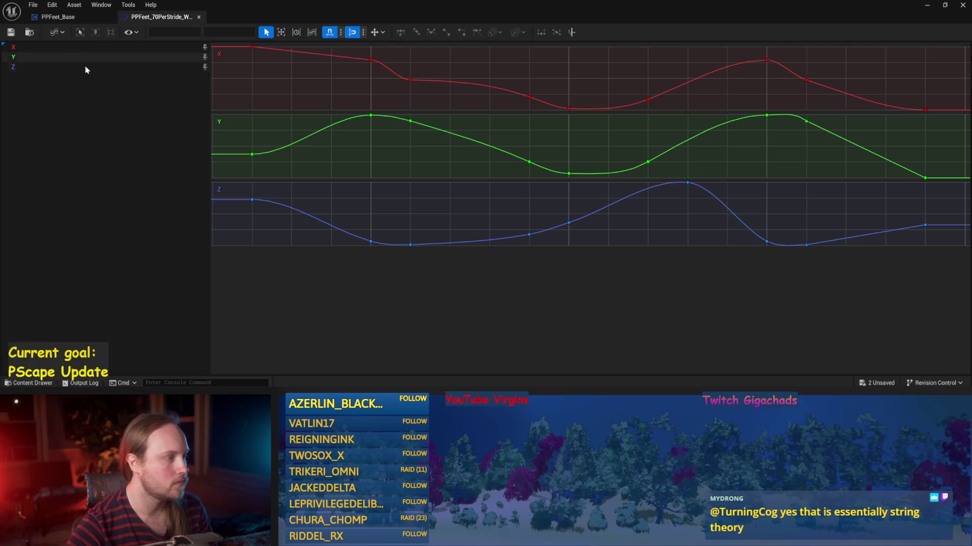
pyautogui.click(71, 18)
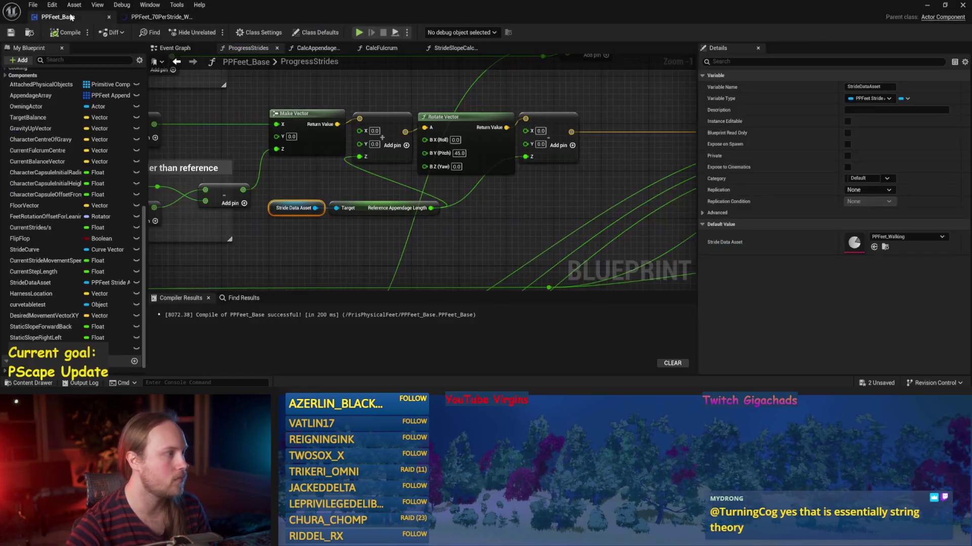
# Step: Move the Rotate Vector's 45 to B X (Roll) and set B Y (Pitch) to 0
pyautogui.scroll(-1, 579, 248)
pyautogui.click(567, 190)
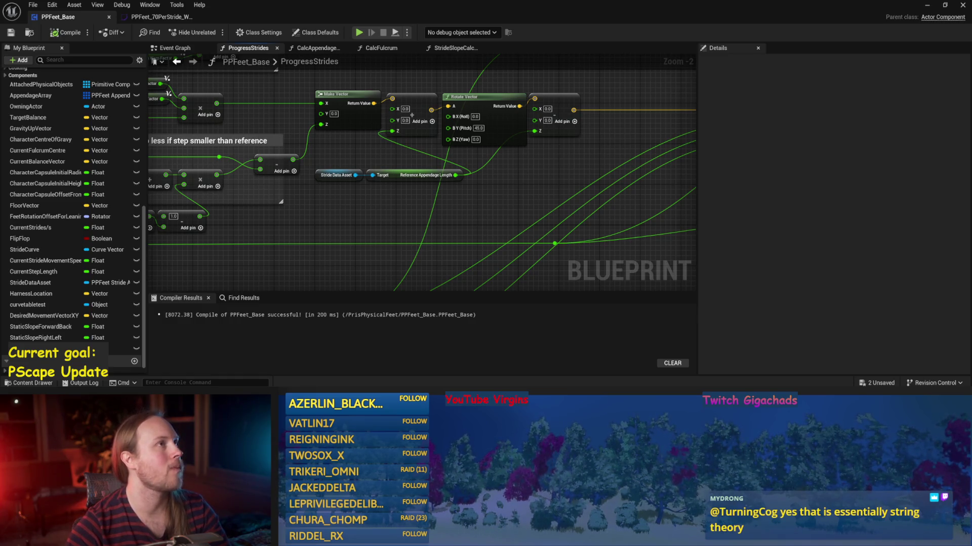
pyautogui.moveTo(484, 129); pyautogui.dragTo(481, 154)
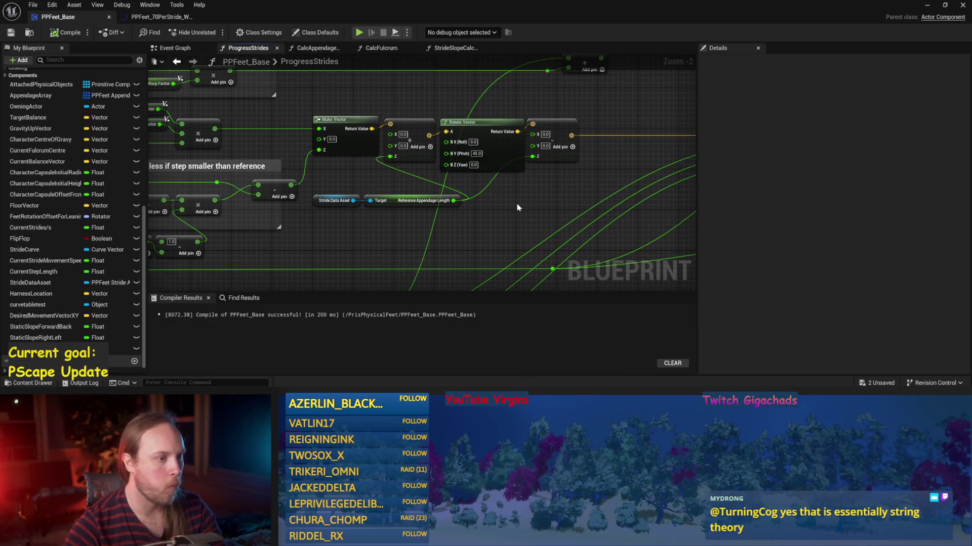
pyautogui.moveTo(519, 195); pyautogui.dragTo(442, 210)
pyautogui.moveTo(282, 242)
pyautogui.mouseDown()
pyautogui.moveTo(451, 185)
pyautogui.moveTo(282, 235)
pyautogui.moveTo(622, 214)
pyautogui.mouseUp()
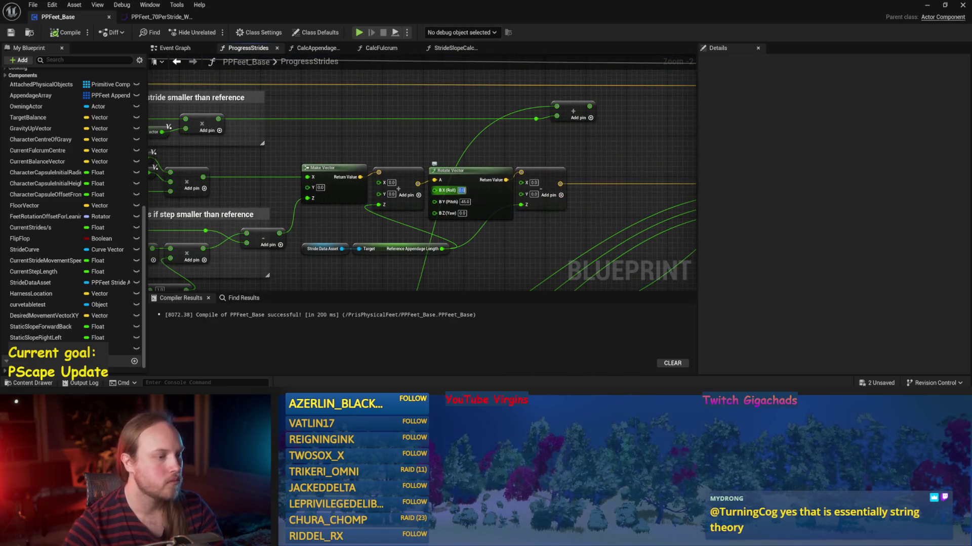
pyautogui.click(461, 190)
pyautogui.click(464, 201)
pyautogui.write('0')
pyautogui.press('Return')
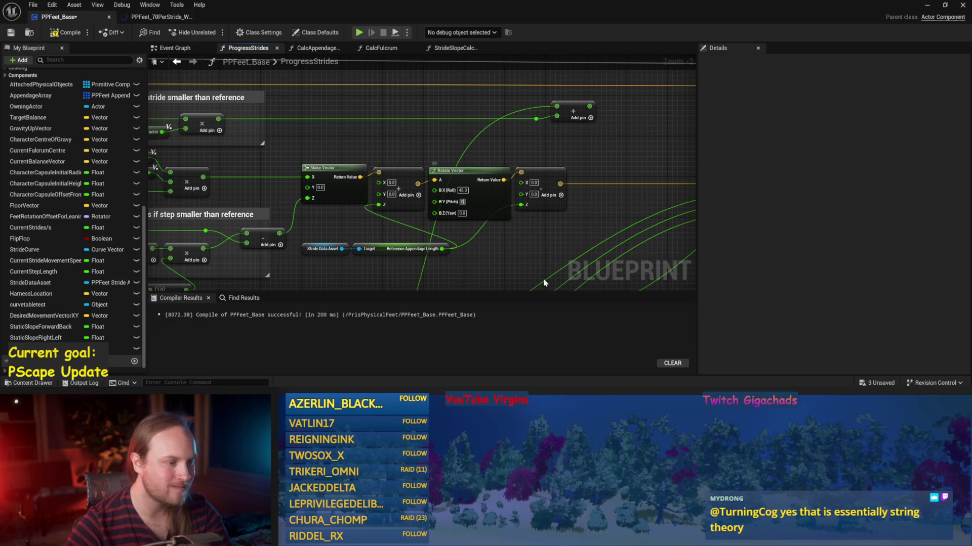
# Step: Compile PPFeet_Base and play the test level
pyautogui.click(57, 32)
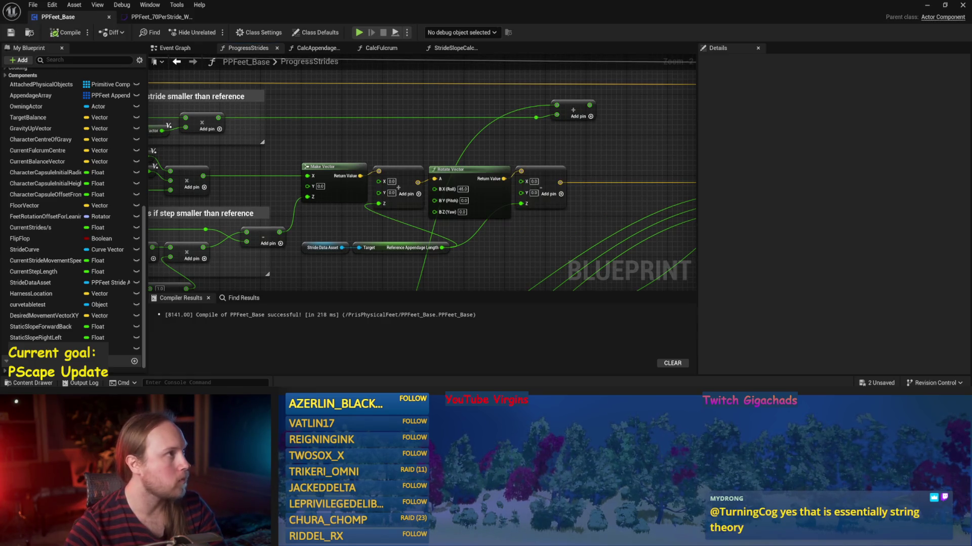
pyautogui.click(927, 5)
pyautogui.click(247, 33)
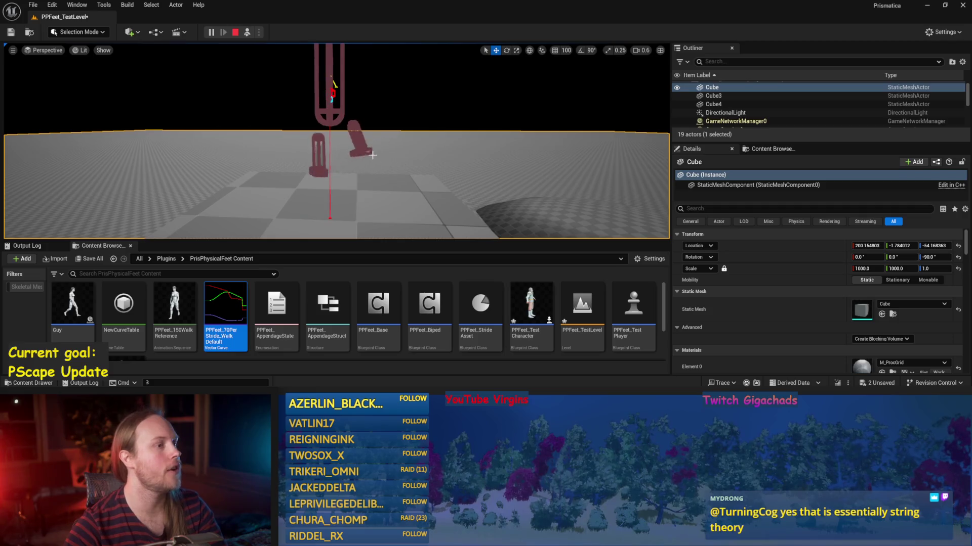
# Step: Stop play, return to PPFeet_Base, set Rotate Vector roll to 0, and compile
pyautogui.press('Escape')
pyautogui.hotkey('alt', 'Tab')
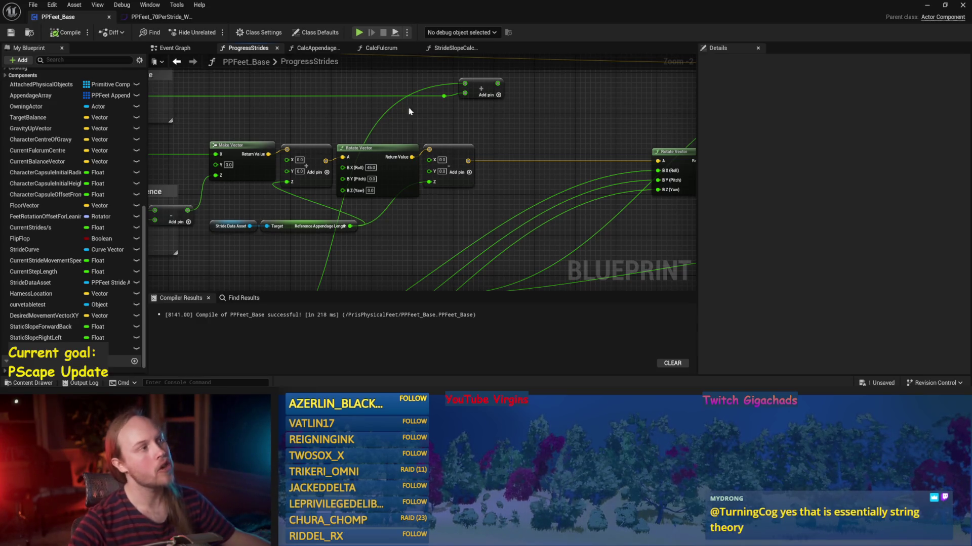
pyautogui.moveTo(510, 232)
pyautogui.mouseDown()
pyautogui.moveTo(390, 227)
pyautogui.moveTo(343, 139)
pyautogui.moveTo(410, 165)
pyautogui.moveTo(477, 211)
pyautogui.moveTo(543, 218)
pyautogui.moveTo(308, 188)
pyautogui.mouseUp()
pyautogui.click(412, 149)
pyautogui.write('0')
pyautogui.press('Return')
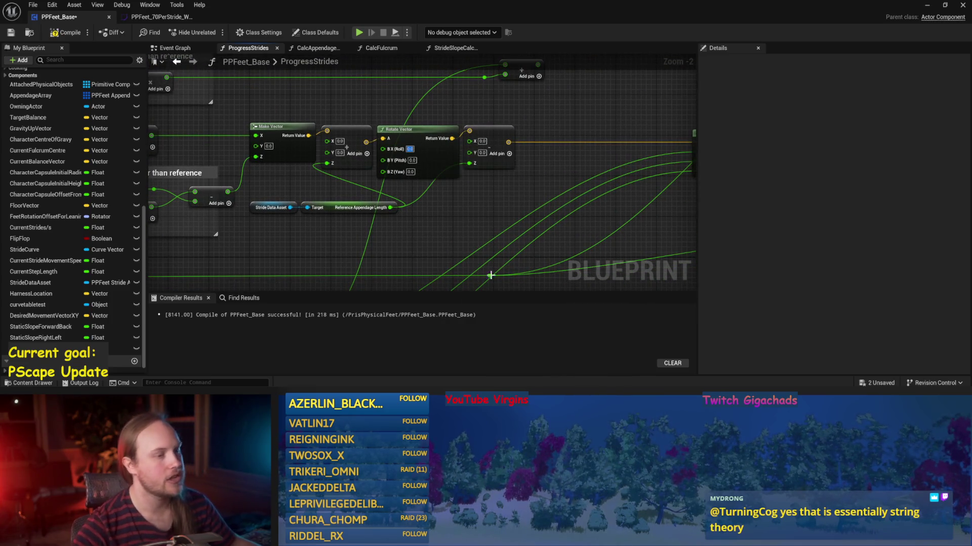
pyautogui.click(15, 36)
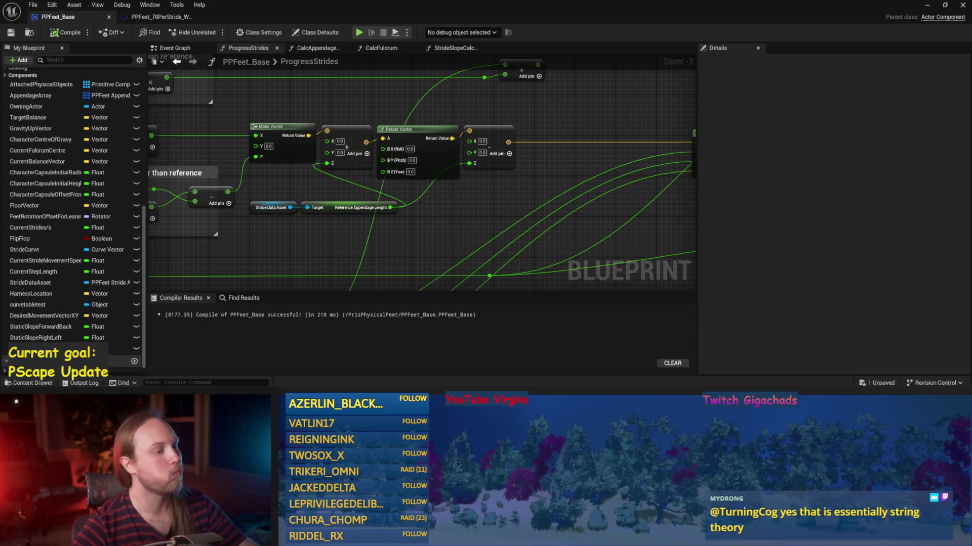
pyautogui.moveTo(520, 234); pyautogui.dragTo(574, 201)
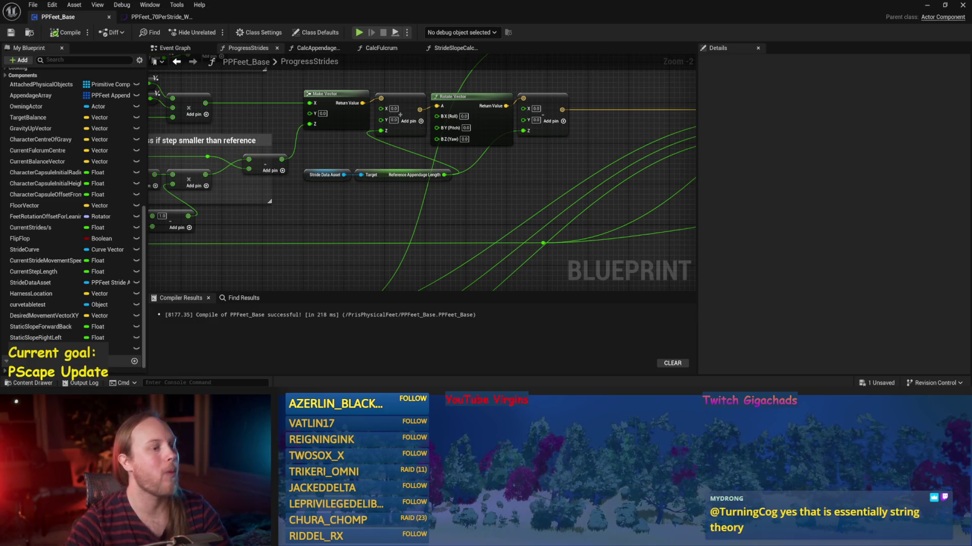
pyautogui.moveTo(492, 229); pyautogui.dragTo(547, 243)
pyautogui.press('F7')
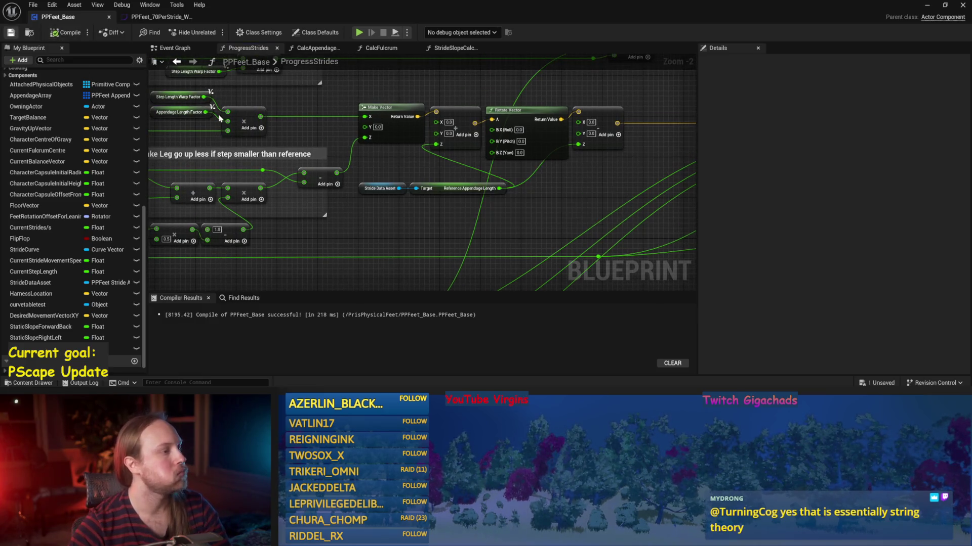
pyautogui.moveTo(377, 89); pyautogui.dragTo(414, 157)
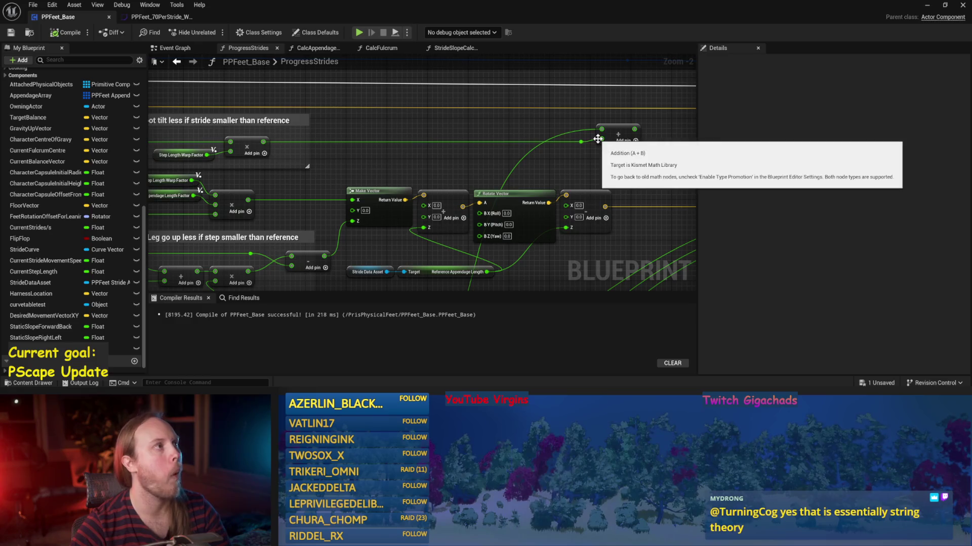
pyautogui.moveTo(549, 162)
pyautogui.mouseDown()
pyautogui.moveTo(521, 119)
pyautogui.moveTo(451, 200)
pyautogui.mouseUp()
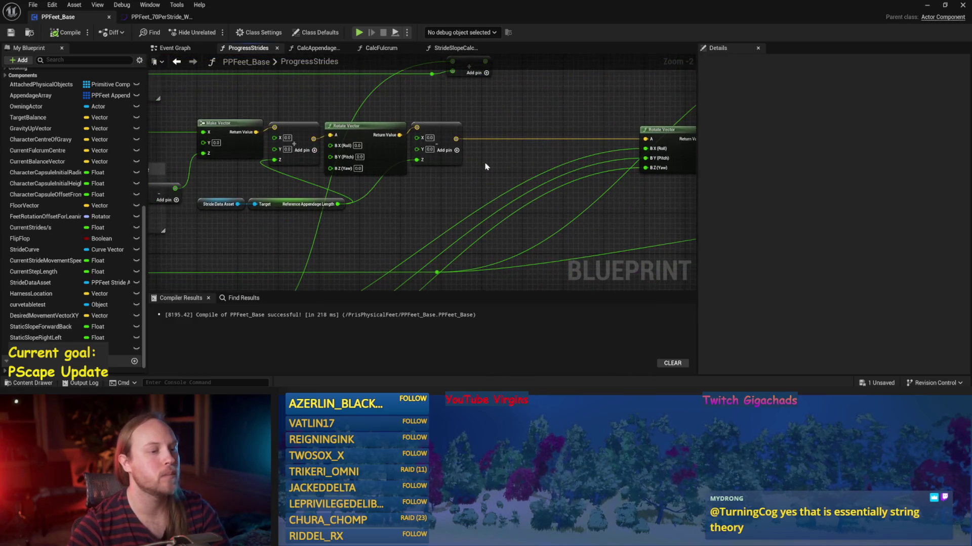
pyautogui.hotkey('ctrl', 's')
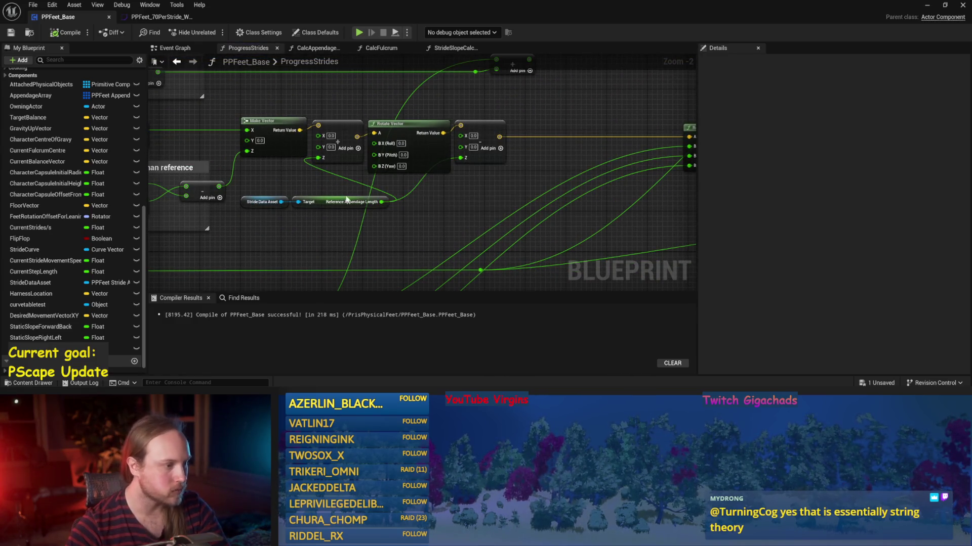
pyautogui.scroll(-2, 395, 198)
pyautogui.scroll(2, 534, 189)
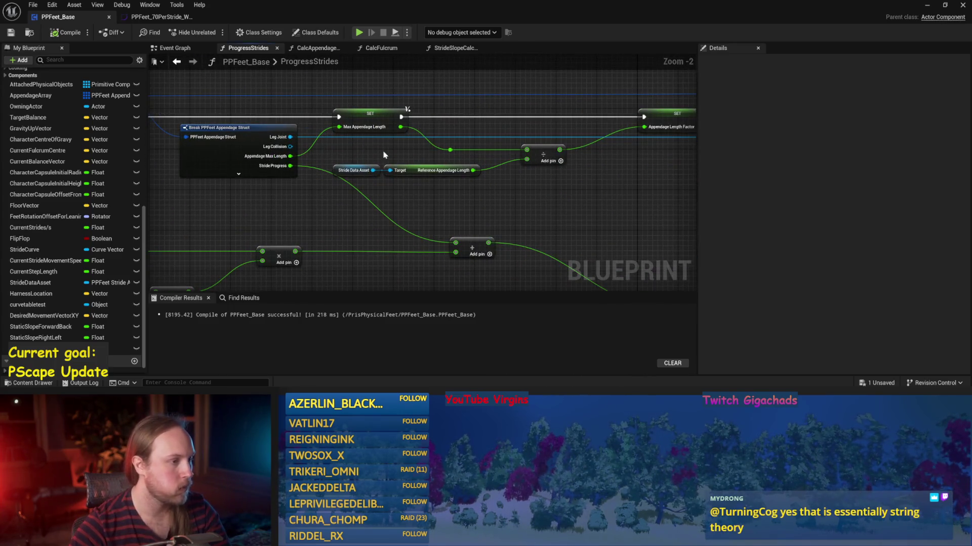
pyautogui.scroll(-1, 403, 183)
pyautogui.moveTo(360, 87); pyautogui.dragTo(325, 160)
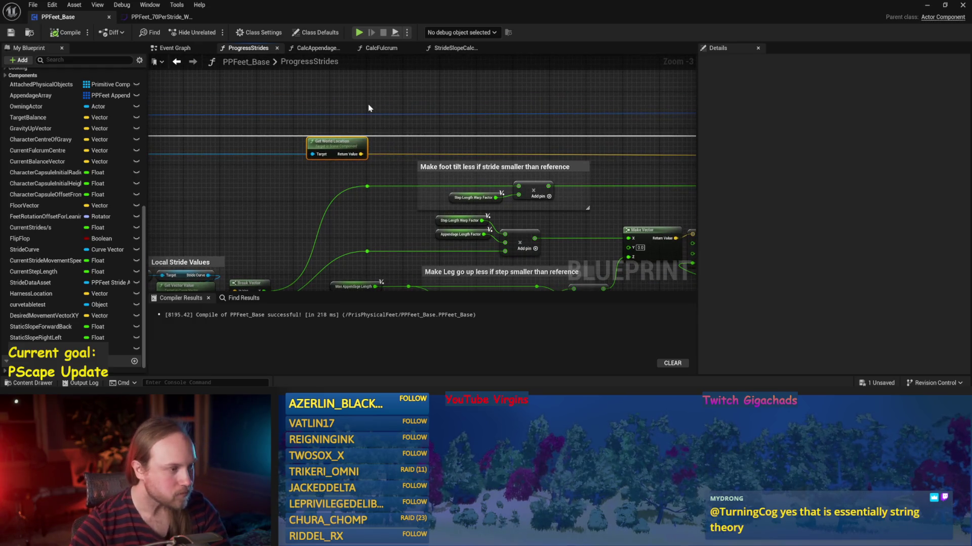
pyautogui.moveTo(369, 108); pyautogui.dragTo(318, 114)
pyautogui.click(257, 175)
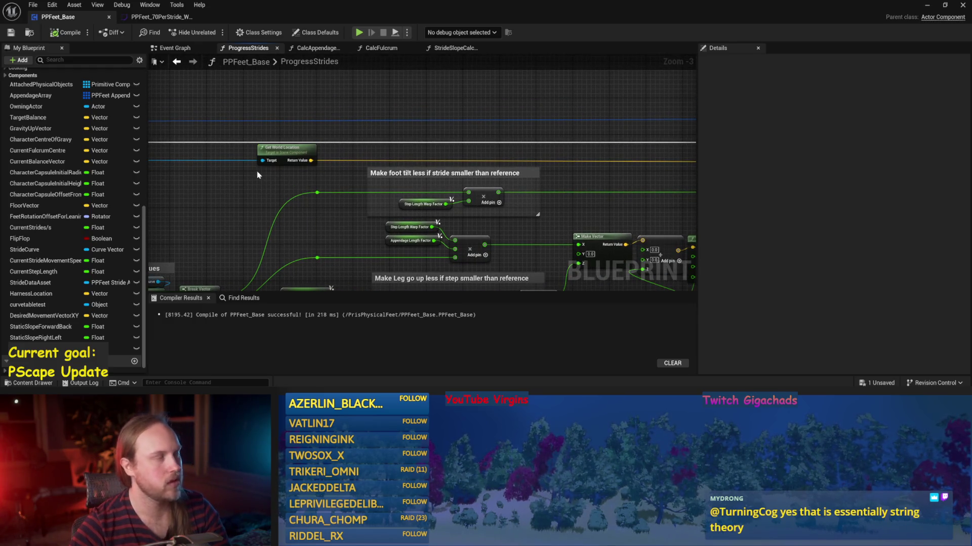
pyautogui.moveTo(283, 181)
pyautogui.mouseDown()
pyautogui.moveTo(308, 159)
pyautogui.moveTo(138, 139)
pyautogui.moveTo(397, 158)
pyautogui.mouseUp()
# Step: Add a Get Relative Location node on the Target wire in Local Stride Values
pyautogui.moveTo(283, 144)
pyautogui.mouseDown()
pyautogui.moveTo(484, 165)
pyautogui.moveTo(523, 157)
pyautogui.moveTo(319, 145)
pyautogui.moveTo(348, 163)
pyautogui.mouseUp()
pyautogui.scroll(1, 319, 145)
pyautogui.doubleClick(324, 140)
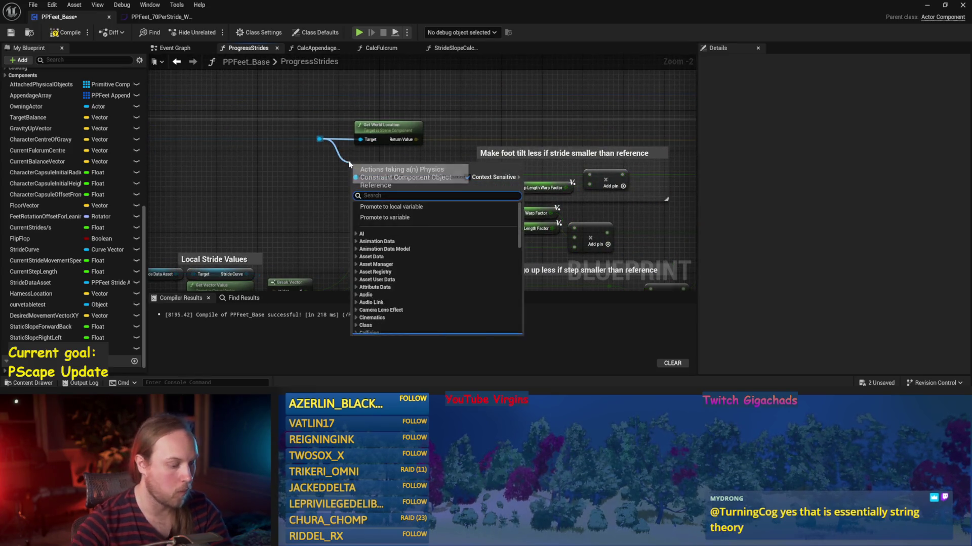
pyautogui.write('relative')
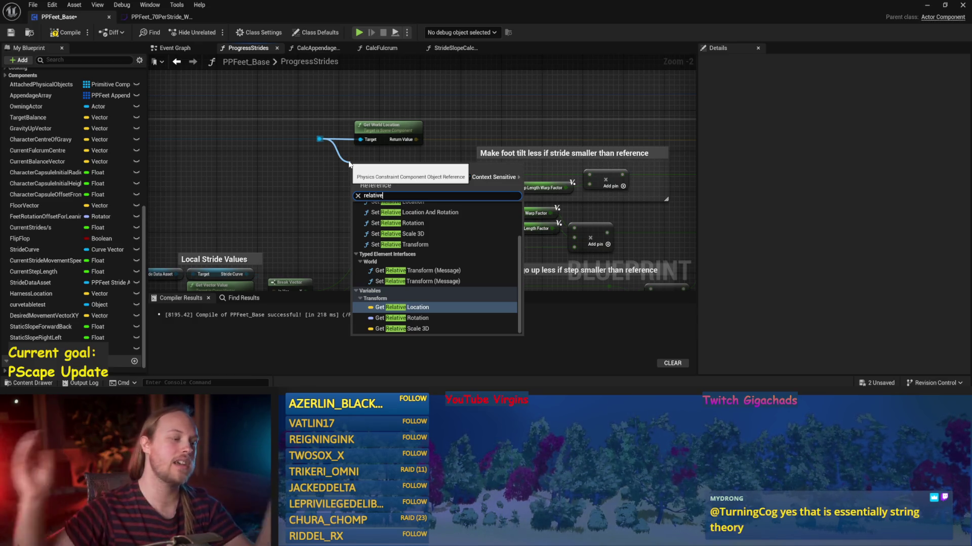
pyautogui.press('Return')
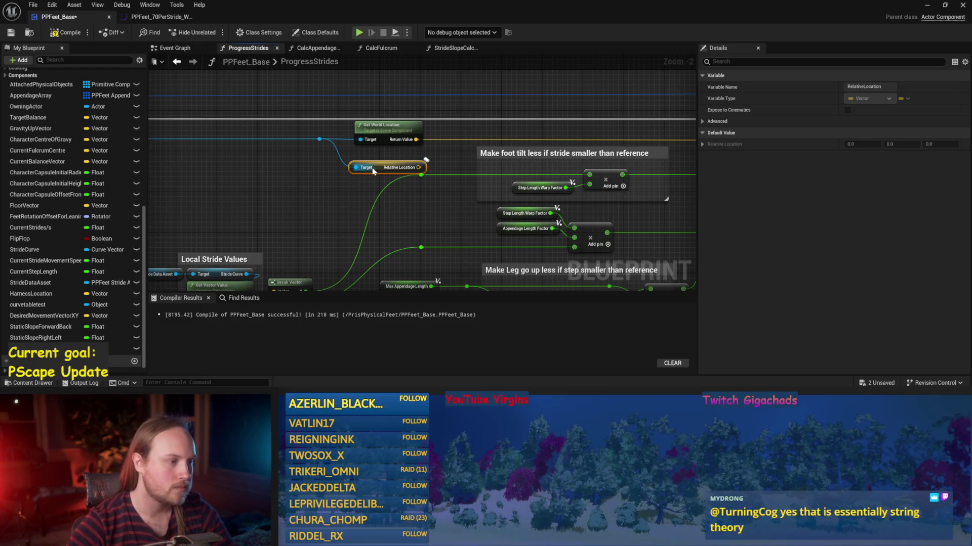
pyautogui.moveTo(377, 169); pyautogui.dragTo(381, 159)
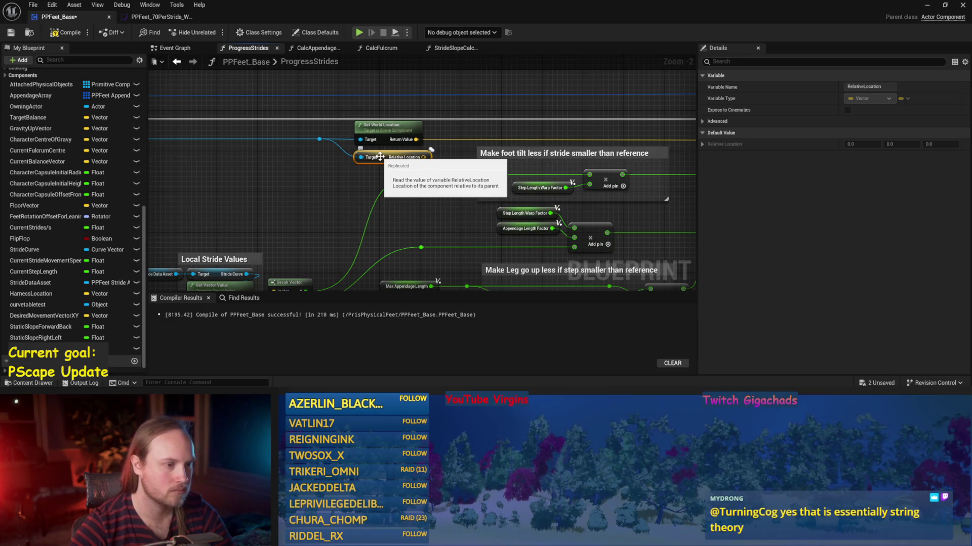
# Step: Add a Print String node and drop it onto the exec wire
pyautogui.moveTo(380, 156); pyautogui.dragTo(323, 138)
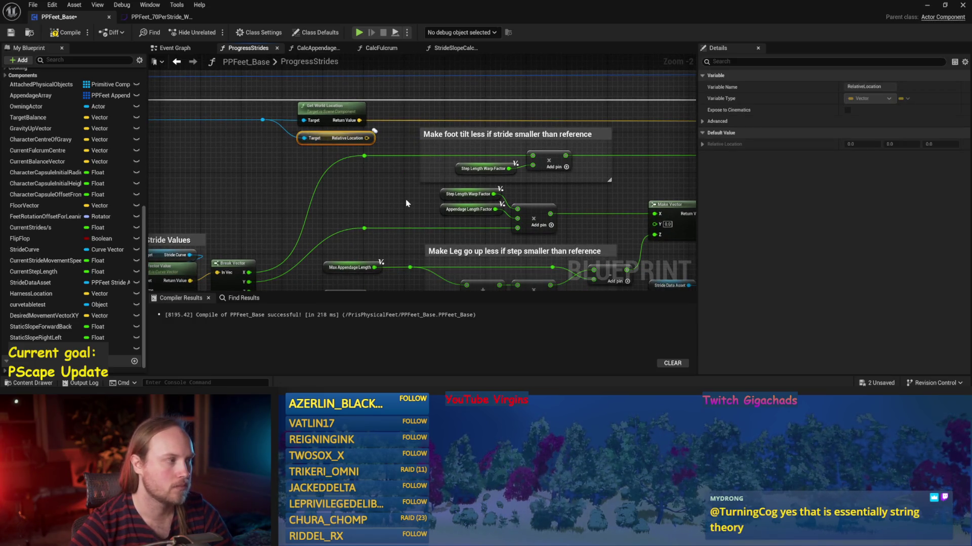
pyautogui.moveTo(381, 202); pyautogui.dragTo(427, 202)
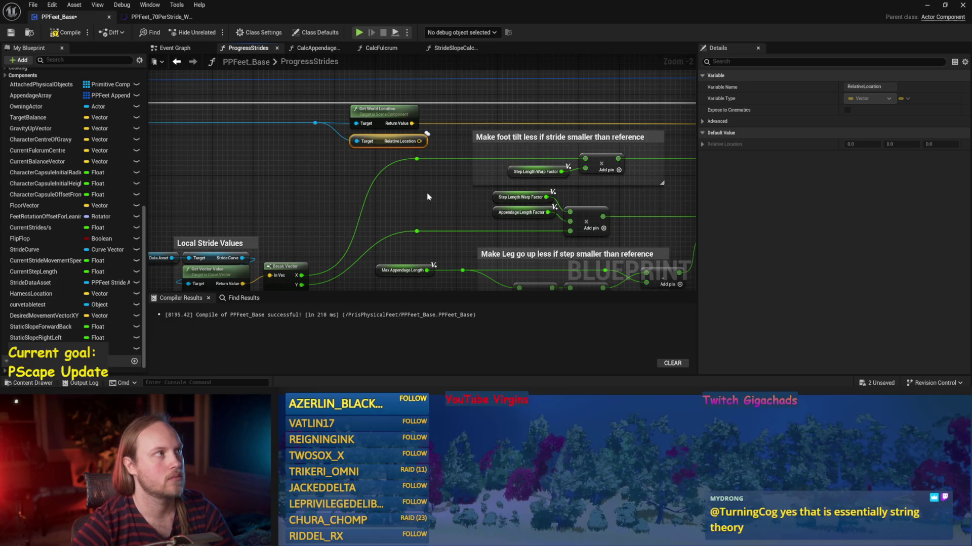
pyautogui.moveTo(427, 197)
pyautogui.mouseDown()
pyautogui.moveTo(299, 160)
pyautogui.moveTo(332, 133)
pyautogui.mouseUp()
pyautogui.rightClick(337, 125)
pyautogui.write('print string')
pyautogui.press('Return')
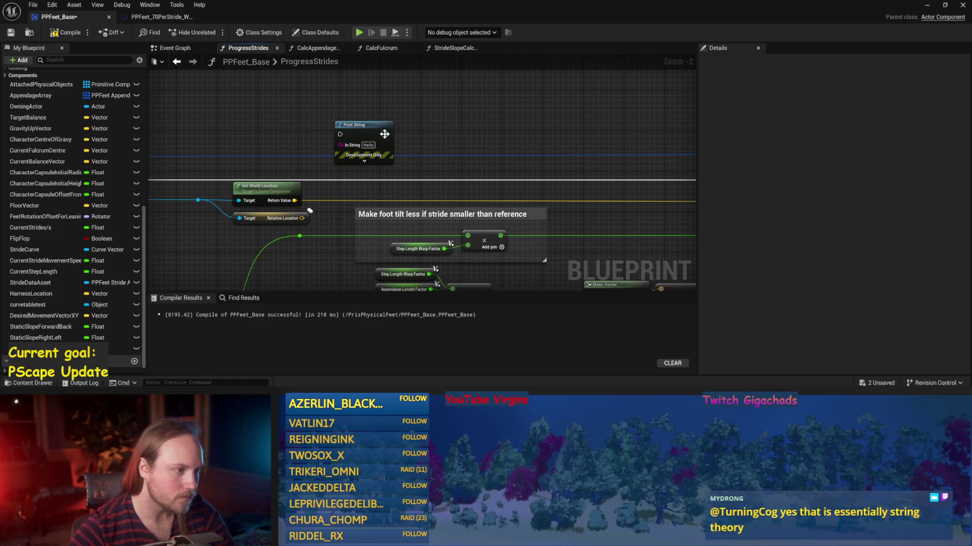
pyautogui.scroll(-2, 387, 131)
pyautogui.moveTo(262, 137)
pyautogui.mouseDown()
pyautogui.moveTo(445, 156)
pyautogui.moveTo(338, 165)
pyautogui.moveTo(562, 126)
pyautogui.mouseUp()
# Step: Select and delete the Get Relative Location node
pyautogui.moveTo(343, 72); pyautogui.dragTo(417, 125)
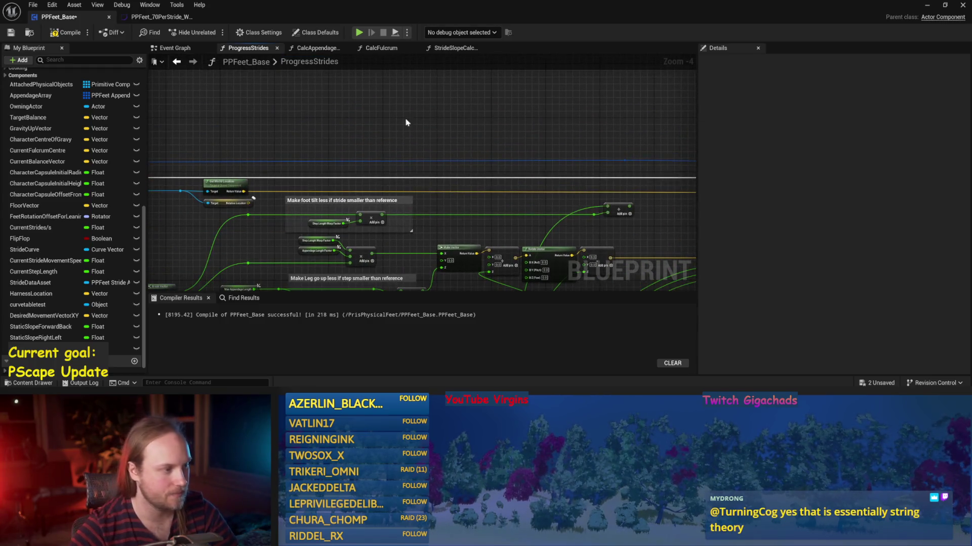
pyautogui.click(219, 206)
pyautogui.scroll(3, 302, 195)
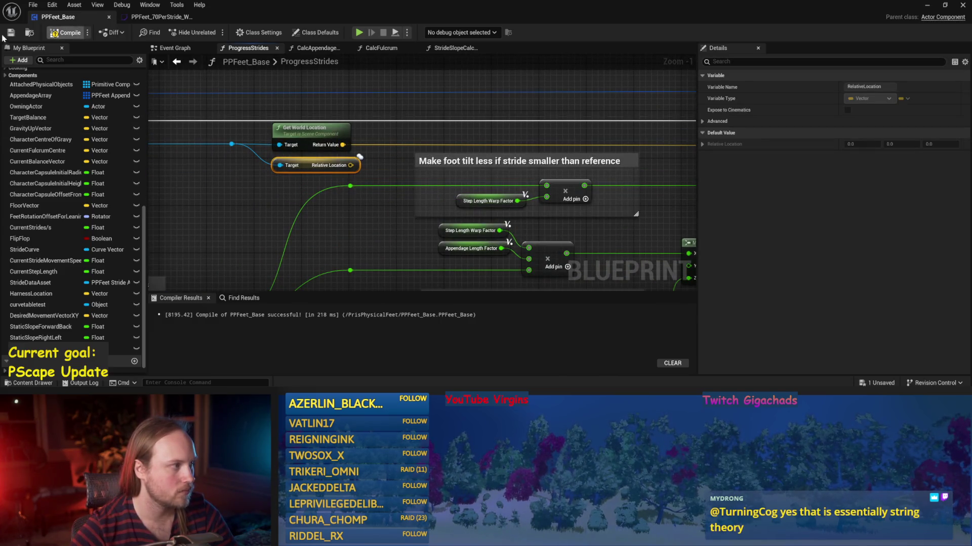
pyautogui.scroll(-2, 223, 198)
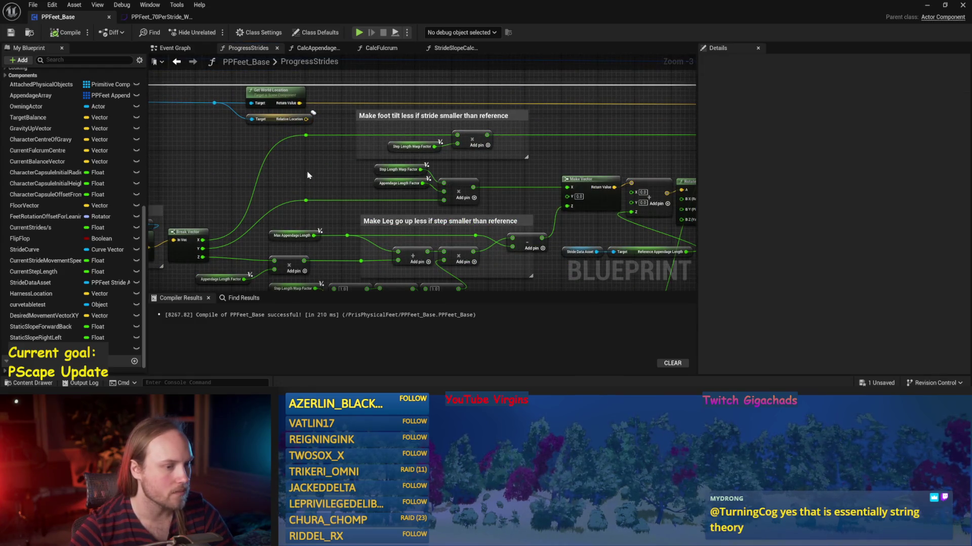
pyautogui.moveTo(300, 171); pyautogui.dragTo(330, 200)
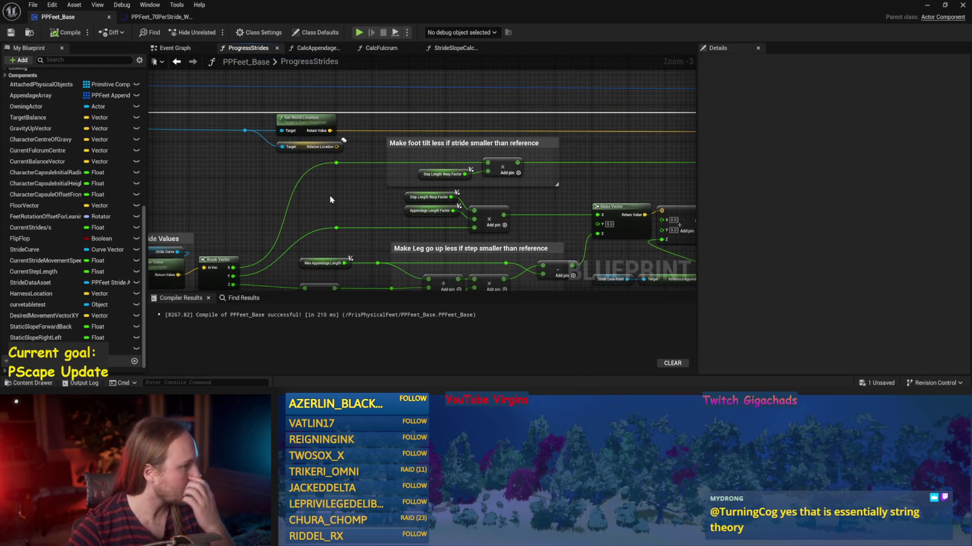
pyautogui.scroll(2, 363, 175)
pyautogui.moveTo(401, 167); pyautogui.dragTo(400, 167)
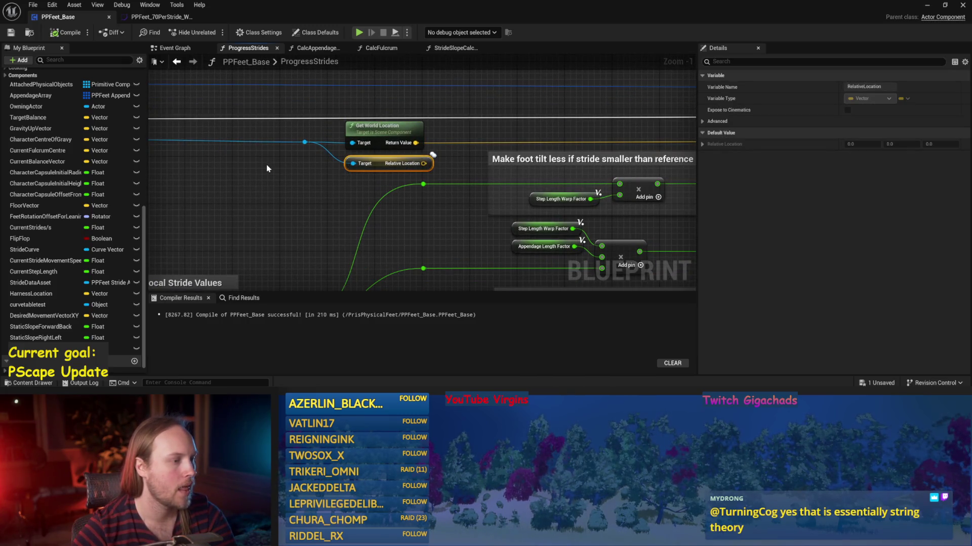
pyautogui.press('Delete')
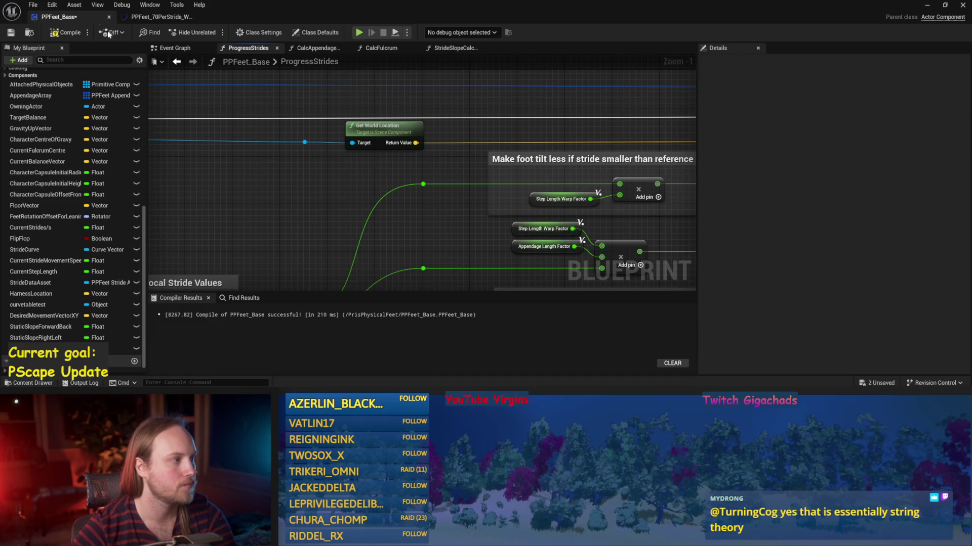
# Step: Compile, then add a Get Pelvis Location node to ProgressStrides
pyautogui.click(42, 34)
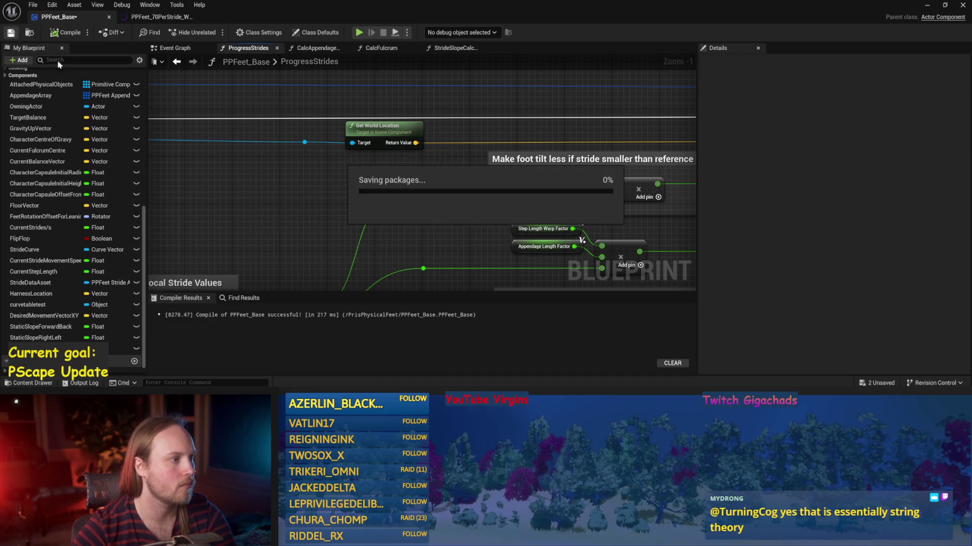
pyautogui.rightClick(250, 176)
pyautogui.write('peliv')
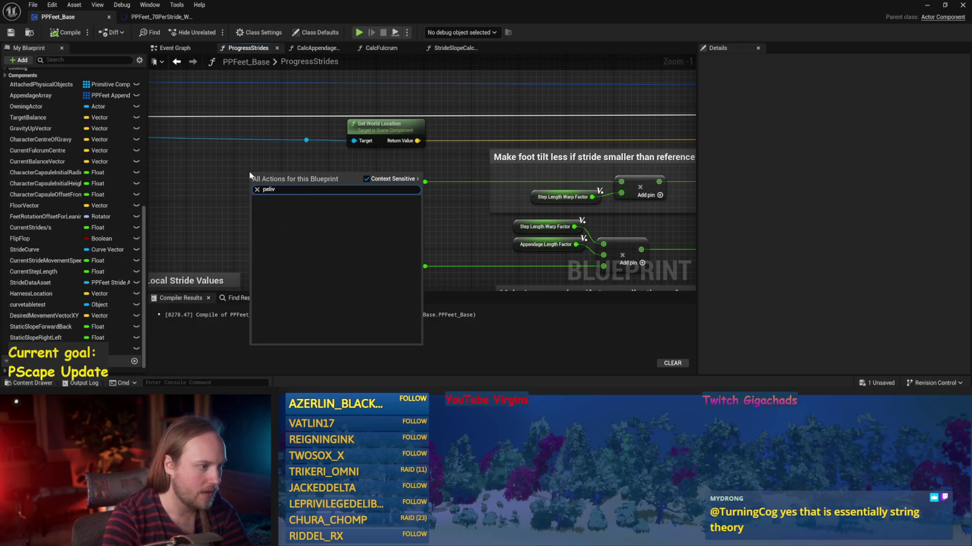
pyautogui.press('BackSpace')
pyautogui.press('BackSpace')
pyautogui.write('vis')
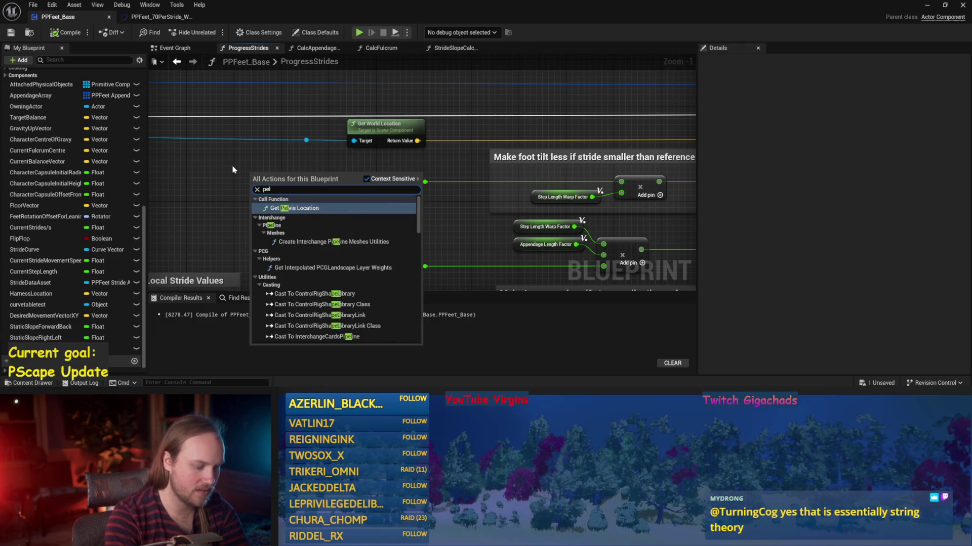
pyautogui.click(292, 208)
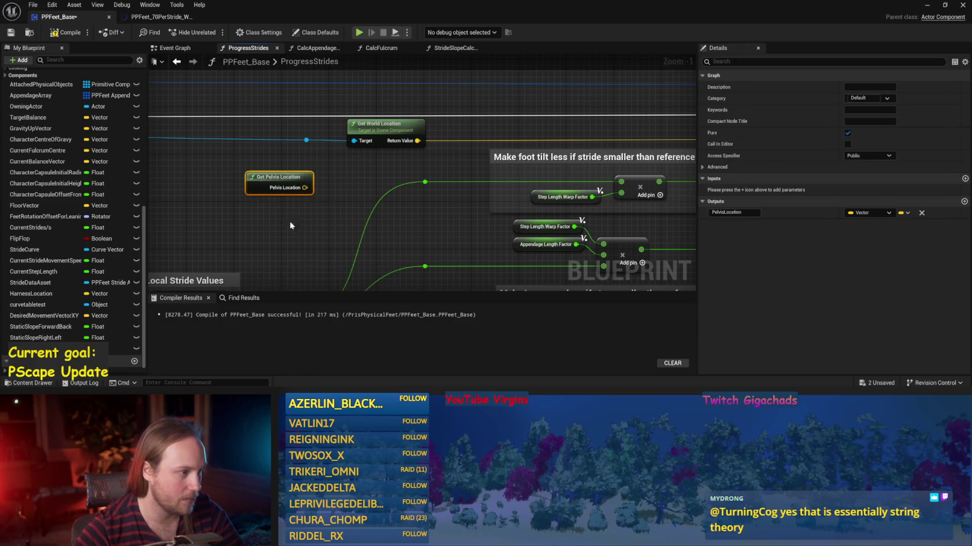
# Step: Inspect the GetPelvisLocation function and other graphs, then return to ProgressStrides
pyautogui.doubleClick(334, 213)
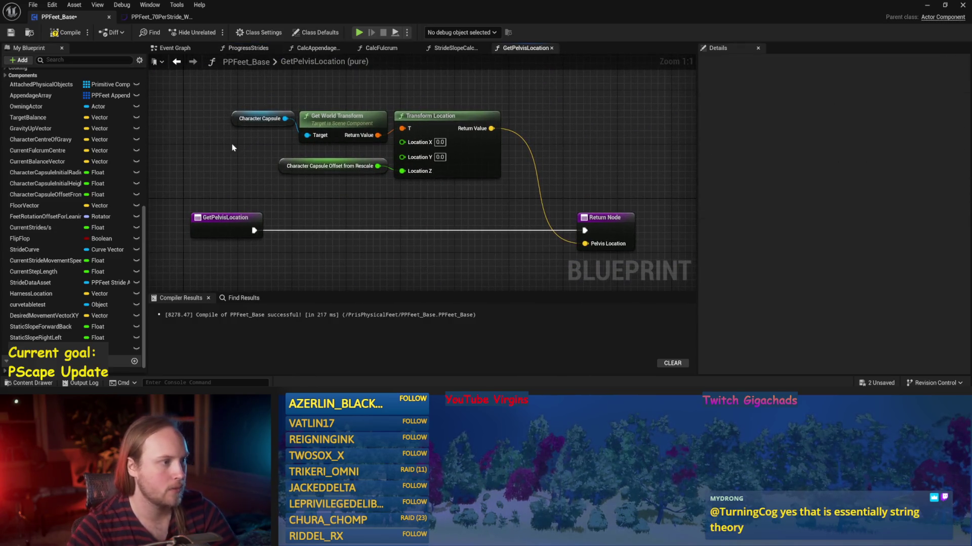
pyautogui.click(260, 119)
pyautogui.moveTo(347, 104); pyautogui.dragTo(346, 120)
pyautogui.click(328, 186)
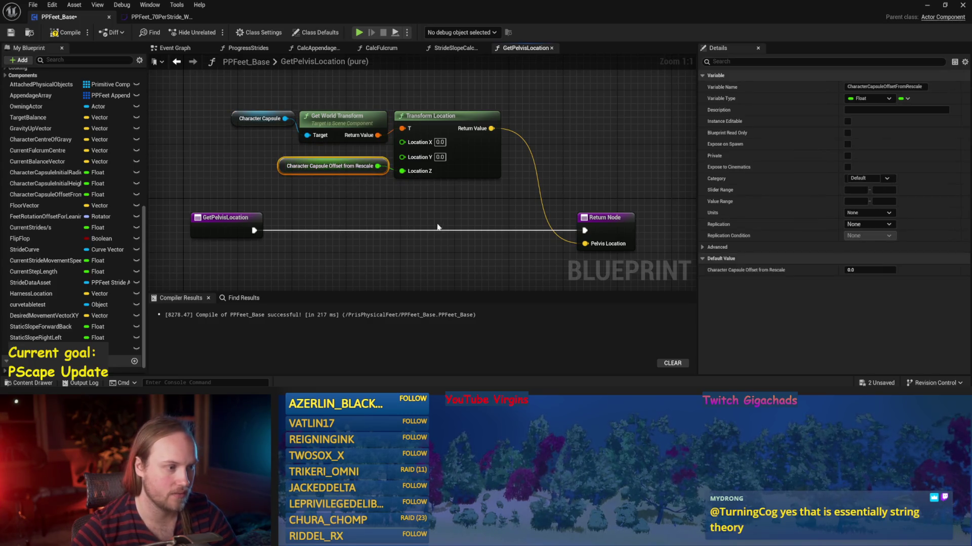
pyautogui.click(176, 48)
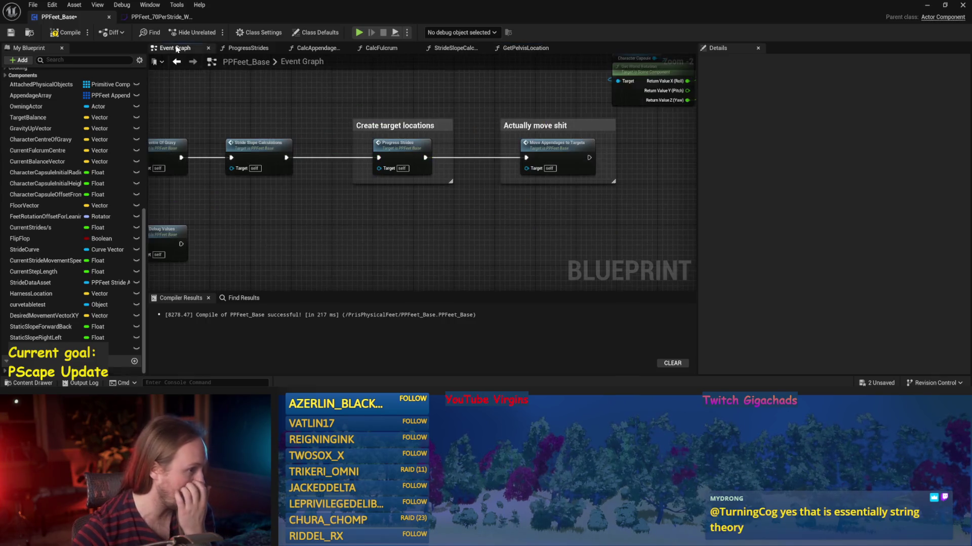
pyautogui.click(519, 48)
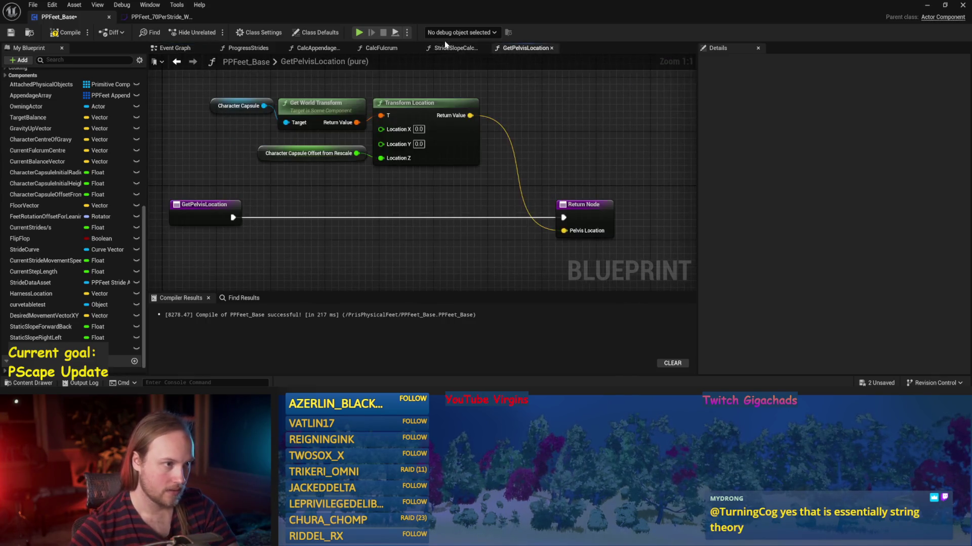
pyautogui.click(451, 49)
pyautogui.click(384, 47)
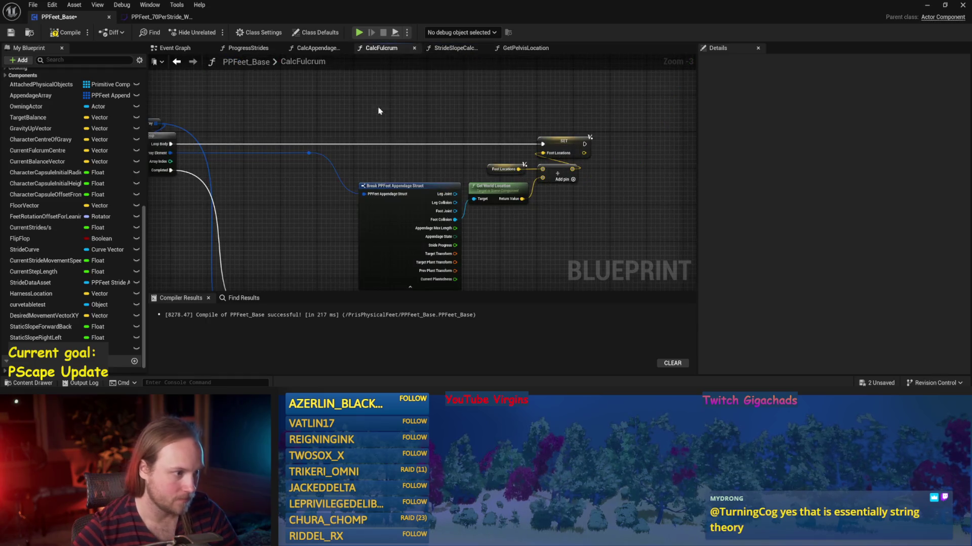
pyautogui.click(318, 47)
pyautogui.click(248, 48)
# Step: Add a Distance (Vector) node from Pelvis Location and wire Get World Location into V2
pyautogui.click(272, 161)
pyautogui.moveTo(272, 161)
pyautogui.mouseDown()
pyautogui.moveTo(284, 149)
pyautogui.moveTo(325, 162)
pyautogui.moveTo(320, 153)
pyautogui.moveTo(381, 158)
pyautogui.moveTo(354, 192)
pyautogui.moveTo(486, 121)
pyautogui.moveTo(516, 155)
pyautogui.mouseUp()
pyautogui.write('distance')
pyautogui.click(375, 219)
pyautogui.click(402, 153)
pyautogui.scroll(1, 354, 192)
pyautogui.click(516, 155)
pyautogui.moveTo(449, 174)
pyautogui.mouseDown()
pyautogui.moveTo(472, 124)
pyautogui.moveTo(357, 147)
pyautogui.mouseUp()
pyautogui.scroll(-2, 467, 165)
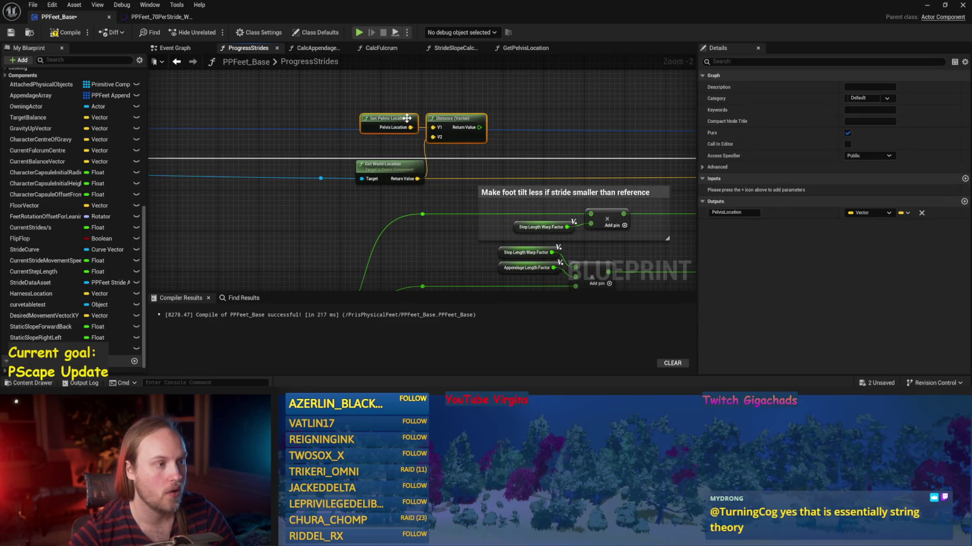
# Step: Move the pelvis and distance nodes into place, then save and compile PPFeet_Base
pyautogui.moveTo(458, 121); pyautogui.dragTo(463, 141)
pyautogui.hotkey('ctrl', 's')
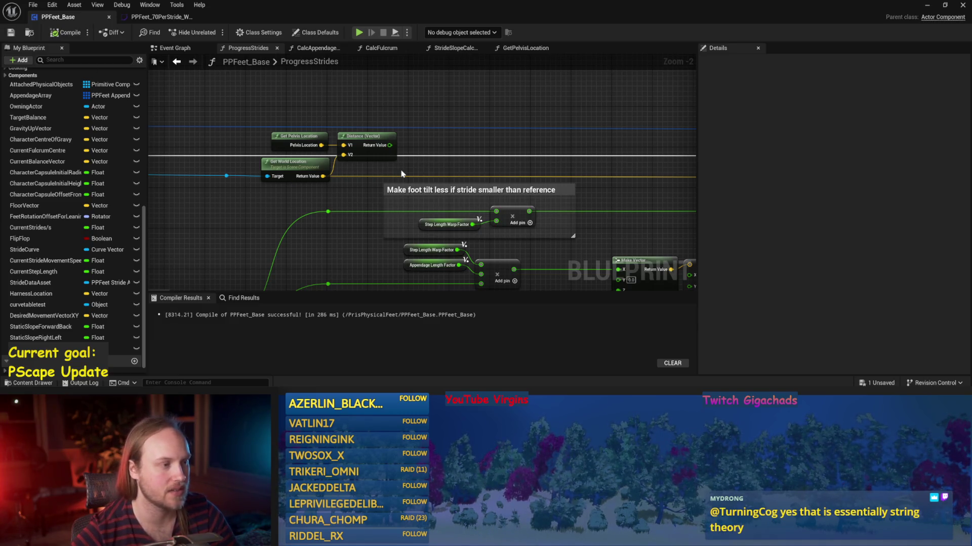
pyautogui.click(66, 32)
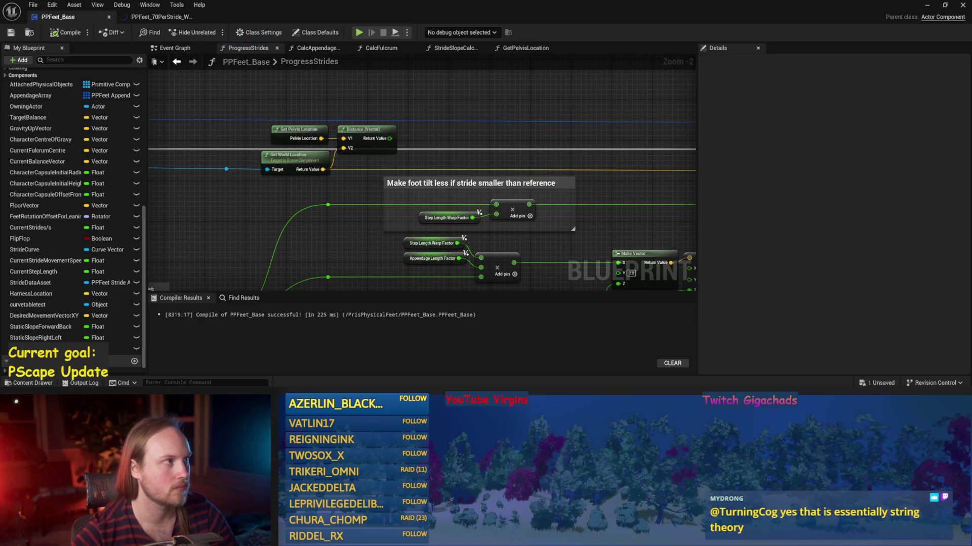
pyautogui.scroll(-3, 482, 173)
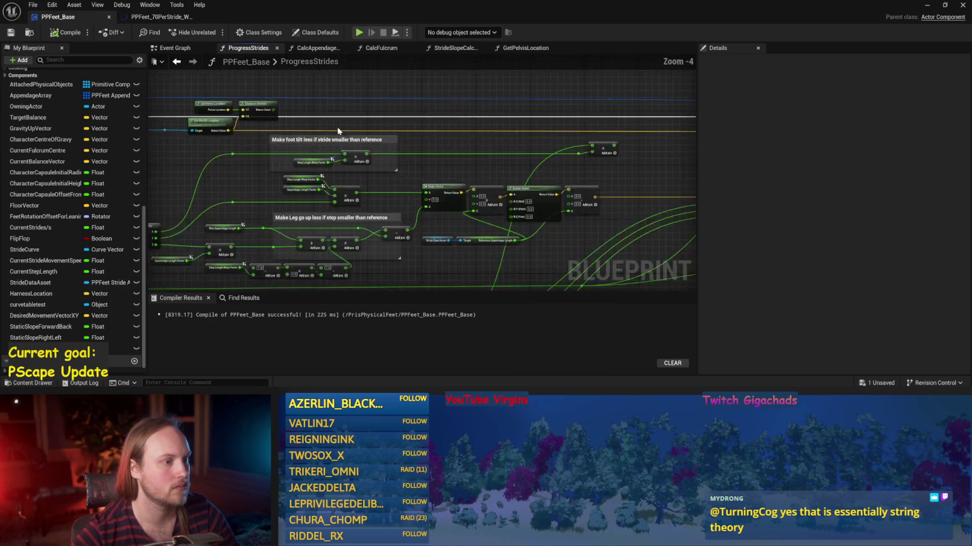
pyautogui.scroll(2, 544, 199)
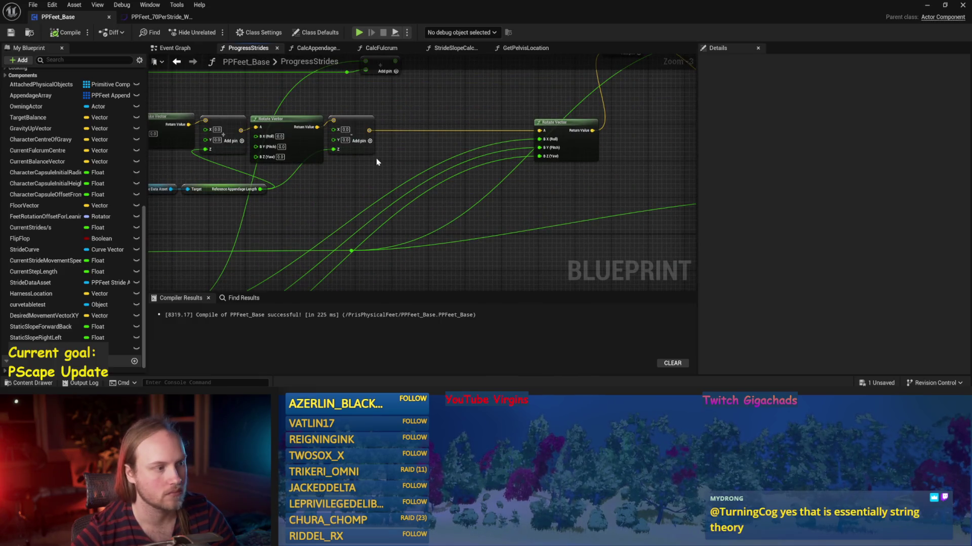
pyautogui.scroll(-8, 385, 167)
pyautogui.scroll(7, 455, 147)
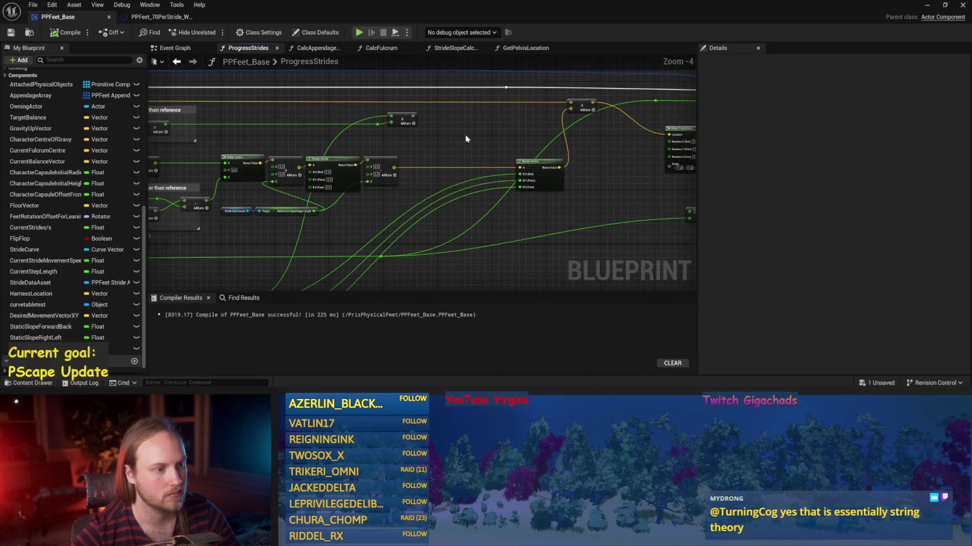
pyautogui.moveTo(465, 135); pyautogui.dragTo(385, 97)
pyautogui.moveTo(343, 152); pyautogui.dragTo(332, 153)
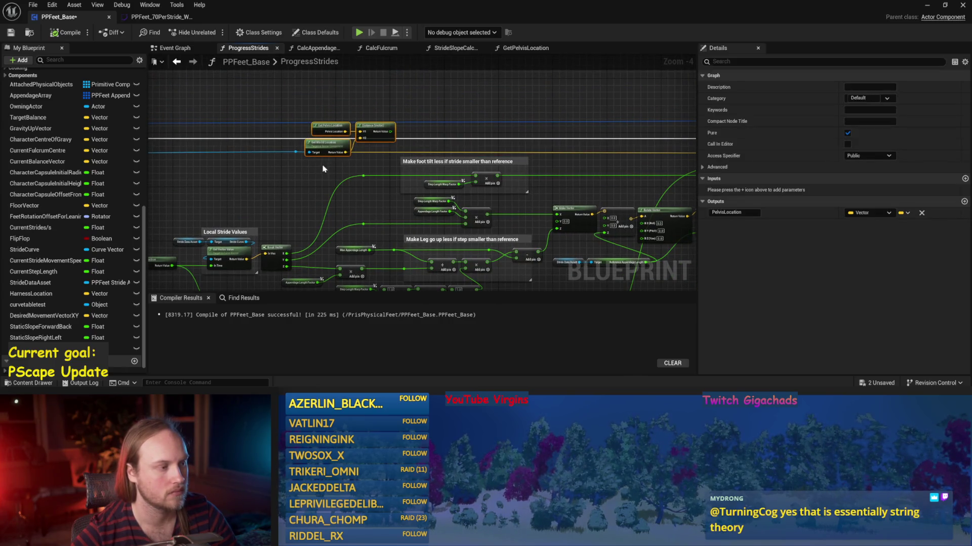
pyautogui.click(324, 168)
pyautogui.click(4, 33)
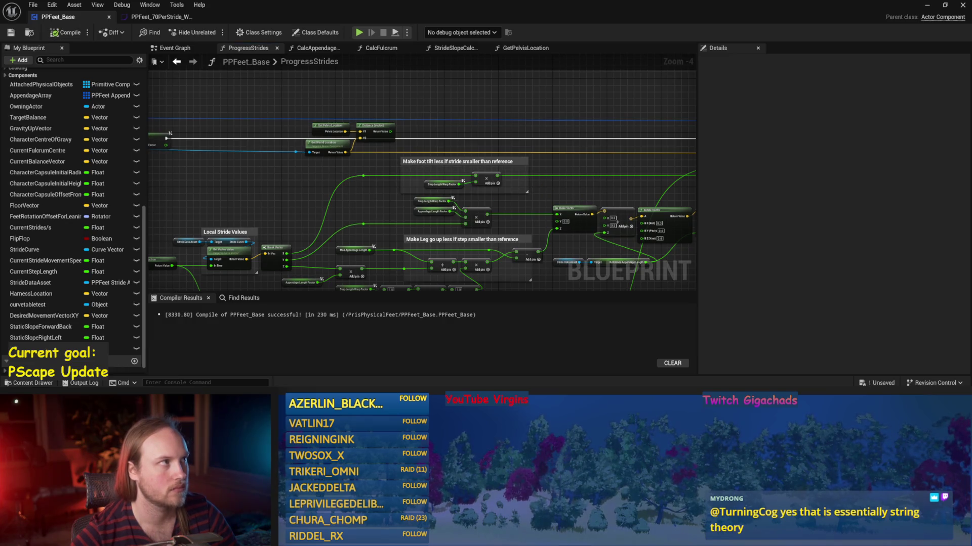
# Step: Review the Local Stride Values section, then recompile and save the blueprint
pyautogui.moveTo(478, 93)
pyautogui.mouseDown()
pyautogui.moveTo(471, 128)
pyautogui.moveTo(668, 150)
pyautogui.mouseUp()
pyautogui.moveTo(351, 155); pyautogui.dragTo(506, 120)
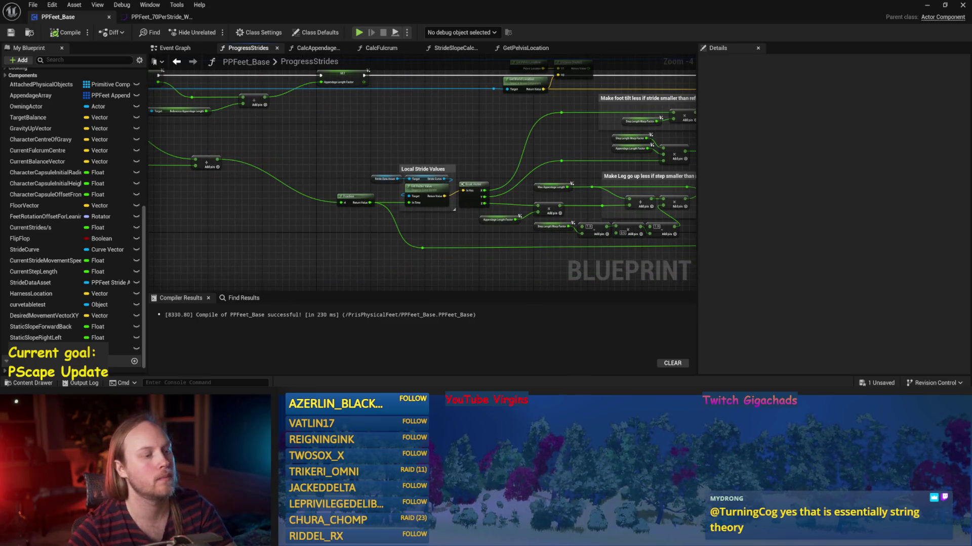
pyautogui.moveTo(433, 133); pyautogui.dragTo(393, 141)
pyautogui.press('F7')
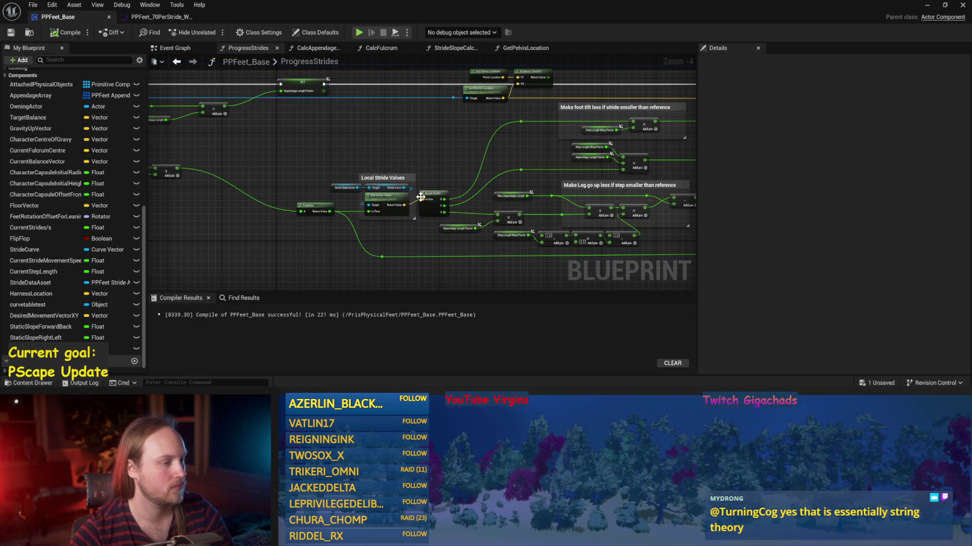
pyautogui.scroll(1, 463, 146)
pyautogui.moveTo(452, 140); pyautogui.dragTo(379, 230)
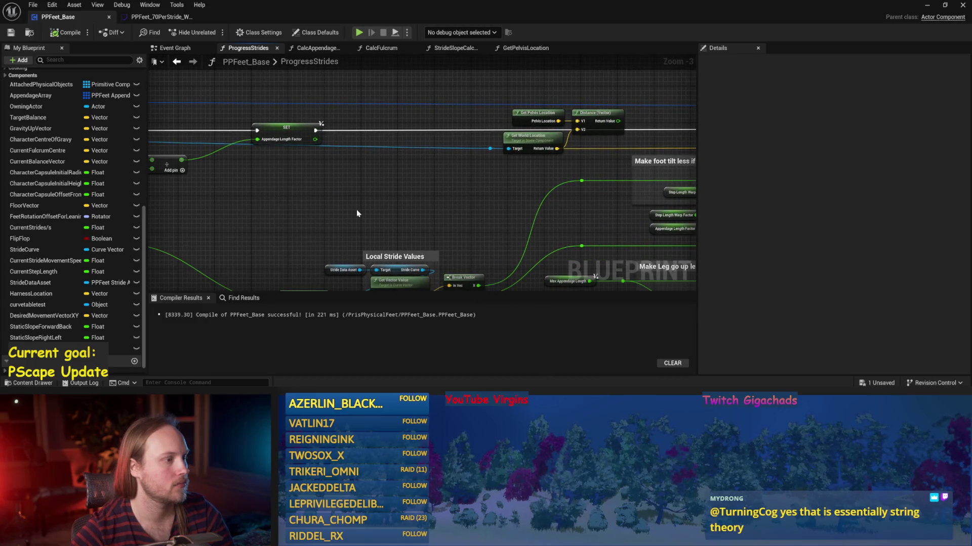
pyautogui.moveTo(356, 210); pyautogui.dragTo(402, 234)
pyautogui.hotkey('ctrl', 's')
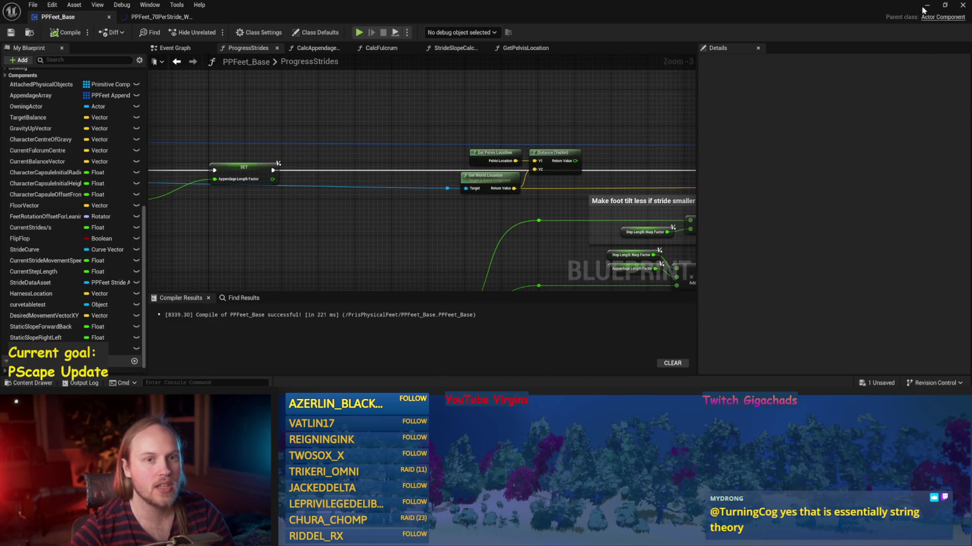
# Step: Minimize the Blueprint editor and play-test the character in the test level, then stop
pyautogui.click(925, 6)
pyautogui.click(246, 33)
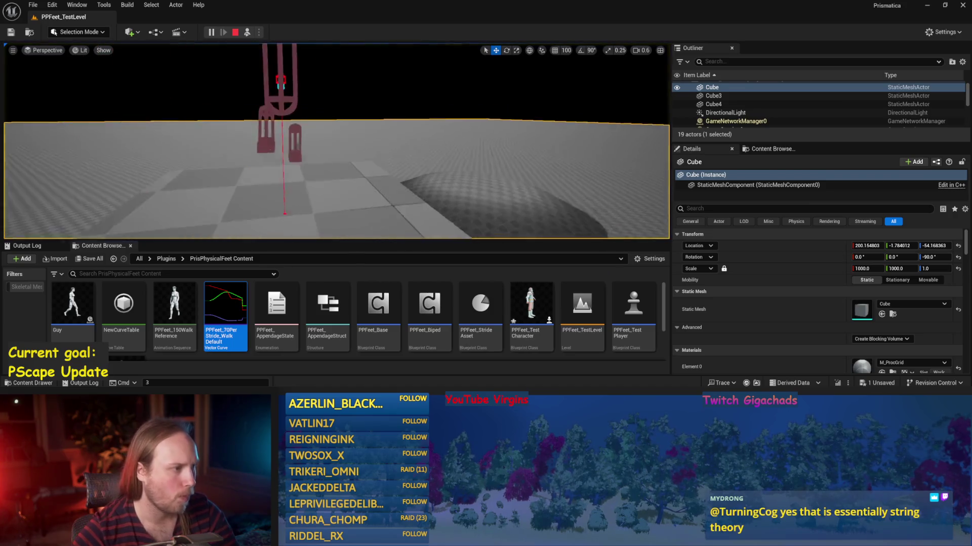
pyautogui.click(269, 126)
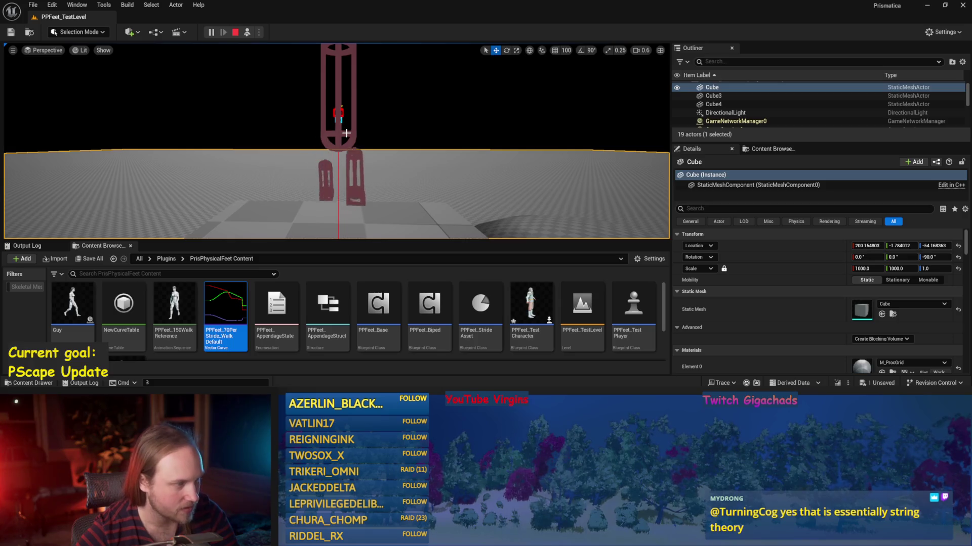
pyautogui.press('Escape')
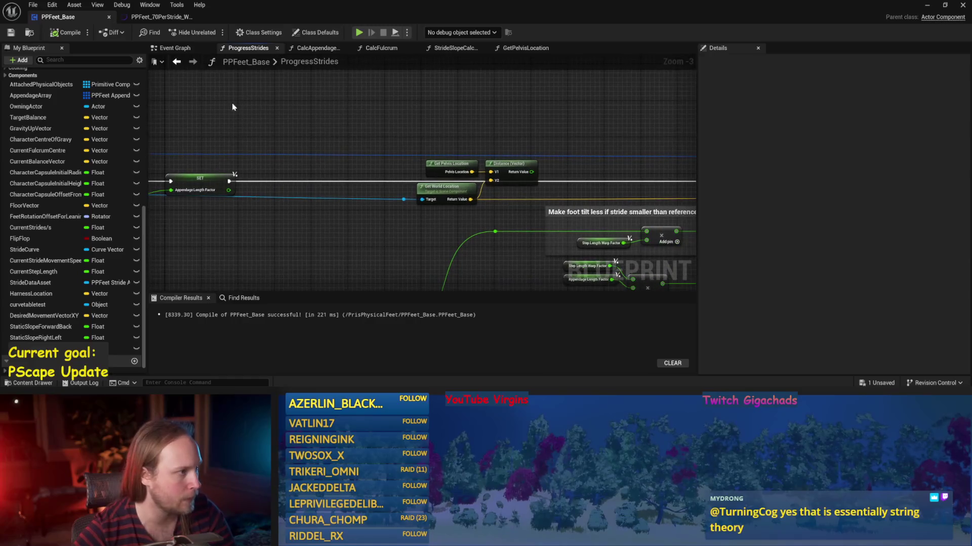
# Step: Bring back PPFeet_Base and open the DrawDebugValues function graph
pyautogui.click(168, 47)
pyautogui.doubleClick(299, 232)
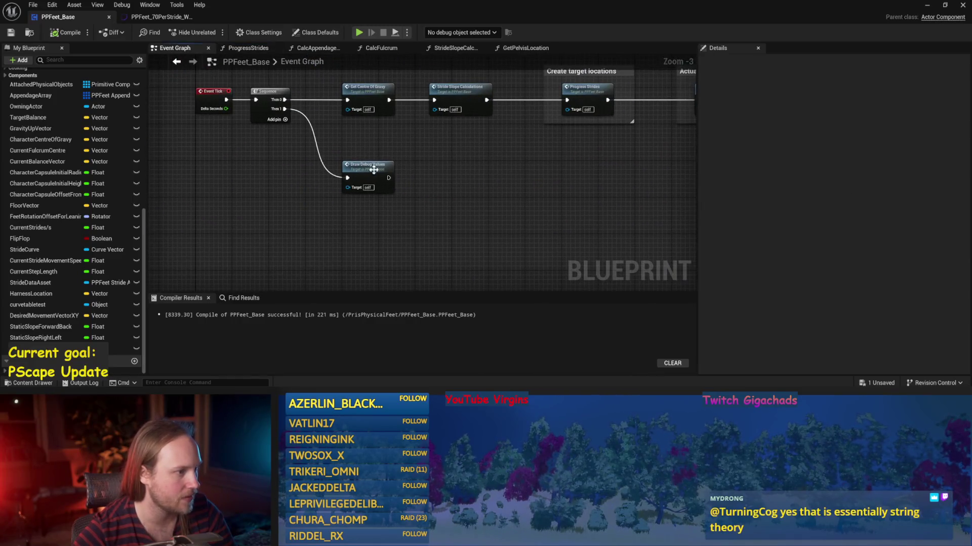
pyautogui.scroll(3, 357, 218)
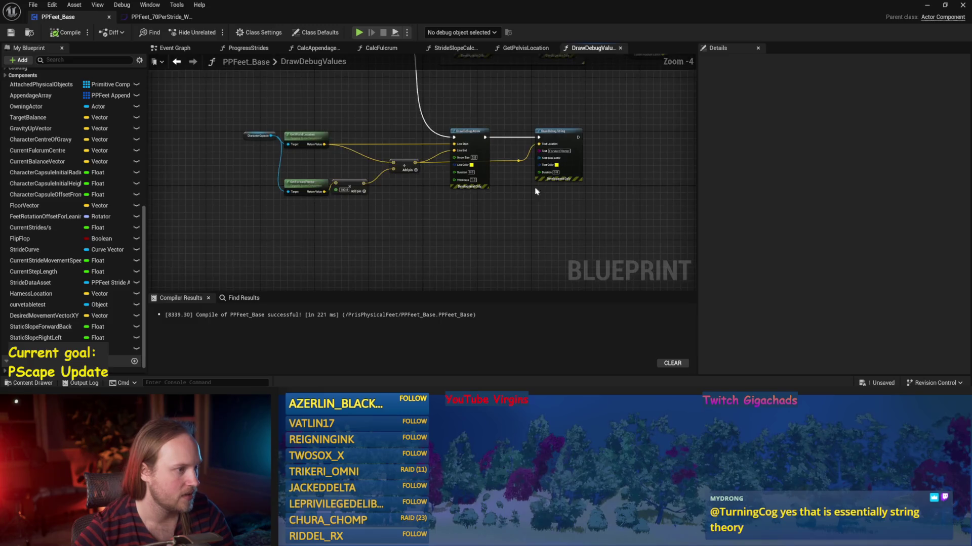
# Step: Shift the Draw Debug Arrow nodes right, add a reroute on their exec wire, and save
pyautogui.moveTo(553, 230)
pyautogui.mouseDown()
pyautogui.moveTo(544, 174)
pyautogui.moveTo(206, 256)
pyautogui.moveTo(203, 230)
pyautogui.mouseUp()
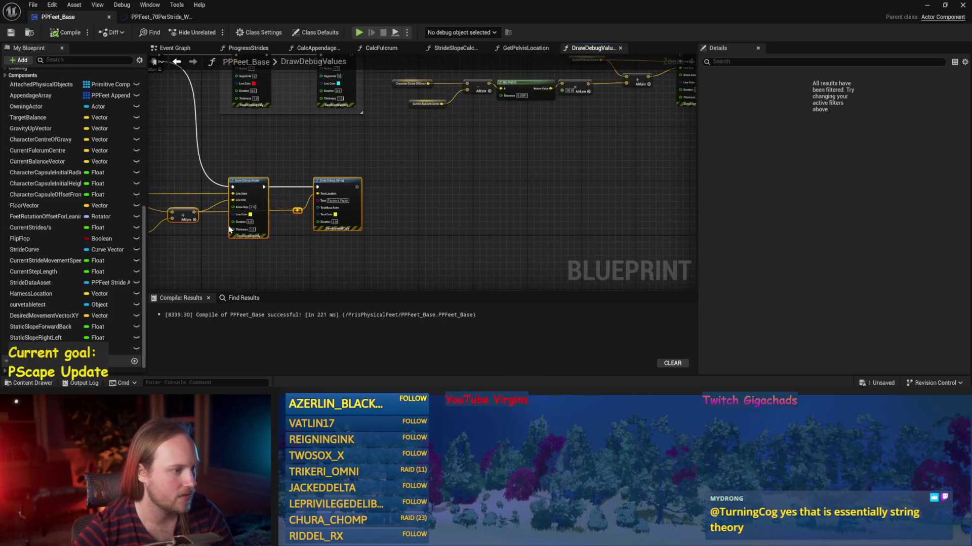
pyautogui.moveTo(351, 190); pyautogui.dragTo(594, 210)
pyautogui.moveTo(357, 163)
pyautogui.mouseDown()
pyautogui.moveTo(523, 176)
pyautogui.moveTo(379, 210)
pyautogui.moveTo(395, 223)
pyautogui.moveTo(442, 220)
pyautogui.moveTo(464, 250)
pyautogui.mouseUp()
pyautogui.doubleClick(525, 170)
pyautogui.click(597, 196)
pyautogui.hotkey('ctrl', 's')
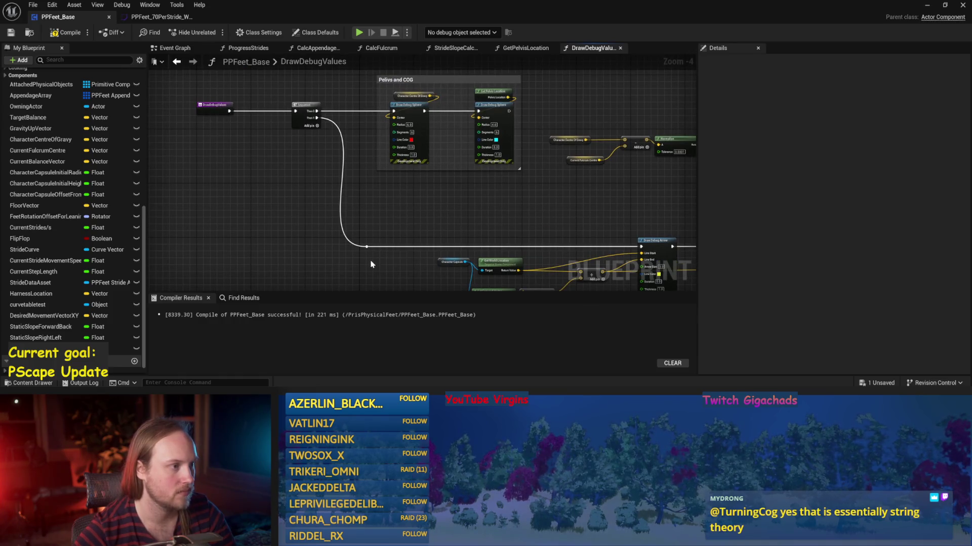
# Step: Add a third Then output to the Sequence, wire it out, and move the Draw Debug Sphere nodes up
pyautogui.click(316, 126)
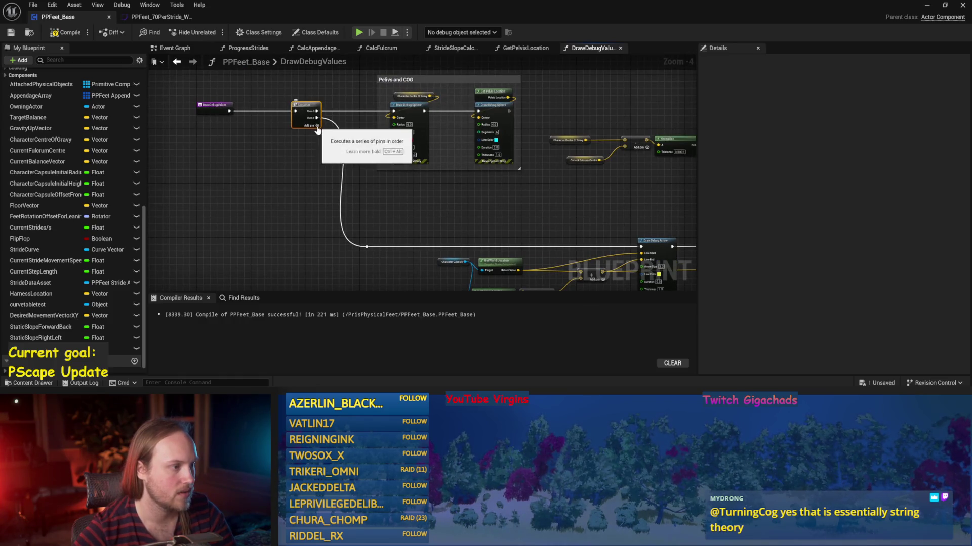
pyautogui.moveTo(316, 125)
pyautogui.mouseDown()
pyautogui.moveTo(355, 261)
pyautogui.moveTo(348, 272)
pyautogui.moveTo(357, 265)
pyautogui.mouseUp()
pyautogui.moveTo(379, 217); pyautogui.dragTo(273, 280)
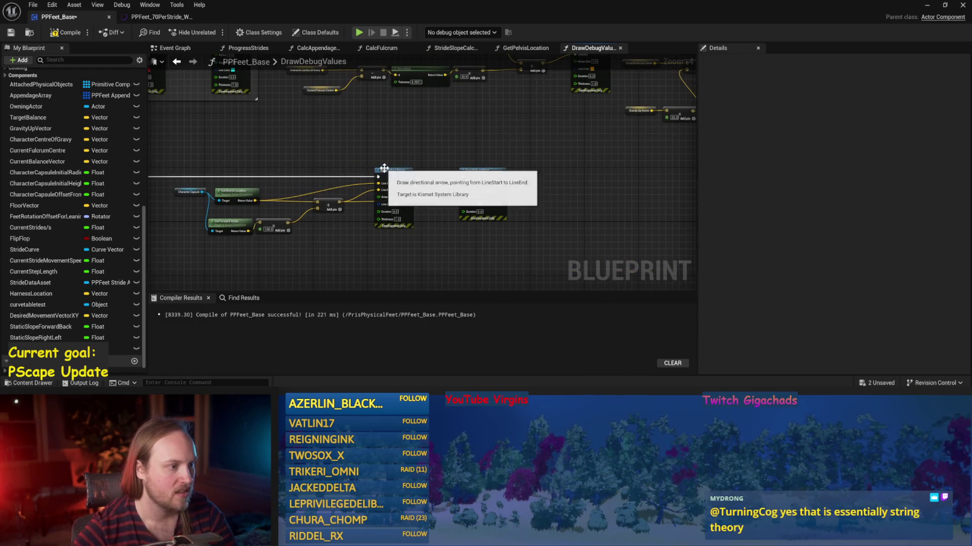
pyautogui.moveTo(390, 162); pyautogui.dragTo(440, 251)
pyautogui.moveTo(171, 186); pyautogui.dragTo(454, 174)
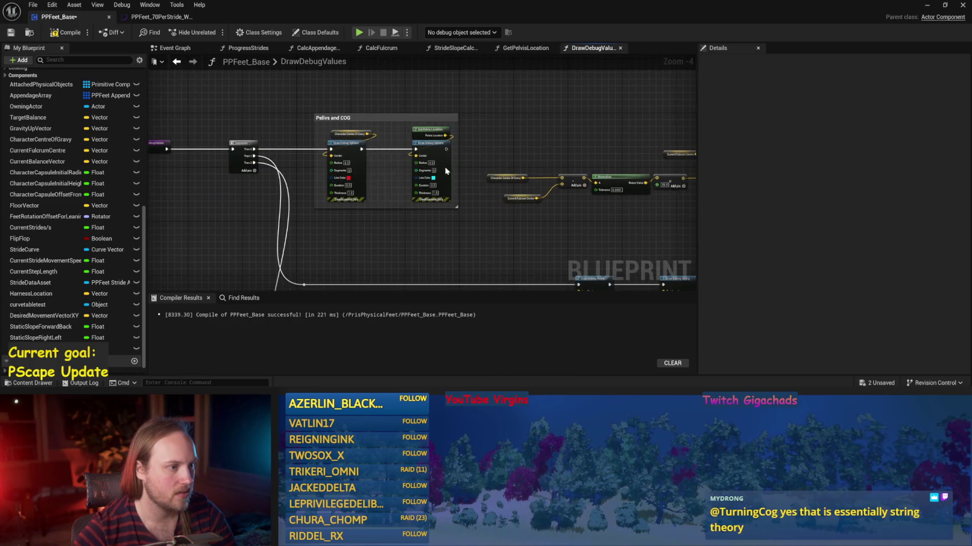
pyautogui.scroll(5, 467, 86)
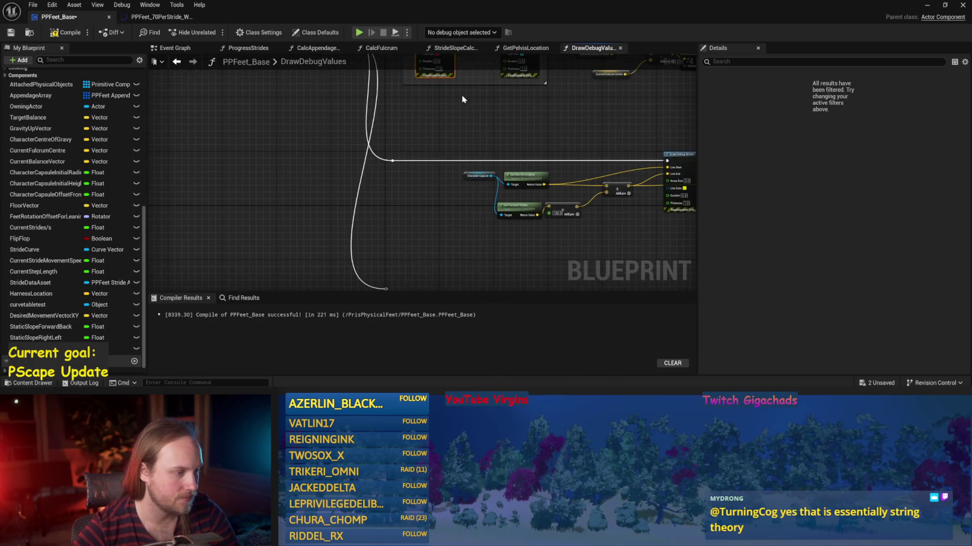
pyautogui.moveTo(384, 222); pyautogui.dragTo(402, 202)
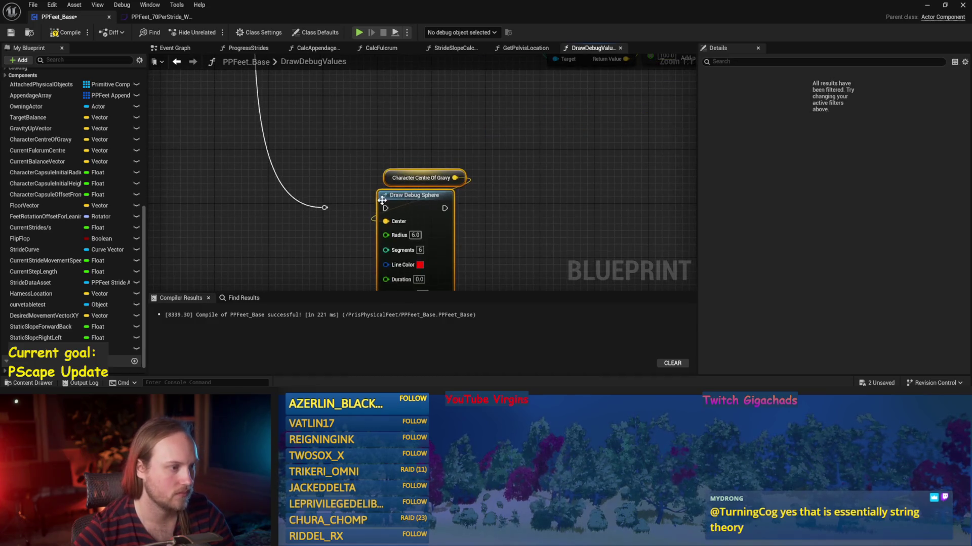
# Step: Place an Appendage Array getter and add a For Each Loop from its pin
pyautogui.moveTo(303, 172)
pyautogui.mouseDown()
pyautogui.moveTo(375, 177)
pyautogui.moveTo(364, 172)
pyautogui.mouseUp()
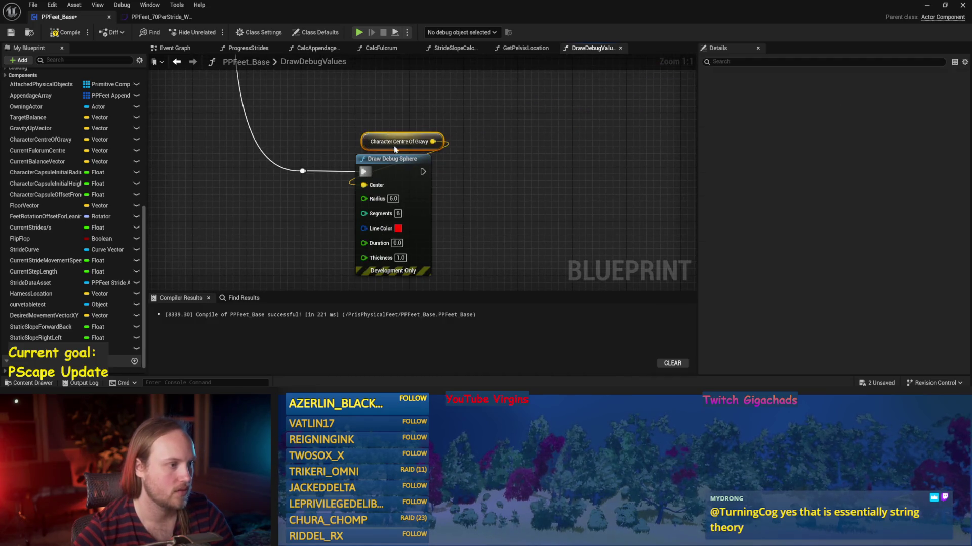
pyautogui.moveTo(19, 98); pyautogui.dragTo(435, 116)
pyautogui.click(354, 124)
pyautogui.write('get')
pyautogui.press('Escape')
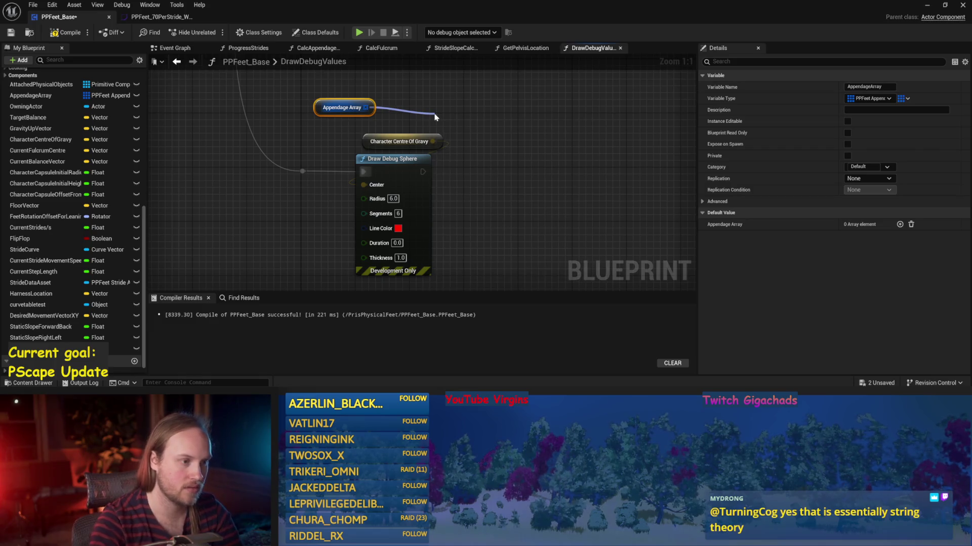
pyautogui.click(424, 224)
# Step: Feed the reroute exec wire into the loop, run Draw Debug Sphere from Loop Body, and compile
pyautogui.moveTo(394, 158); pyautogui.dragTo(634, 166)
pyautogui.keyDown('alt'); pyautogui.click(601, 178); pyautogui.keyUp('alt')
pyautogui.moveTo(302, 171)
pyautogui.mouseDown()
pyautogui.moveTo(438, 132)
pyautogui.moveTo(434, 151)
pyautogui.moveTo(389, 156)
pyautogui.moveTo(519, 185)
pyautogui.moveTo(529, 175)
pyautogui.mouseUp()
pyautogui.moveTo(556, 163); pyautogui.dragTo(557, 150)
pyautogui.moveTo(448, 129); pyautogui.dragTo(409, 135)
pyautogui.moveTo(157, 84); pyautogui.dragTo(237, 101)
pyautogui.click(61, 34)
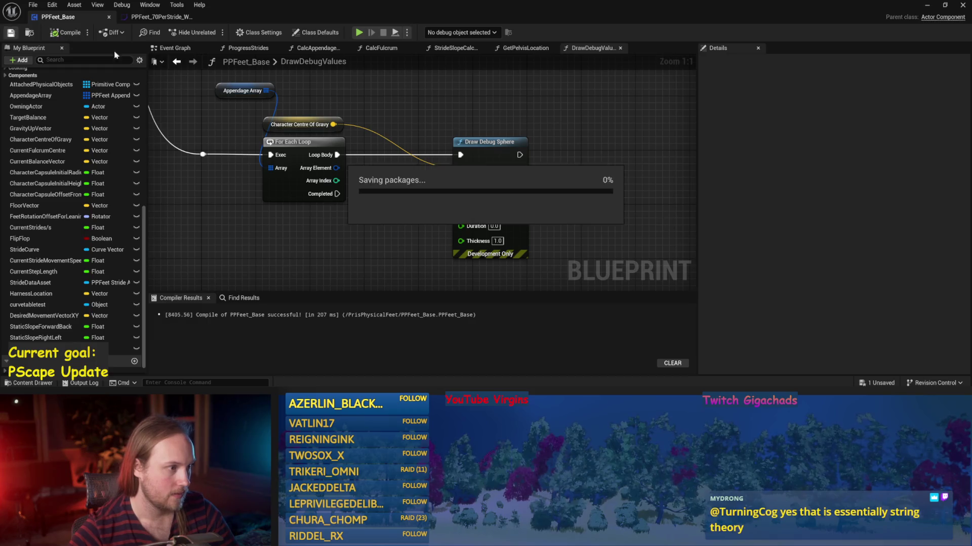
# Step: Tidy Draw Debug Sphere and Character Centre Of Gravy, compile and save, then return to Event Graph
pyautogui.moveTo(494, 144)
pyautogui.mouseDown()
pyautogui.moveTo(620, 146)
pyautogui.moveTo(535, 134)
pyautogui.mouseUp()
pyautogui.moveTo(182, 116)
pyautogui.mouseDown()
pyautogui.moveTo(488, 96)
pyautogui.moveTo(501, 116)
pyautogui.mouseUp()
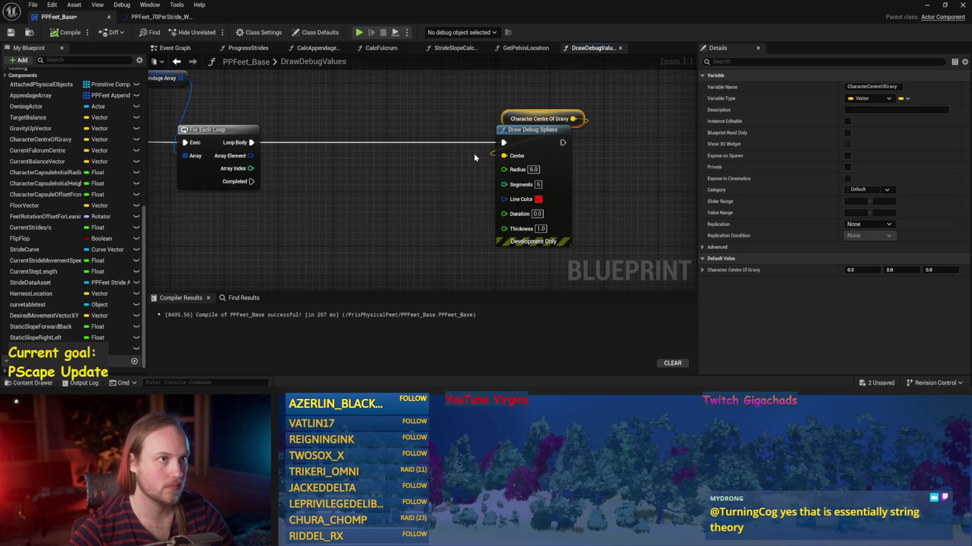
pyautogui.moveTo(477, 150); pyautogui.dragTo(446, 129)
pyautogui.click(12, 31)
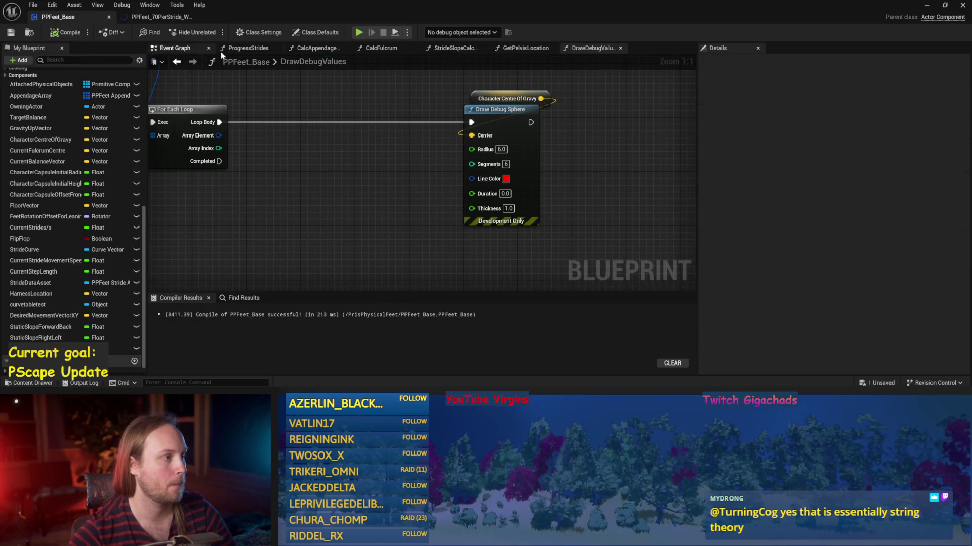
pyautogui.click(315, 48)
pyautogui.click(173, 50)
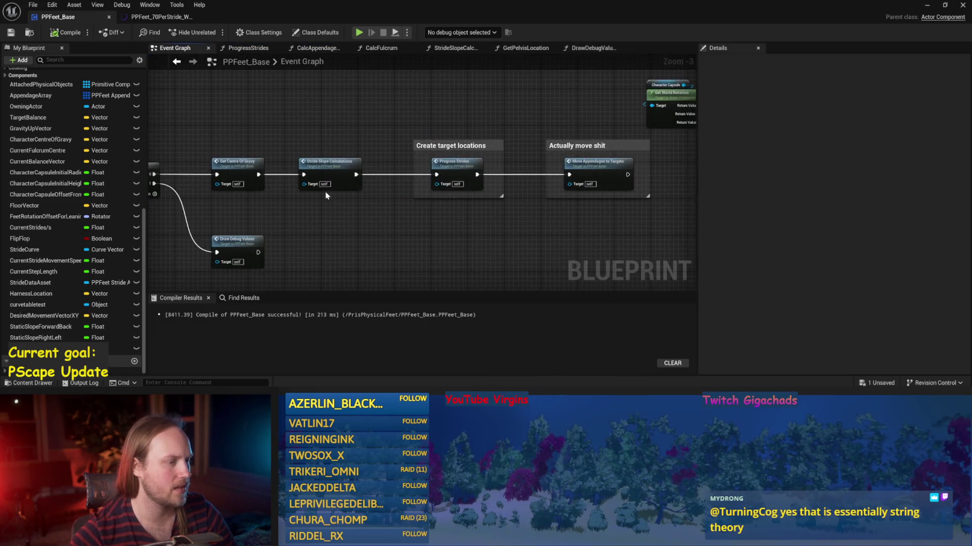
# Step: Open InitializeComponent from the Event Begin Play chain, then Initialize All Appendages
pyautogui.moveTo(430, 126)
pyautogui.mouseDown()
pyautogui.moveTo(414, 164)
pyautogui.moveTo(590, 224)
pyautogui.mouseUp()
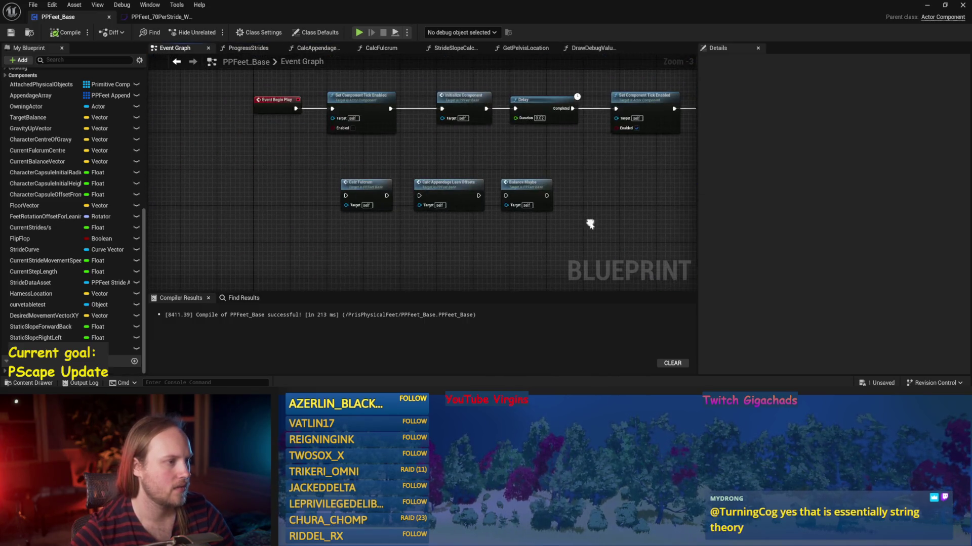
pyautogui.doubleClick(469, 100)
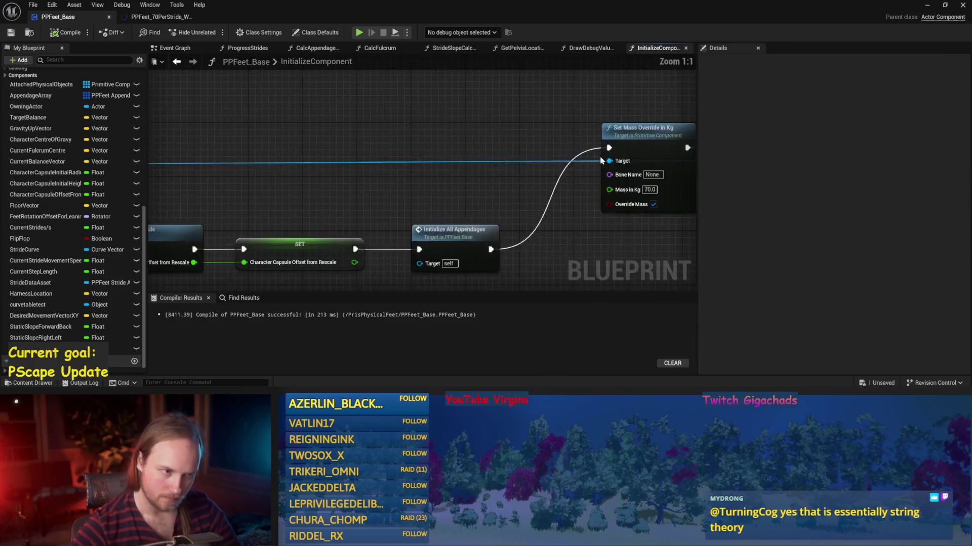
pyautogui.scroll(-1, 433, 157)
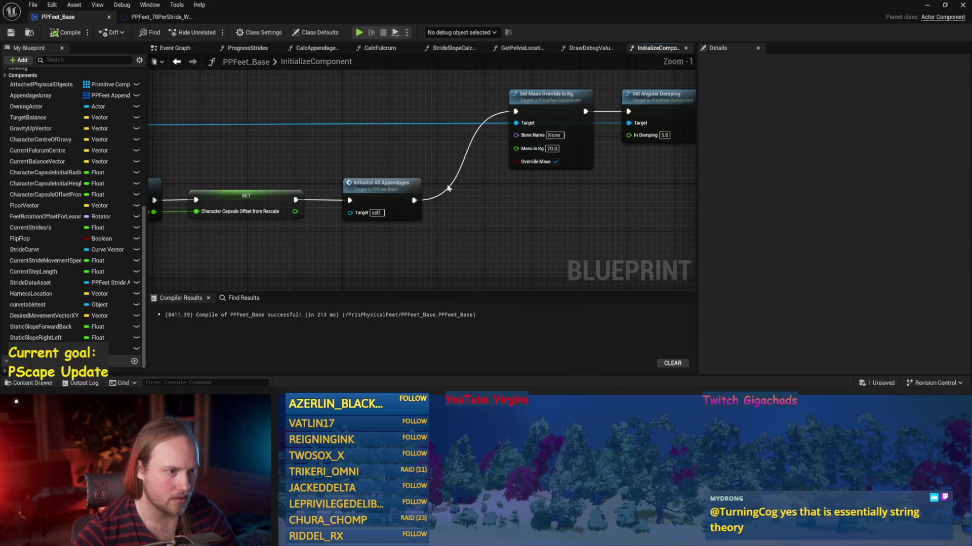
pyautogui.moveTo(535, 165); pyautogui.dragTo(645, 134)
pyautogui.doubleClick(493, 153)
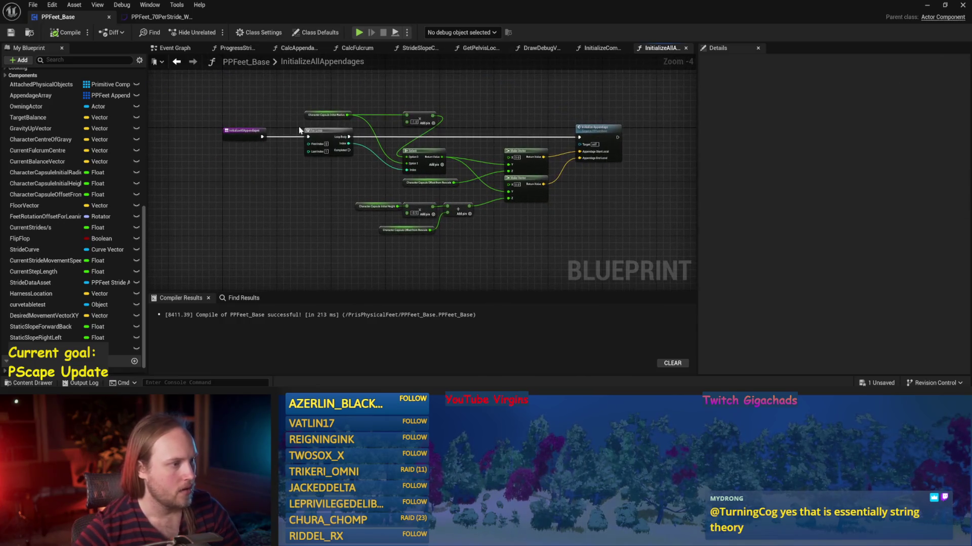
pyautogui.click(177, 61)
# Step: Review the InitializeMainCapsule function's half-height math and Set Center Of Mass nodes
pyautogui.doubleClick(222, 156)
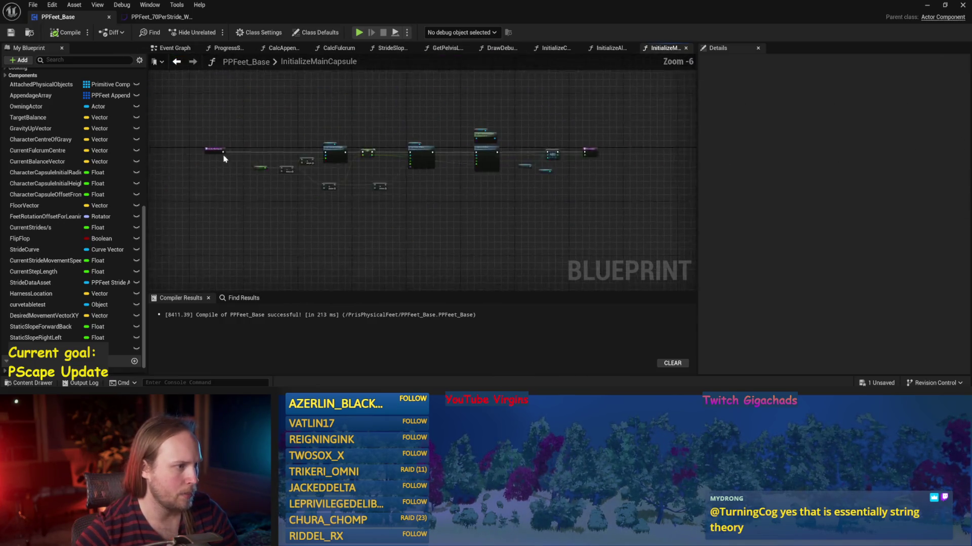
pyautogui.moveTo(448, 166); pyautogui.dragTo(757, 163)
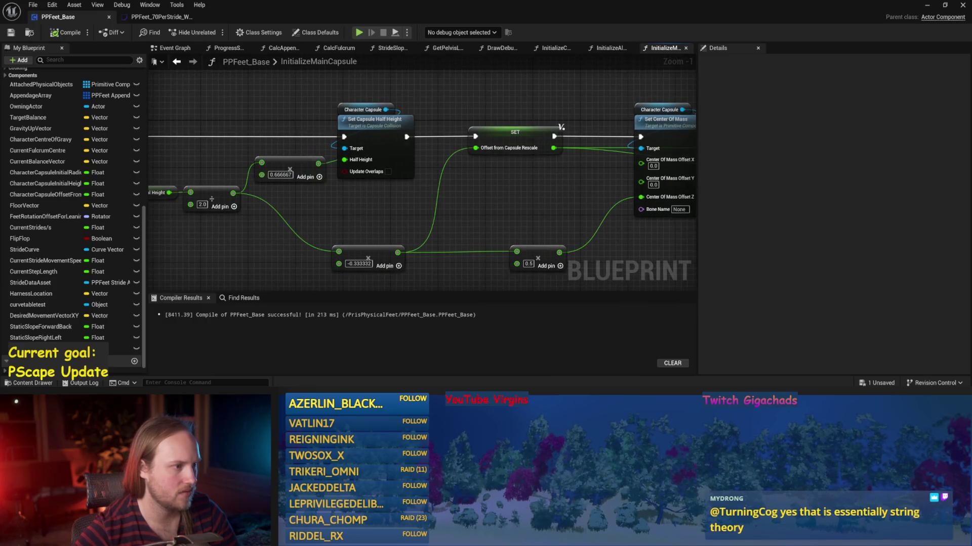
pyautogui.scroll(-2, 610, 181)
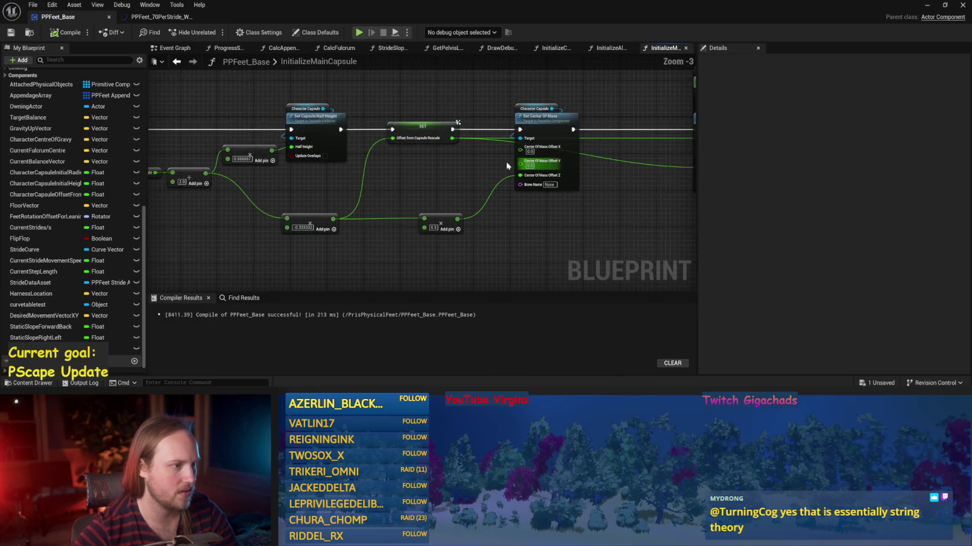
pyautogui.moveTo(609, 181); pyautogui.dragTo(480, 184)
pyautogui.click(174, 48)
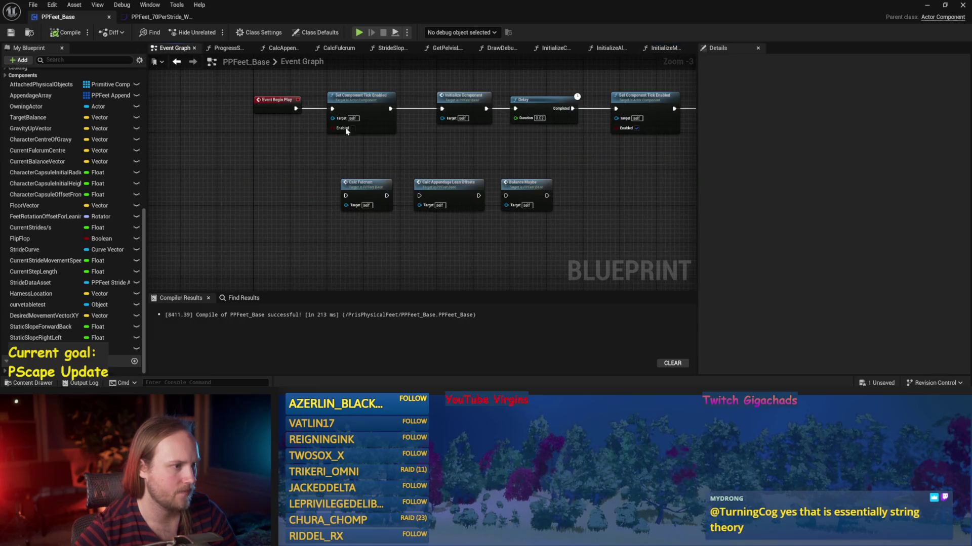
# Step: Open InitializeAppendage and look through its foot mesh, capsule and leg mesh nodes, then minimize the editor
pyautogui.click(177, 62)
pyautogui.click(177, 61)
pyautogui.click(481, 164)
pyautogui.doubleClick(481, 165)
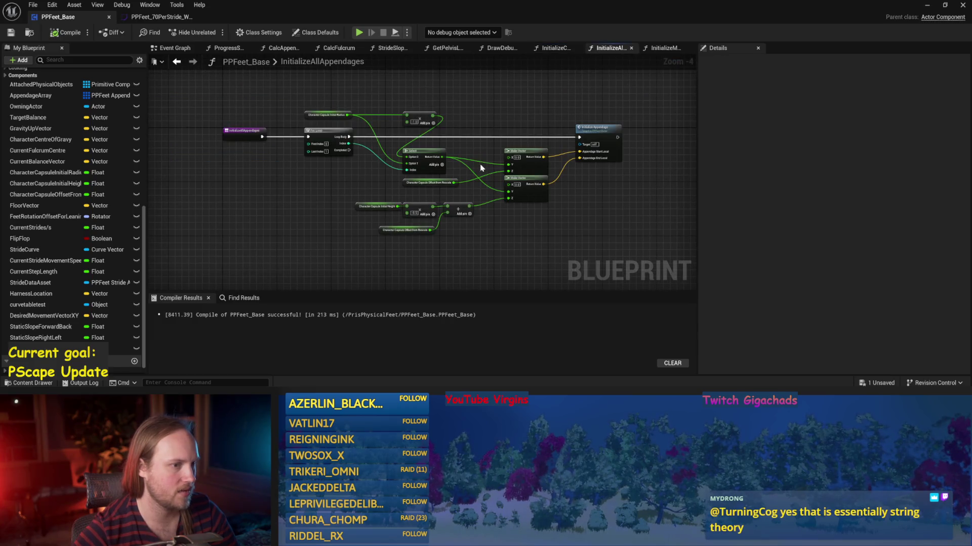
pyautogui.doubleClick(612, 126)
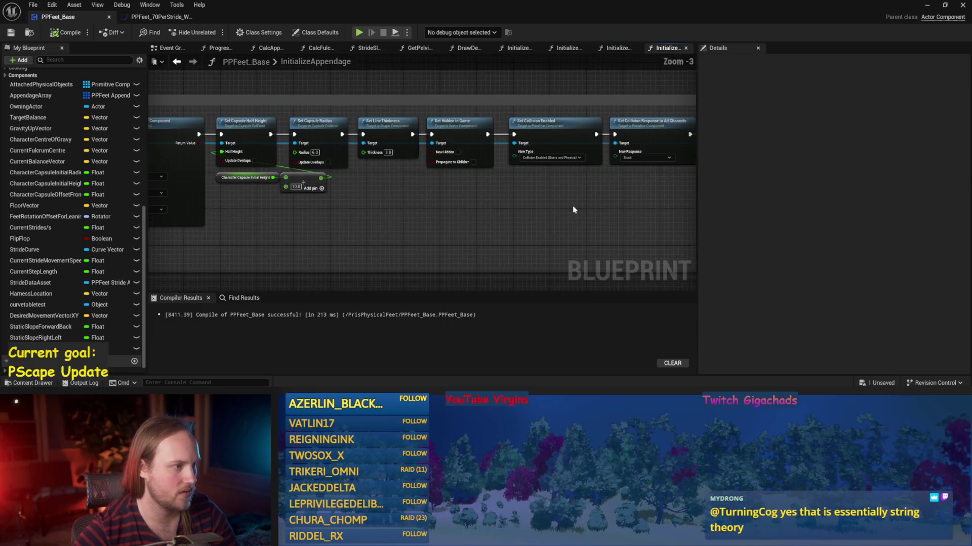
pyautogui.scroll(3, 458, 207)
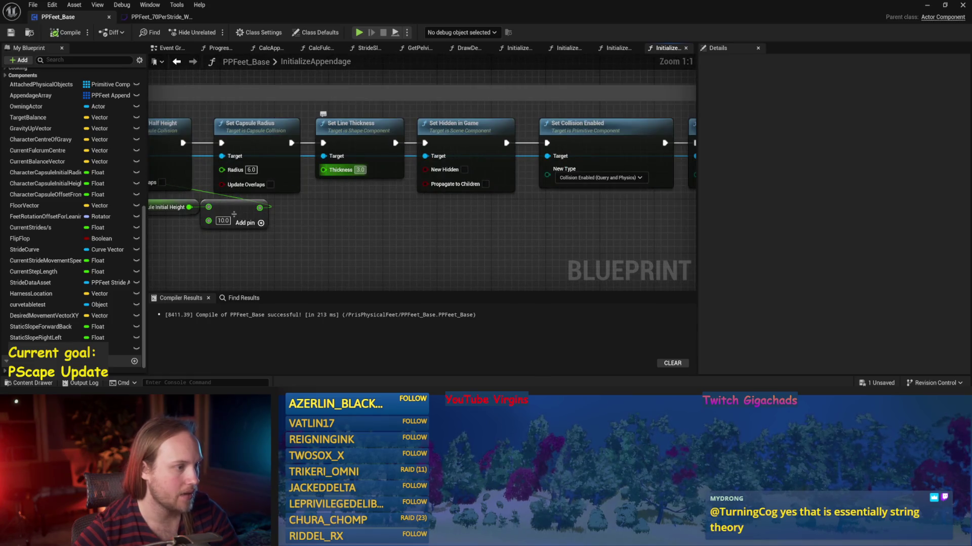
pyautogui.scroll(-4, 373, 202)
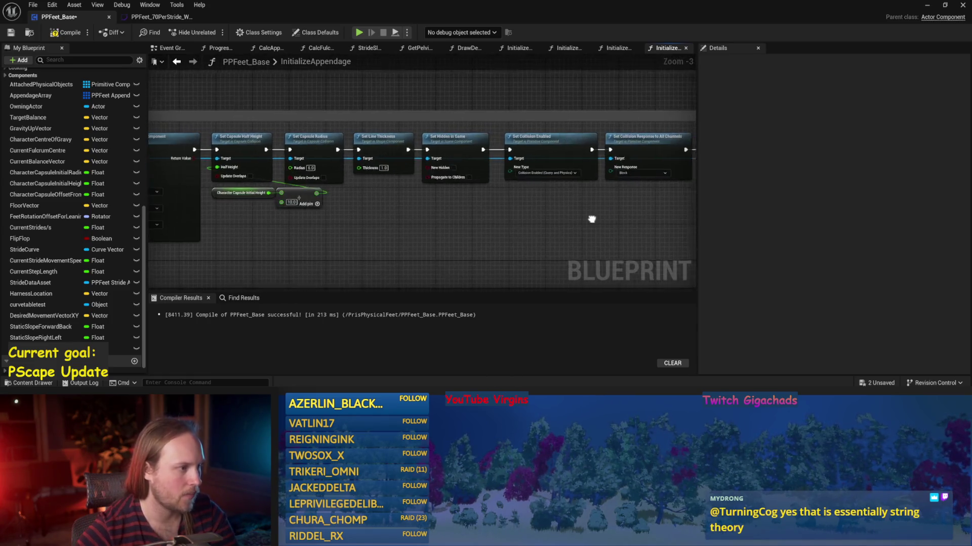
pyautogui.moveTo(356, 241); pyautogui.dragTo(292, 207)
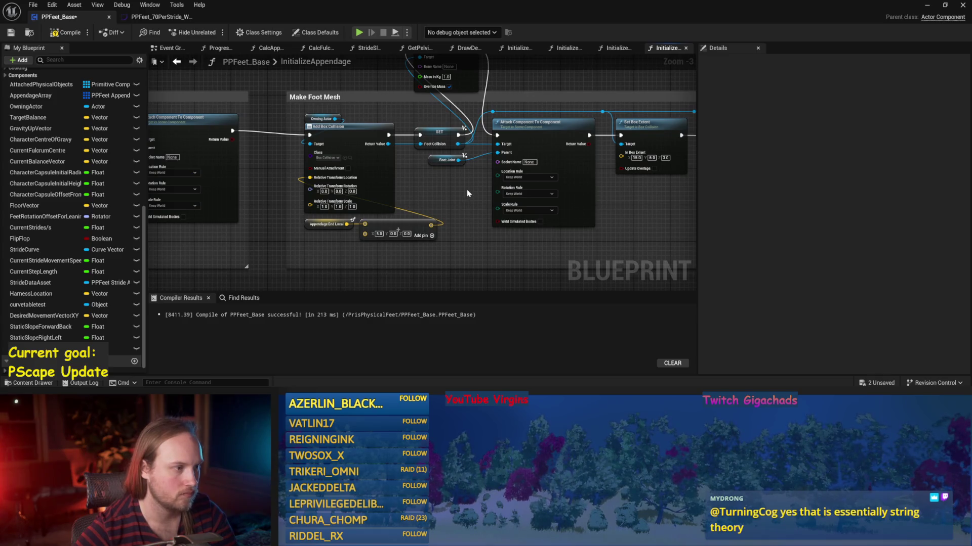
pyautogui.moveTo(466, 192); pyautogui.dragTo(292, 202)
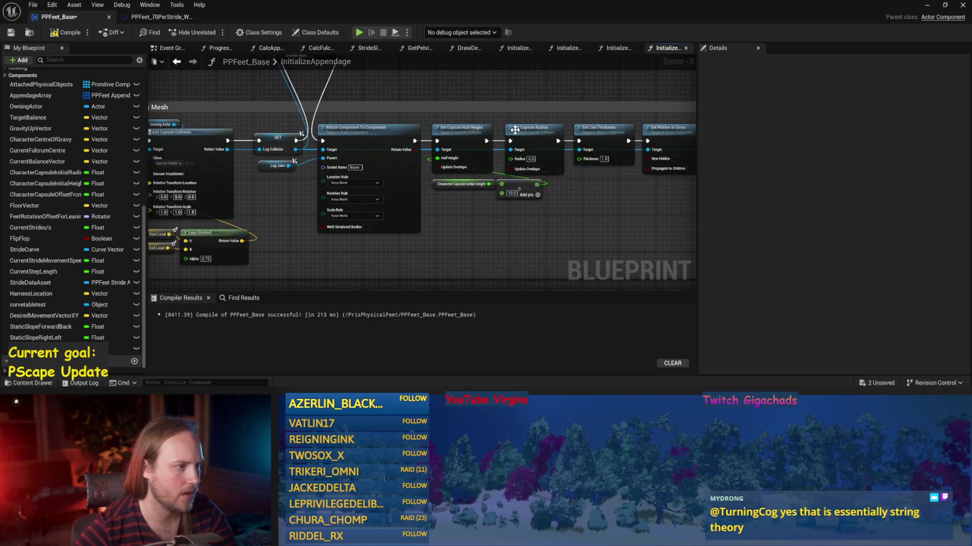
pyautogui.moveTo(514, 130); pyautogui.dragTo(522, 144)
pyautogui.scroll(-2, 327, 151)
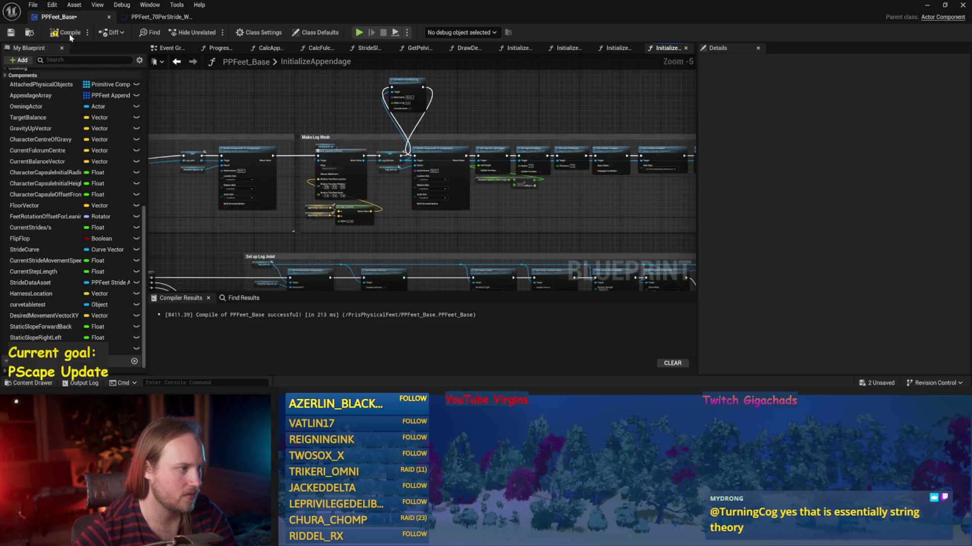
pyautogui.click(927, 5)
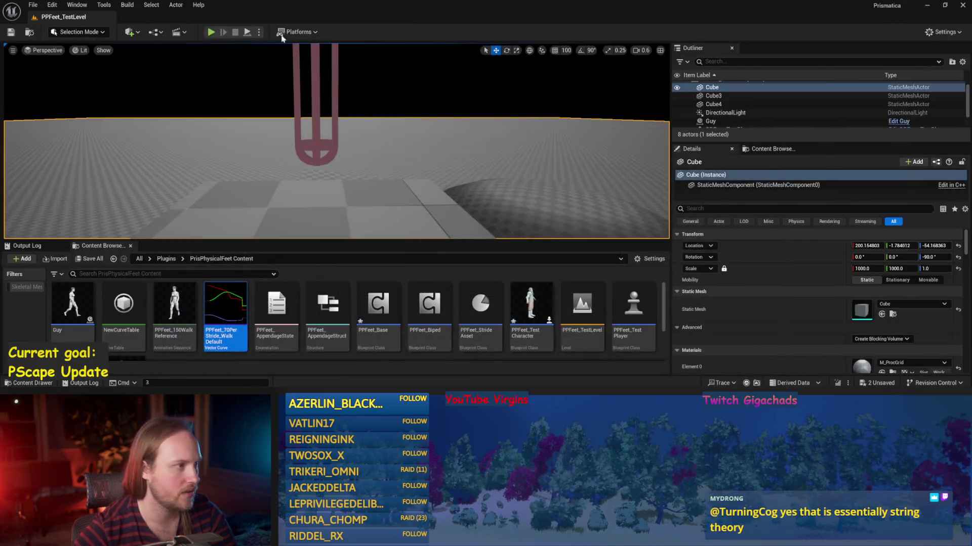
# Step: Start a play test, reopen PPFeet_Base and compile it
pyautogui.click(211, 32)
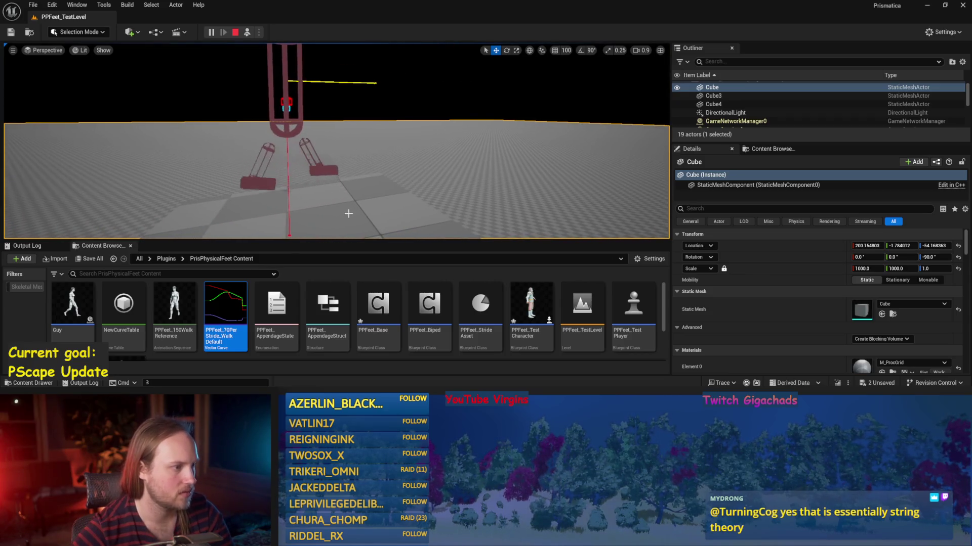
pyautogui.doubleClick(378, 304)
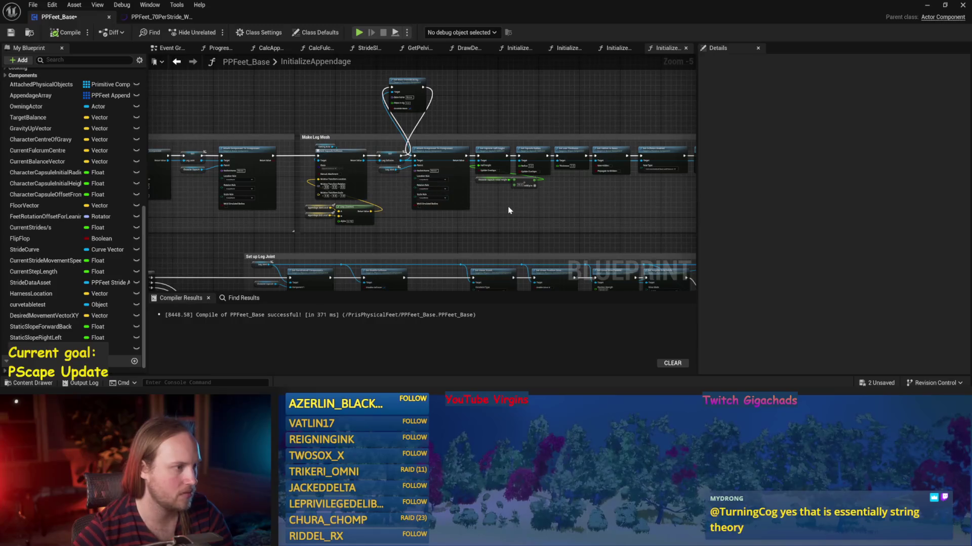
pyautogui.scroll(2, 502, 209)
pyautogui.moveTo(434, 209); pyautogui.dragTo(380, 190)
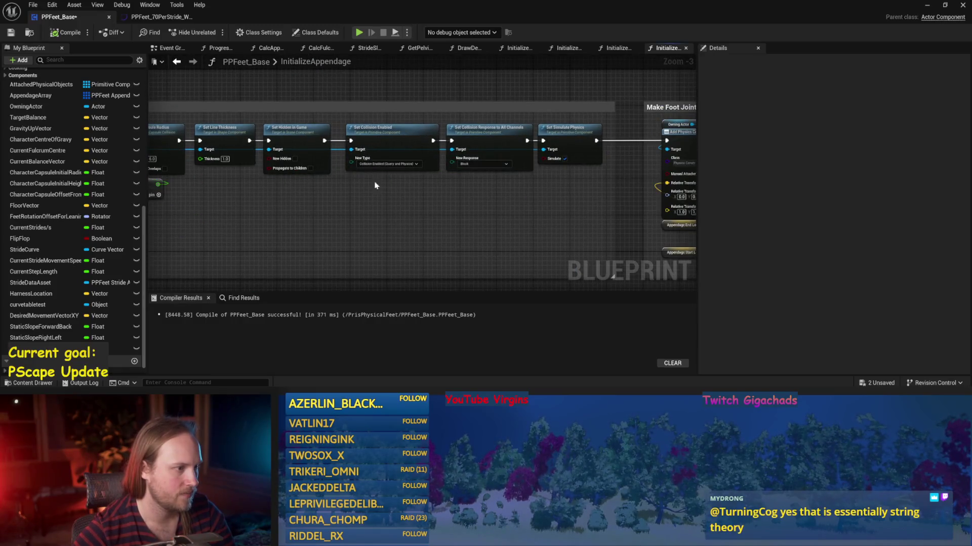
pyautogui.moveTo(612, 277)
pyautogui.mouseDown()
pyautogui.moveTo(556, 201)
pyautogui.moveTo(445, 147)
pyautogui.moveTo(328, 145)
pyautogui.mouseUp()
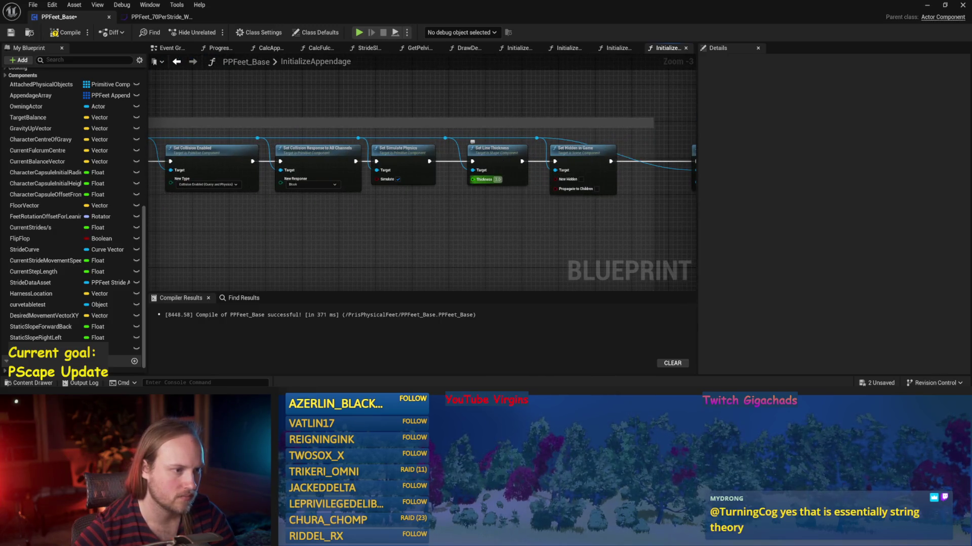
pyautogui.click(10, 33)
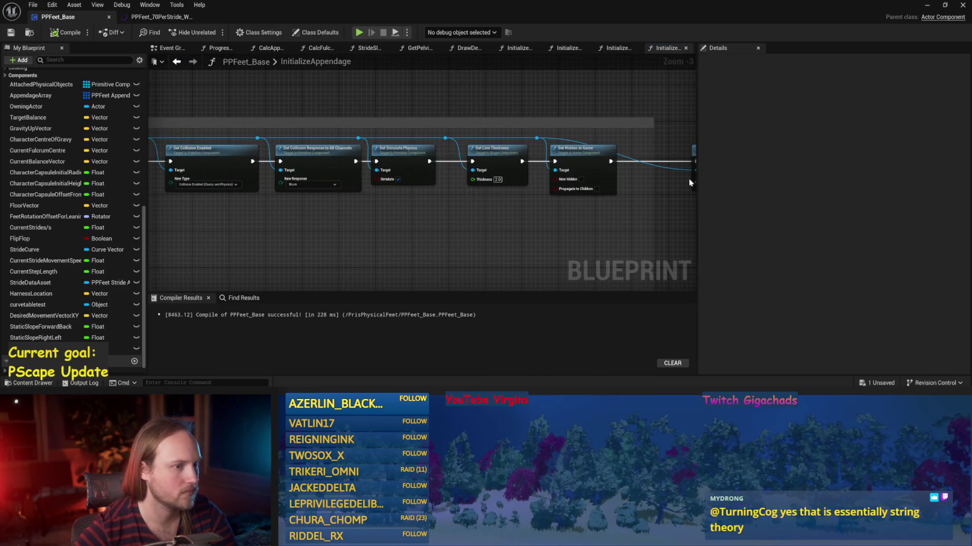
# Step: Watch the walking legs, stop the session, Save All, and return to the blueprint
pyautogui.click(927, 5)
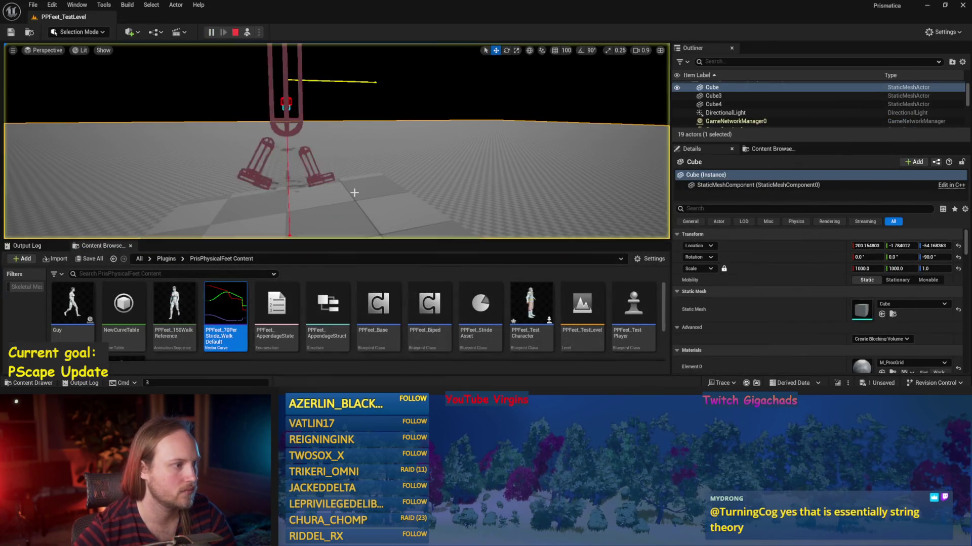
pyautogui.scroll(3, 362, 202)
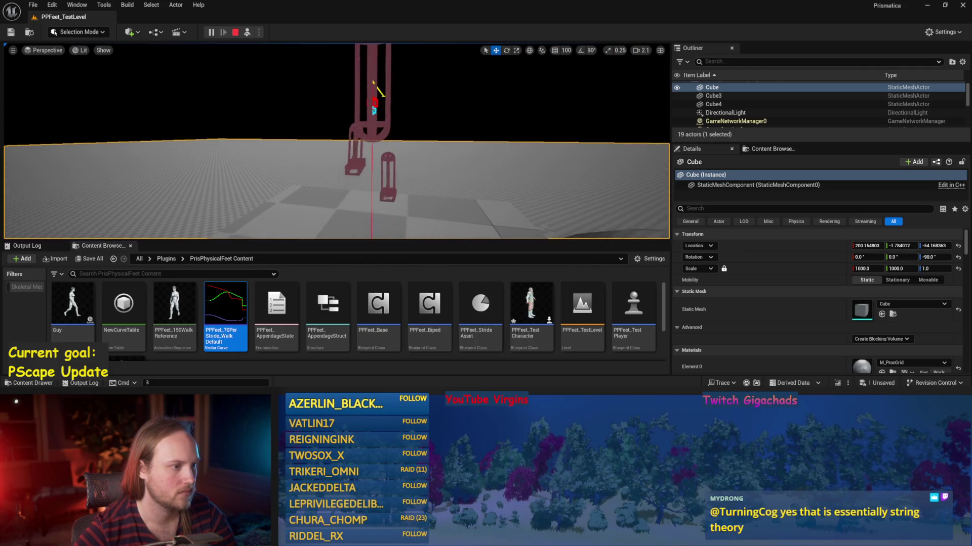
pyautogui.scroll(-1, 336, 140)
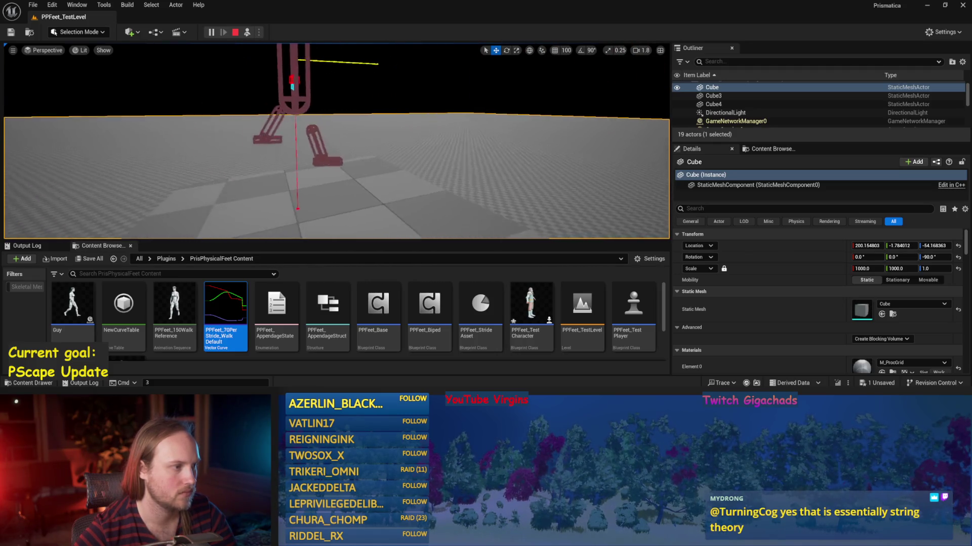
pyautogui.press('Escape')
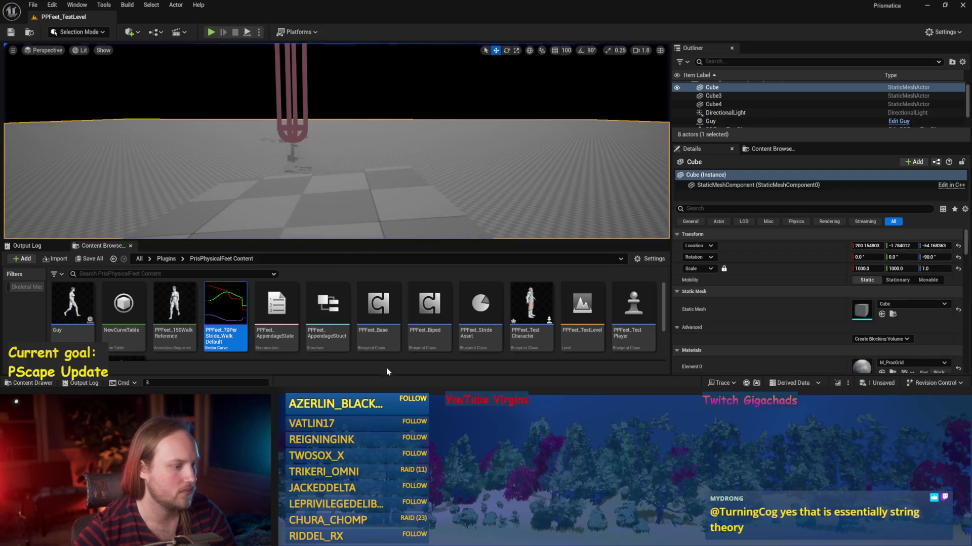
pyautogui.click(33, 4)
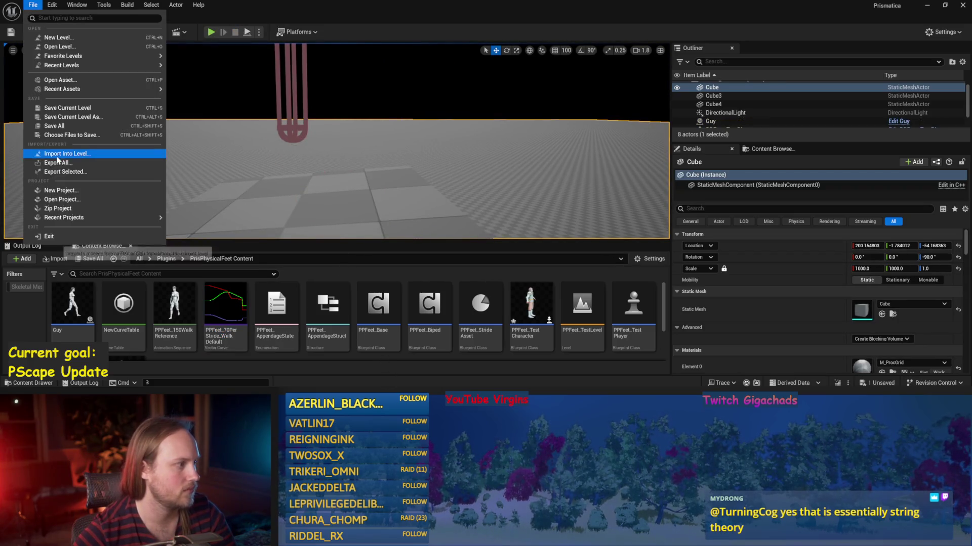
pyautogui.click(54, 126)
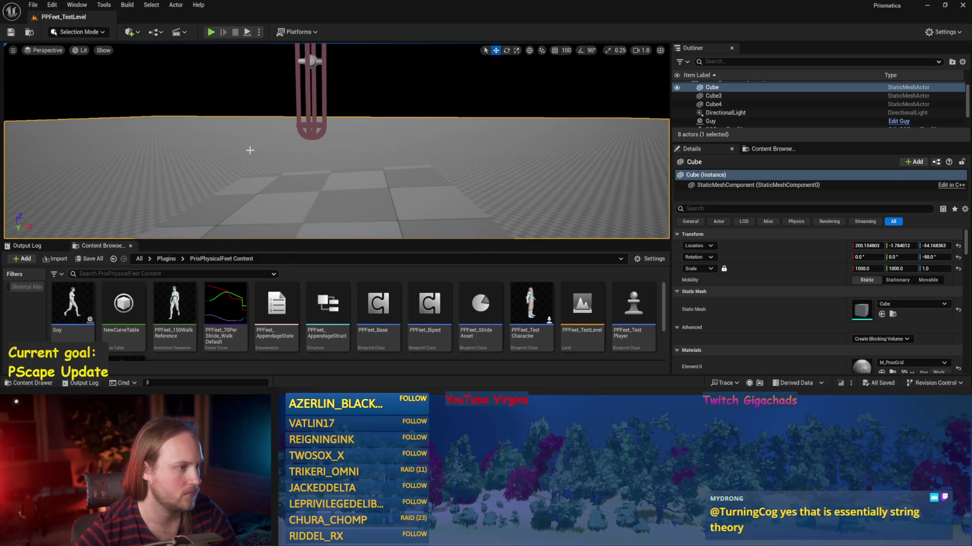
pyautogui.hotkey('alt', 'Tab')
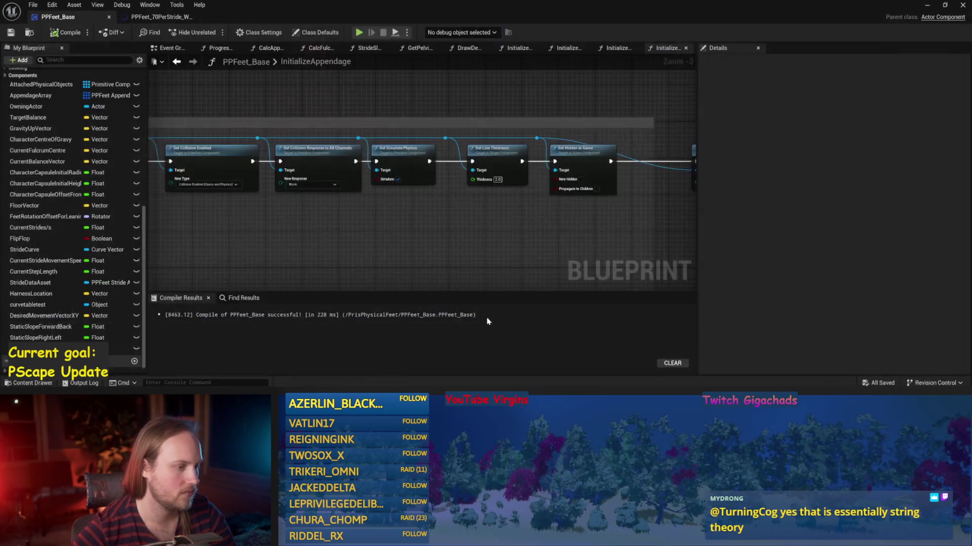
# Step: Recompile PPFeet_Base, then in DrawDebugValues move the Appendage Array getter above the For Each Loop
pyautogui.click(66, 32)
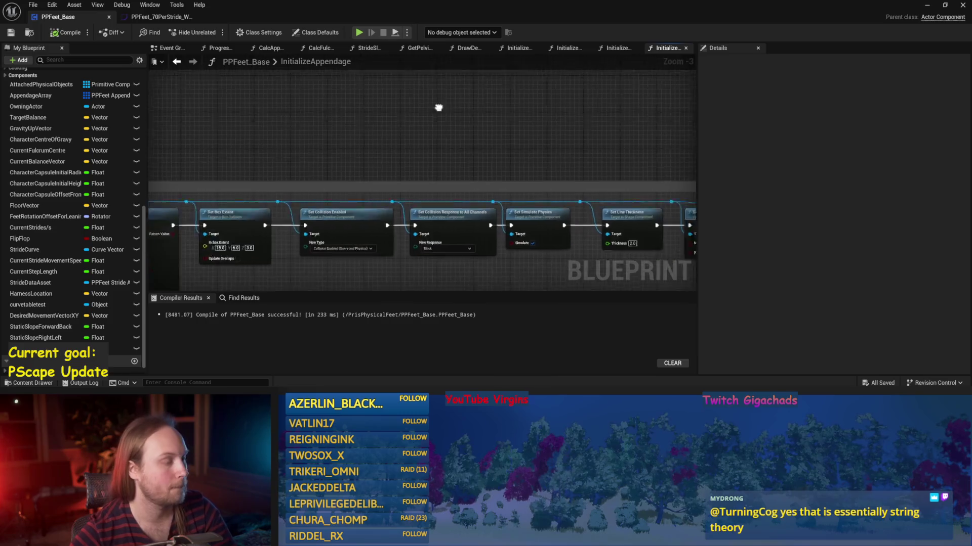
pyautogui.click(619, 47)
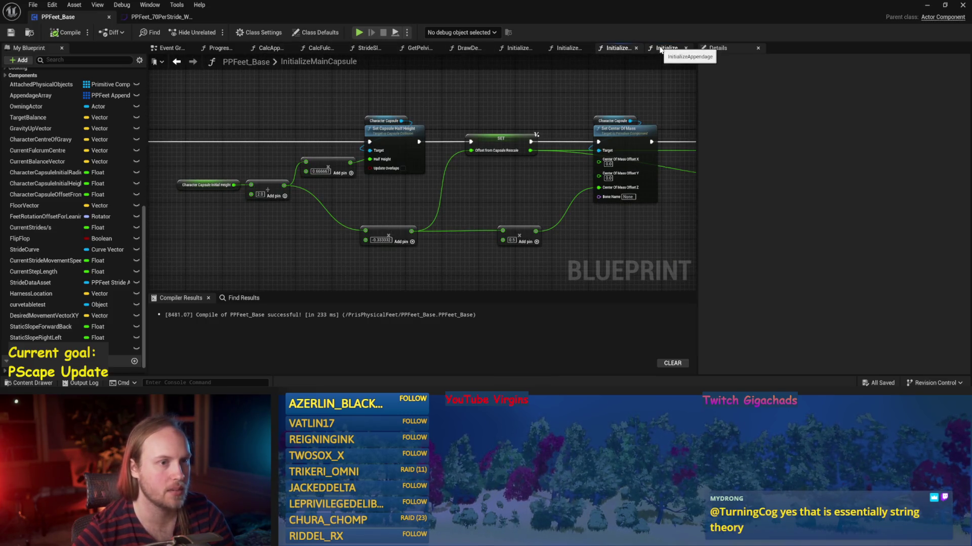
pyautogui.click(467, 47)
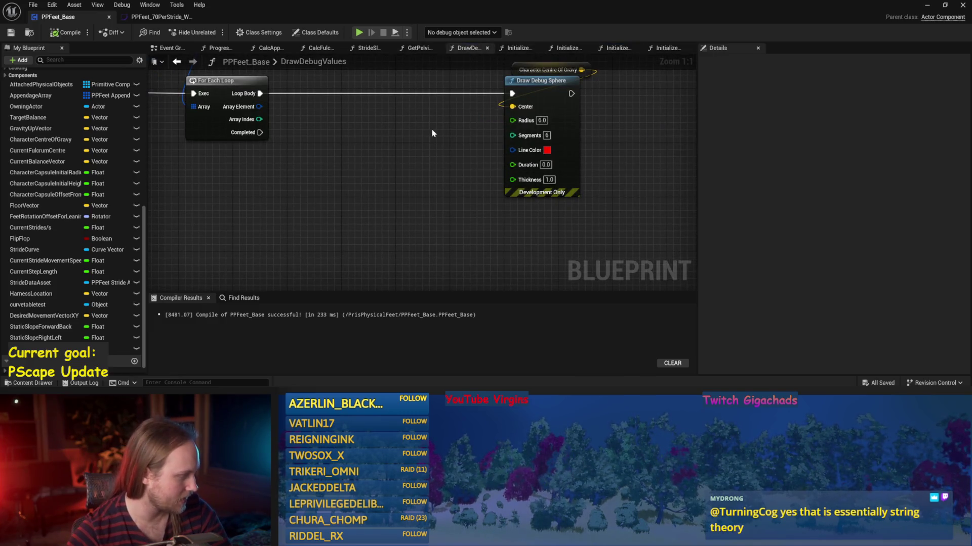
pyautogui.scroll(-3, 432, 162)
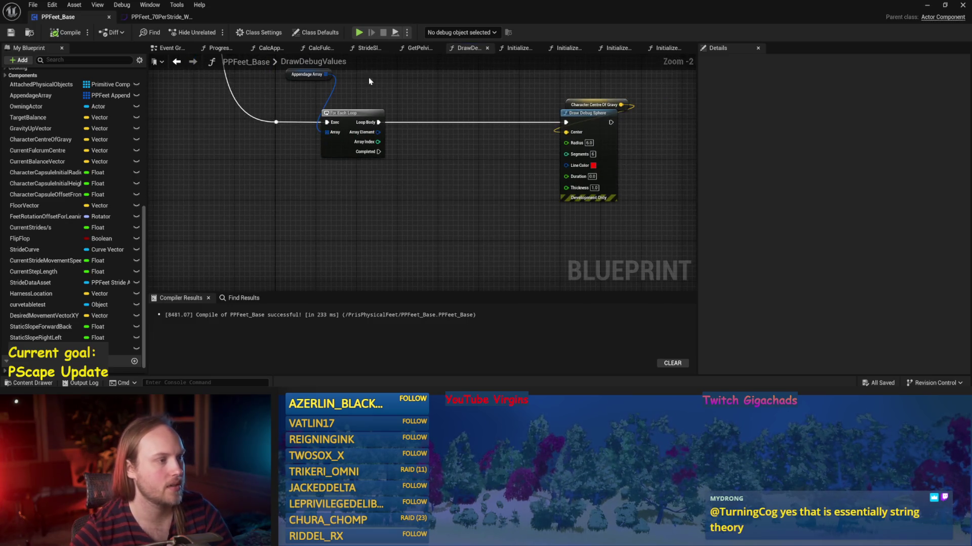
pyautogui.moveTo(306, 96); pyautogui.dragTo(344, 124)
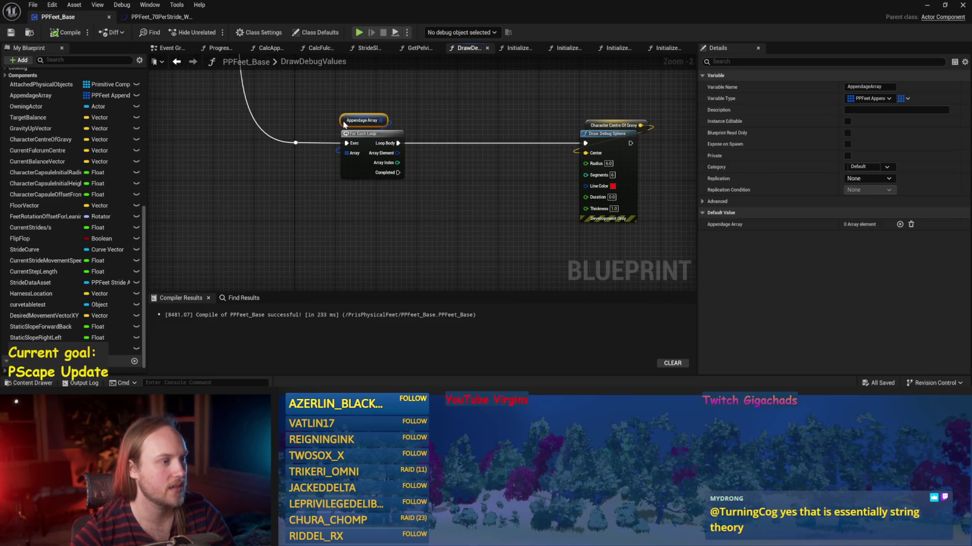